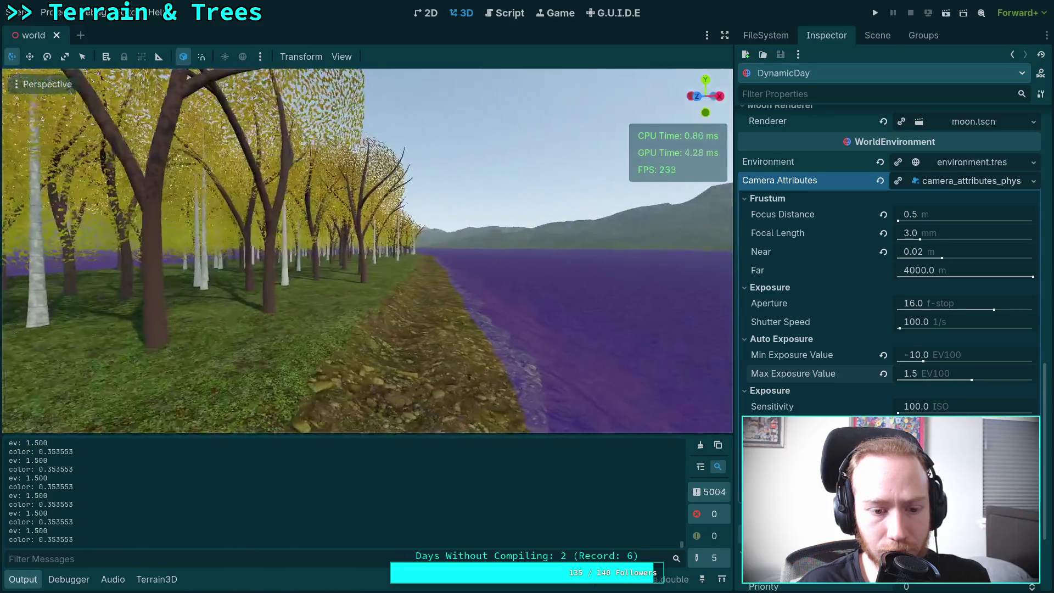
Fly the camera forward through the forest canopy and swing the view toward the purple lake
key("w")
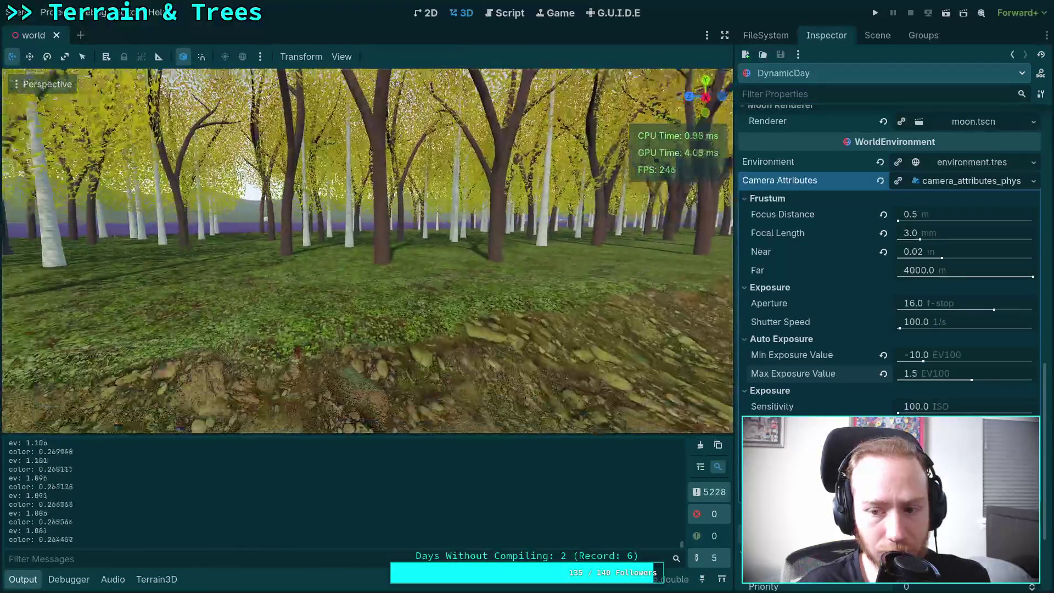
key("w")
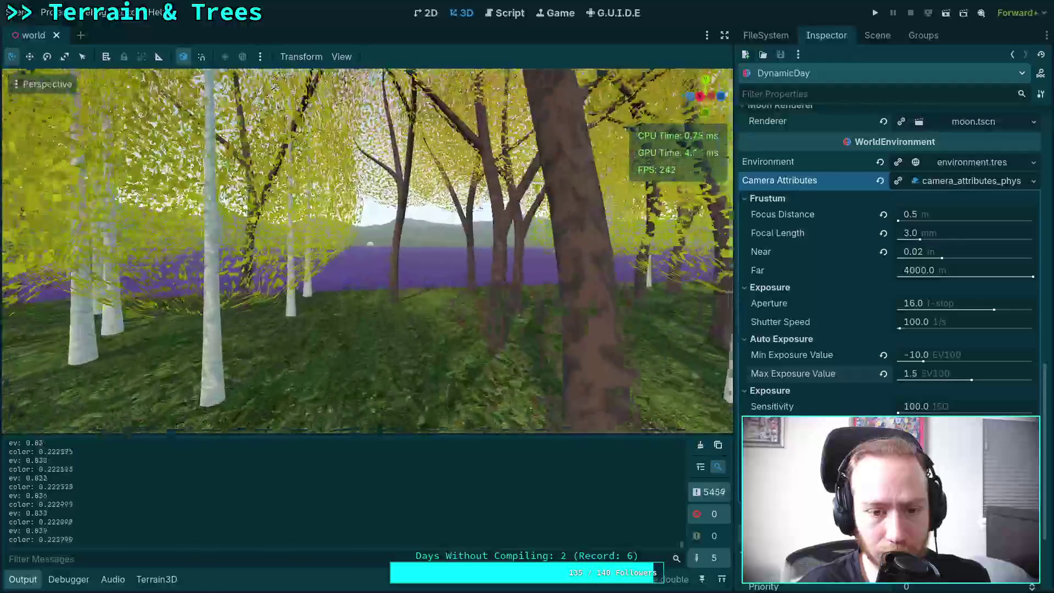
key("w")
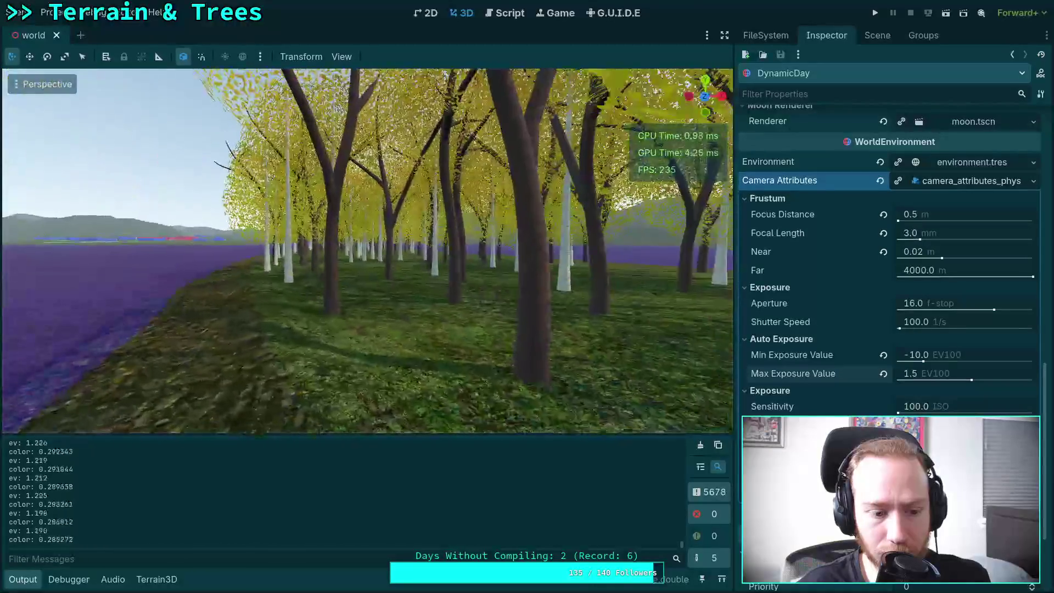
key("w")
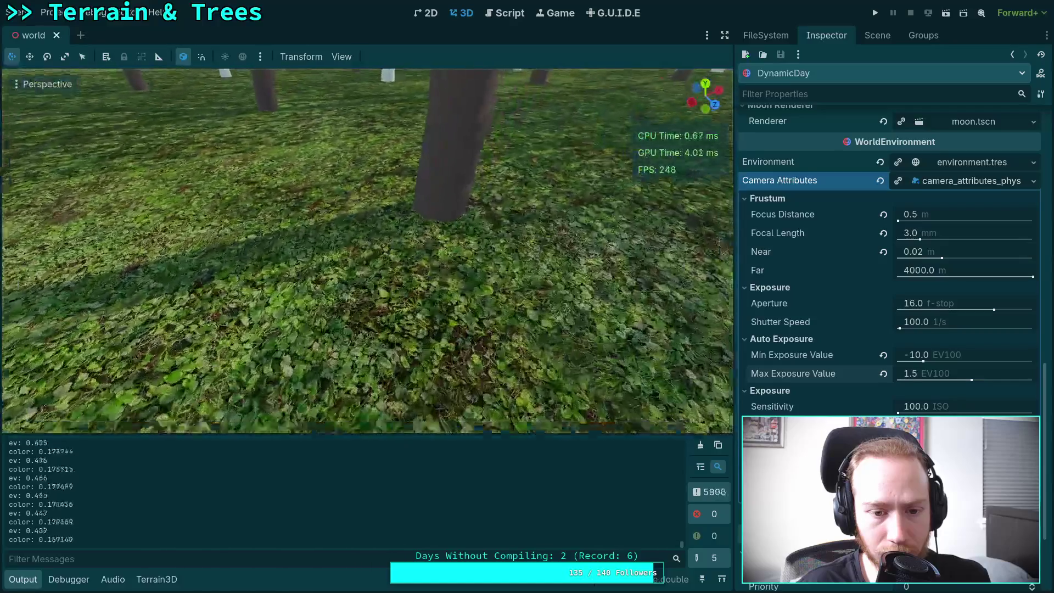
key("w")
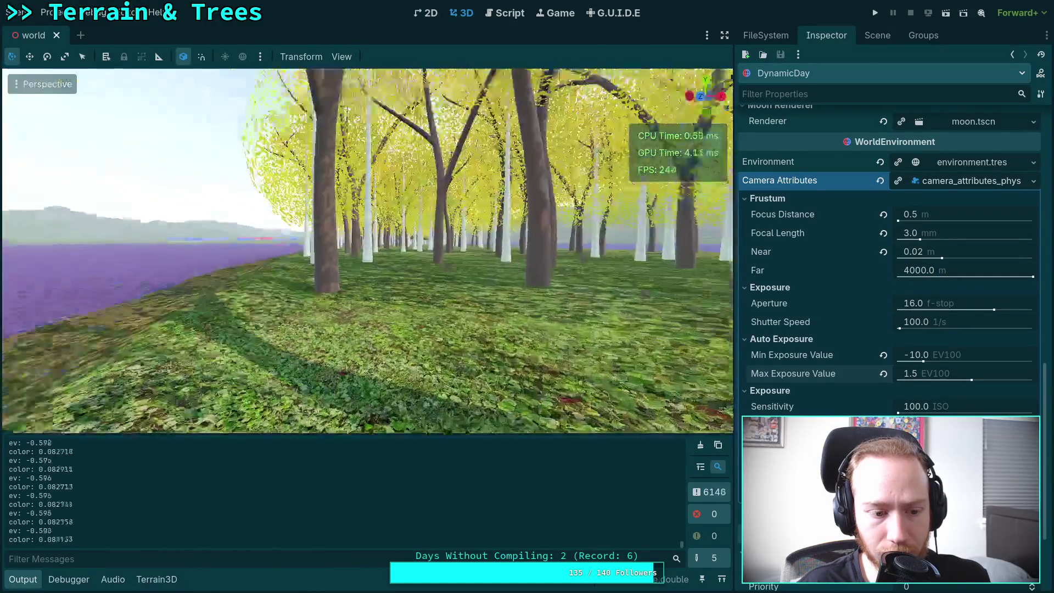
key("a")
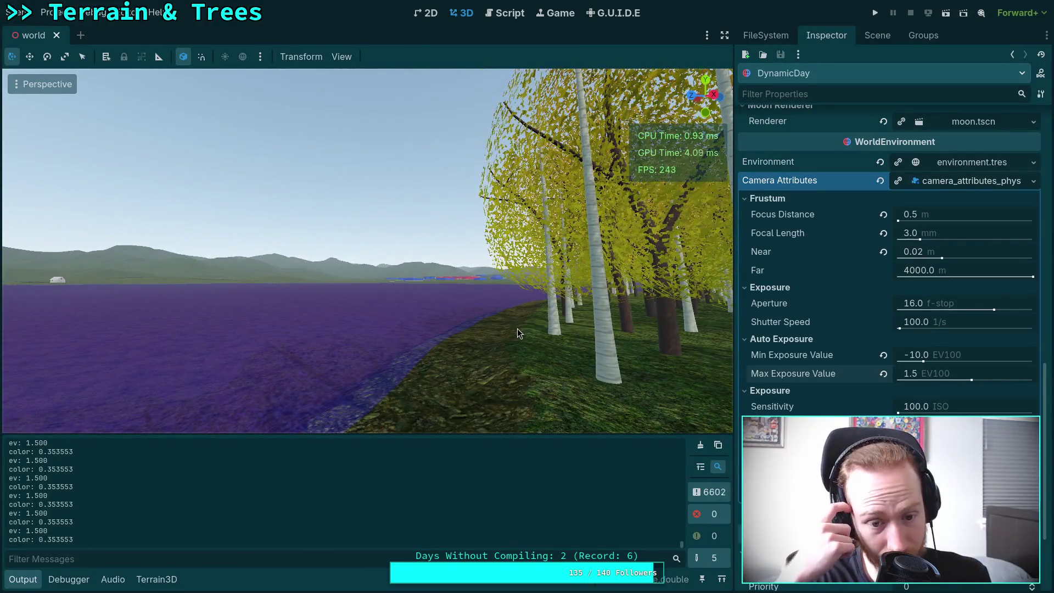
Change the Max Exposure Value from 1.5 to 1.0
left_click(954, 373)
type("1.2")
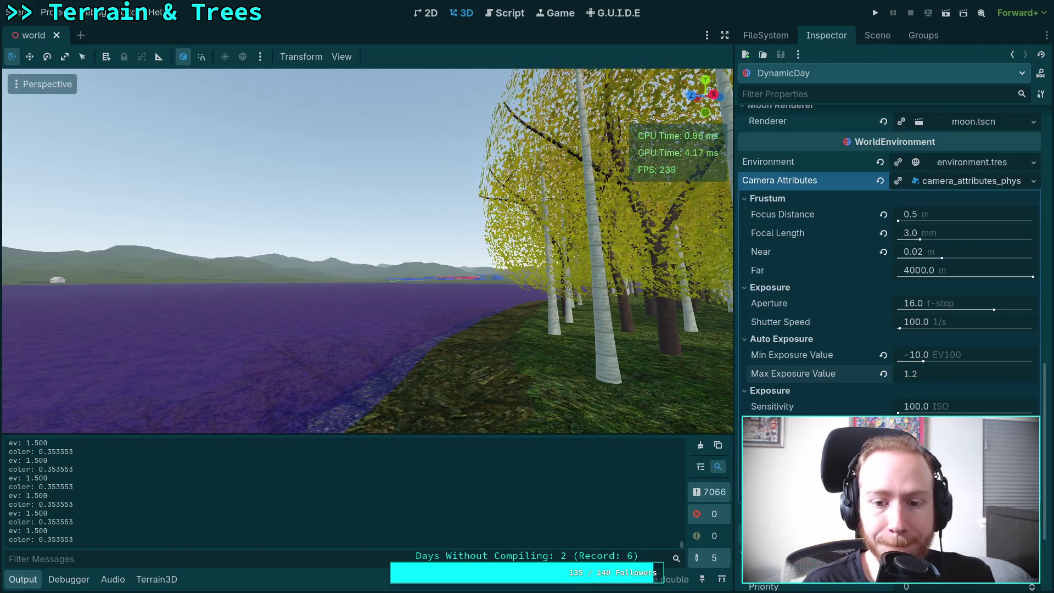
key("BackSpace")
type("0")
key("Return")
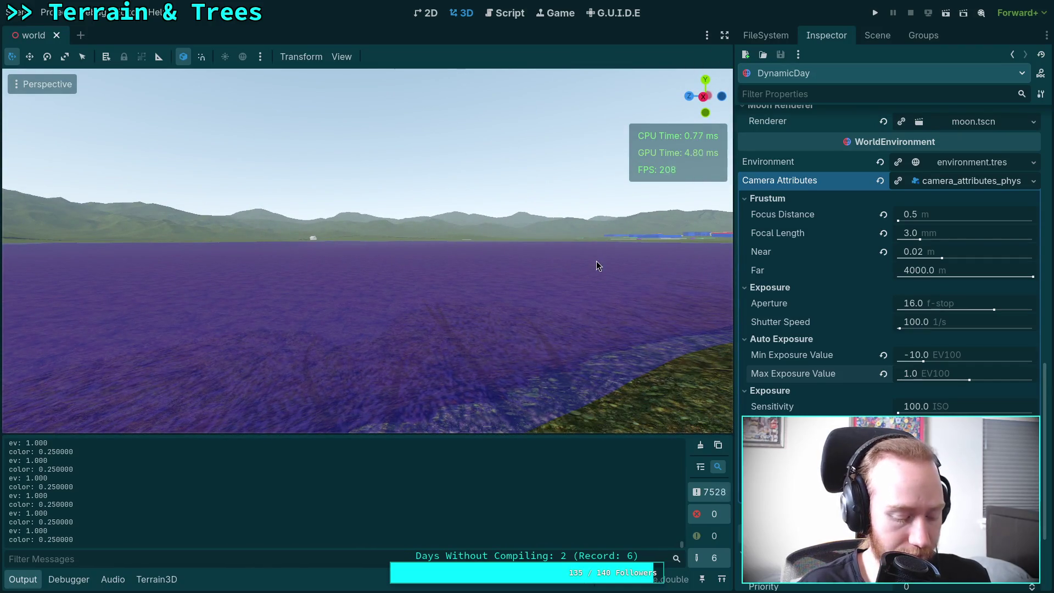
Enter distraction-free mode, toggle the Output panel, and bring up the auto_exposure.gd script
left_click(725, 34)
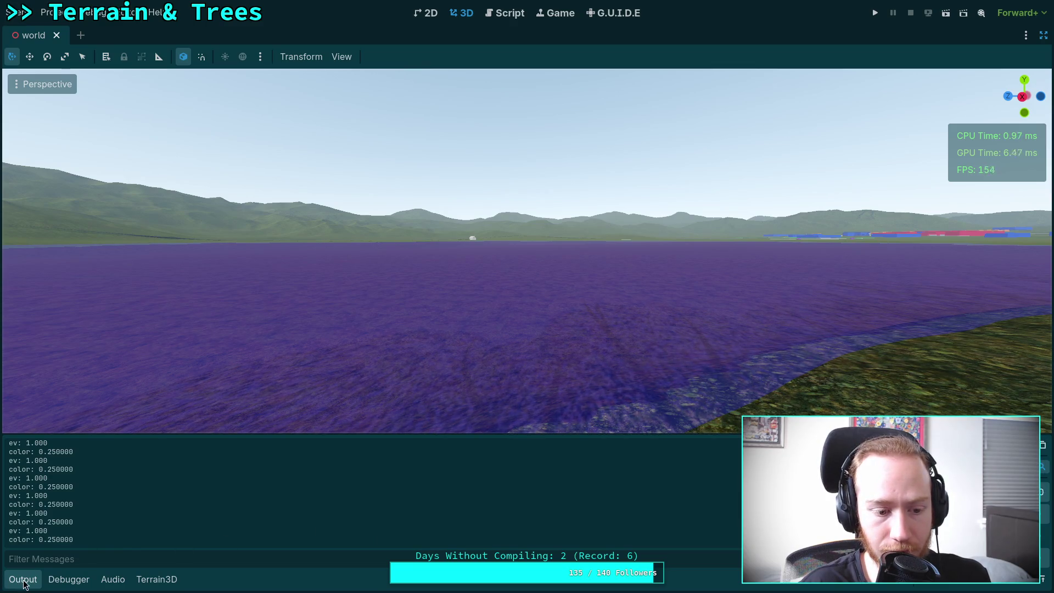
left_click(23, 580)
left_click(23, 580)
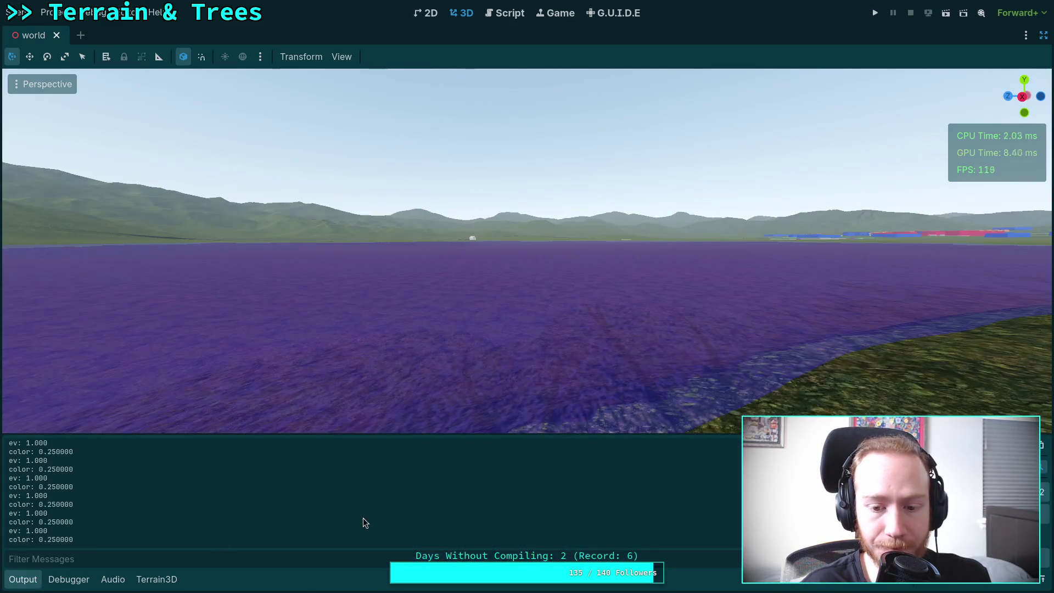
left_click(506, 16)
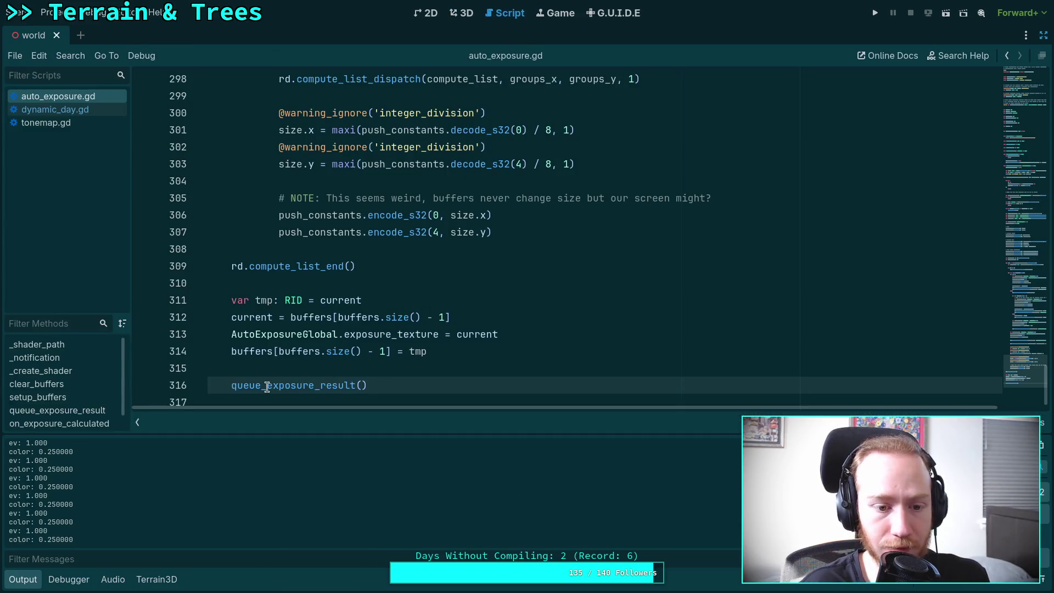
Comment out the queue_exposure_result() call with # and save auto_exposure.gd
type("#")
key("ctrl+s")
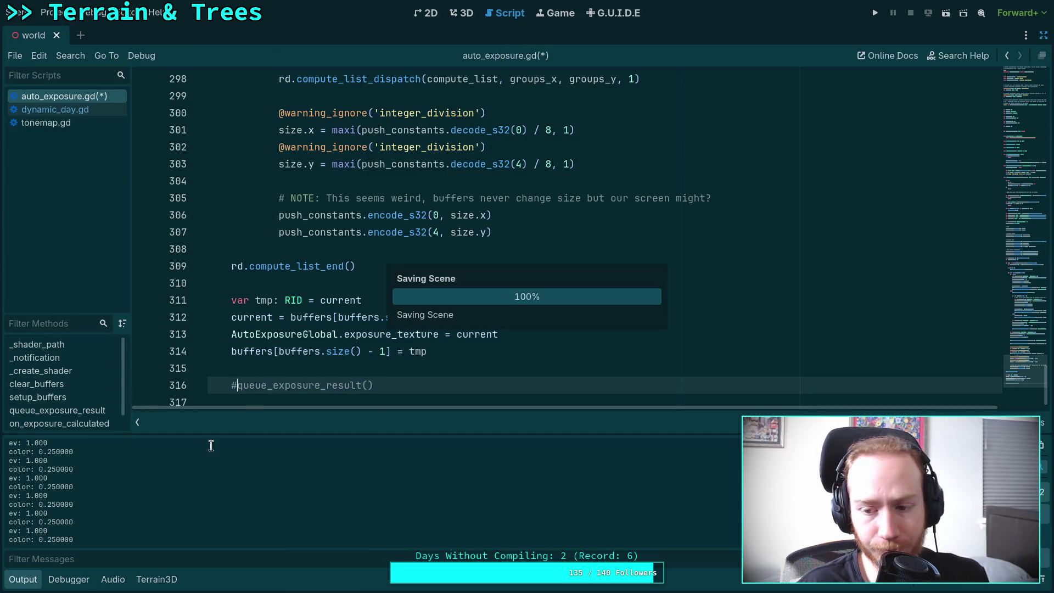
left_click(23, 580)
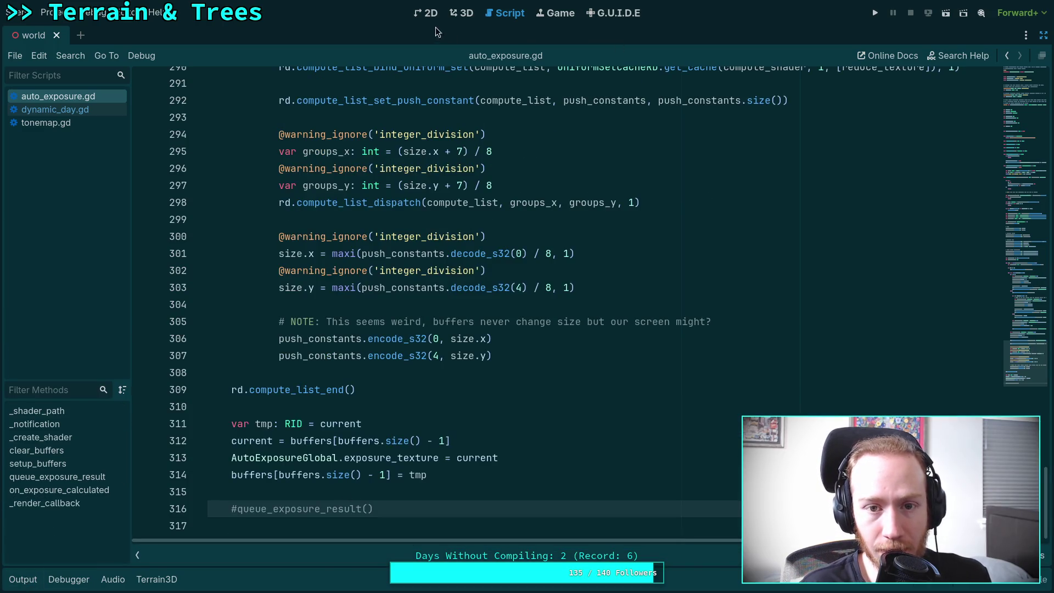
Return to the 3D scene, fly along the forest edge by the lake, and restore the side docks
left_click(461, 14)
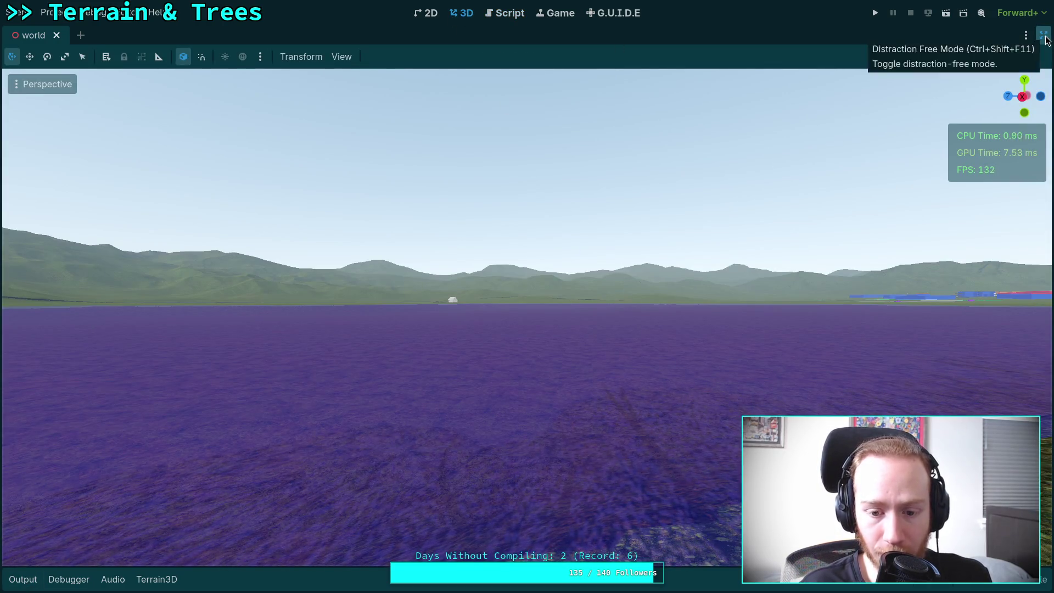
key("shift+f")
key("w")
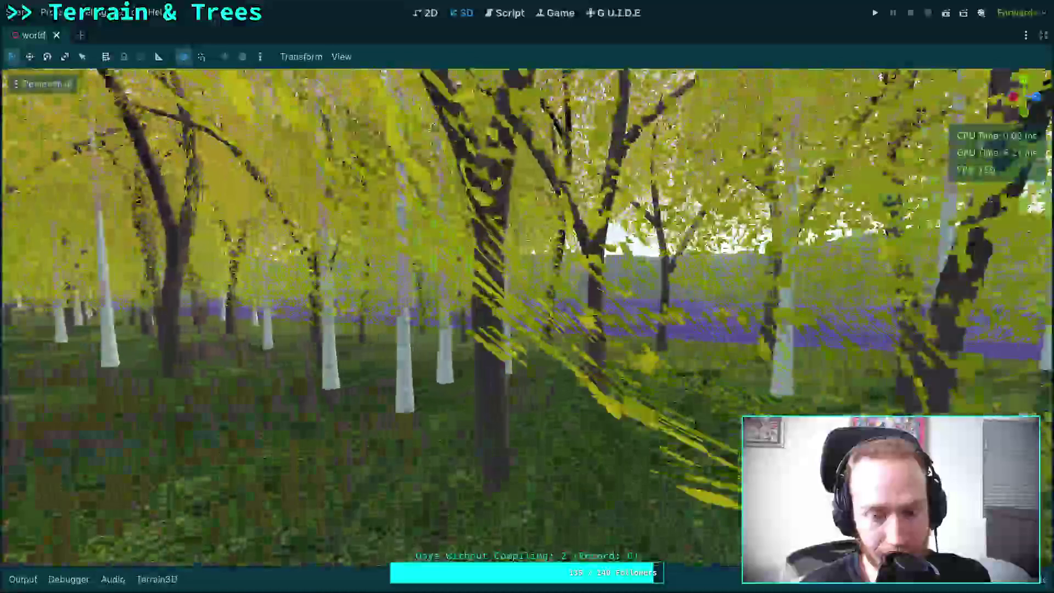
key("w")
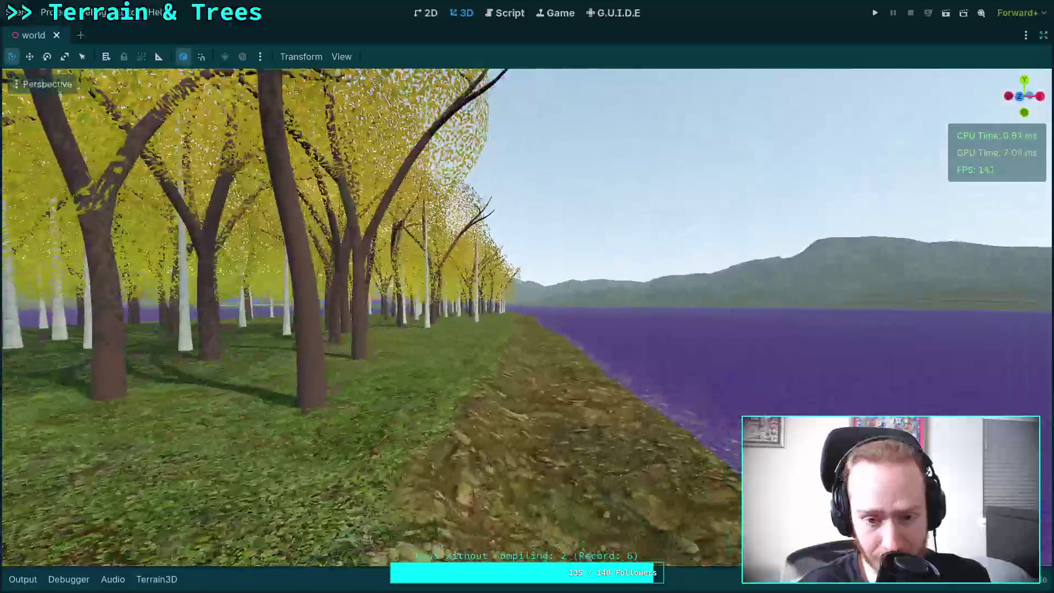
key("w")
key("shift+f")
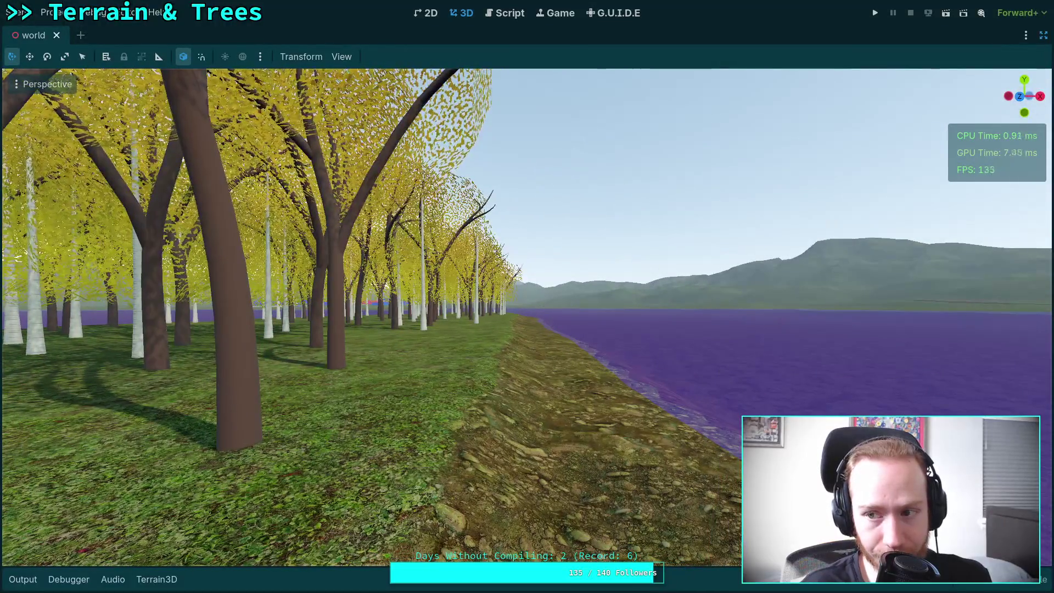
left_click(1044, 35)
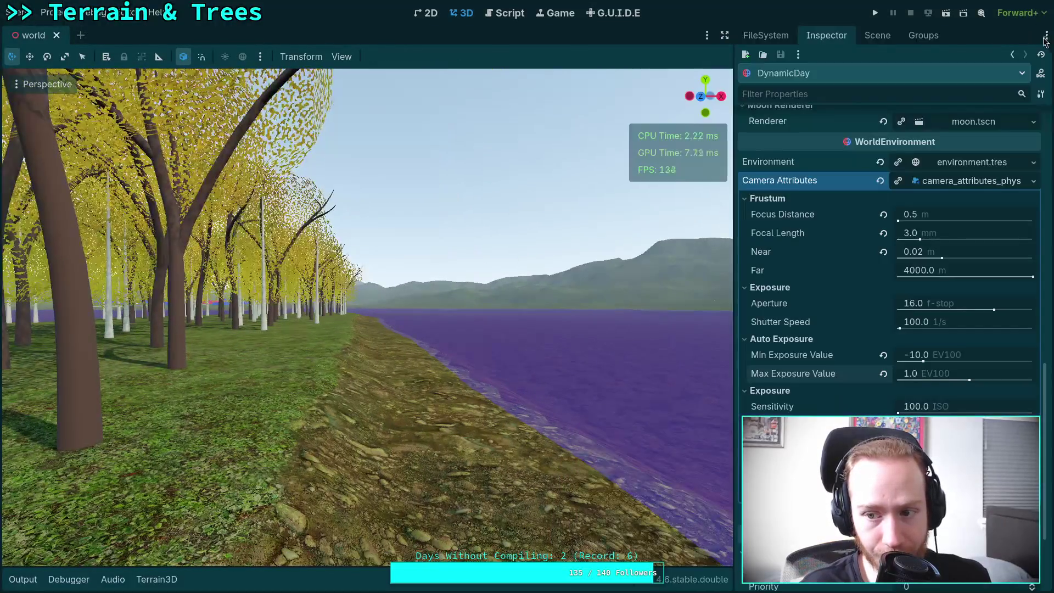
left_click(926, 373)
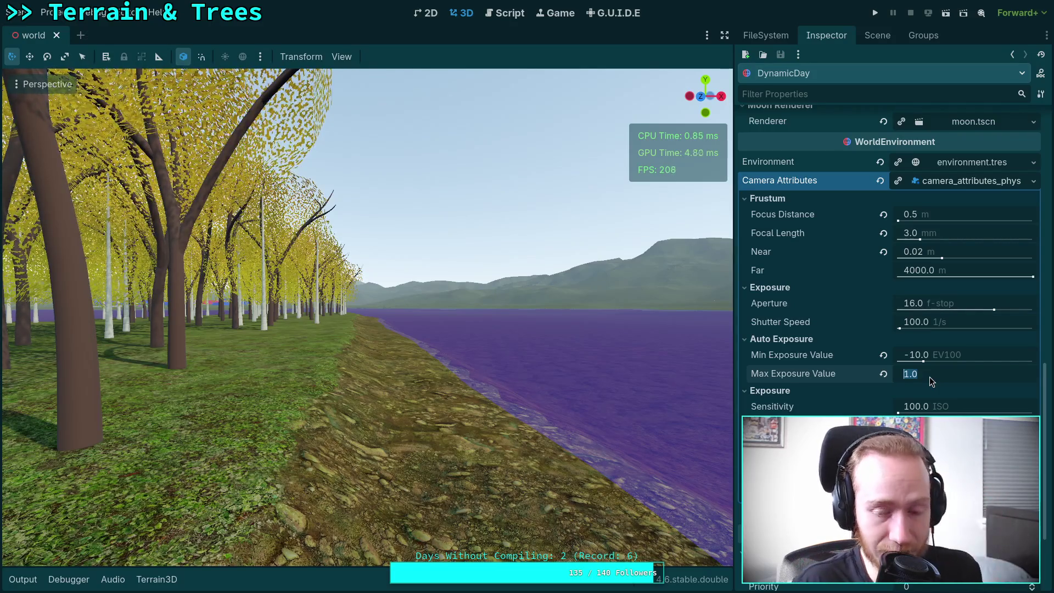
key("Return")
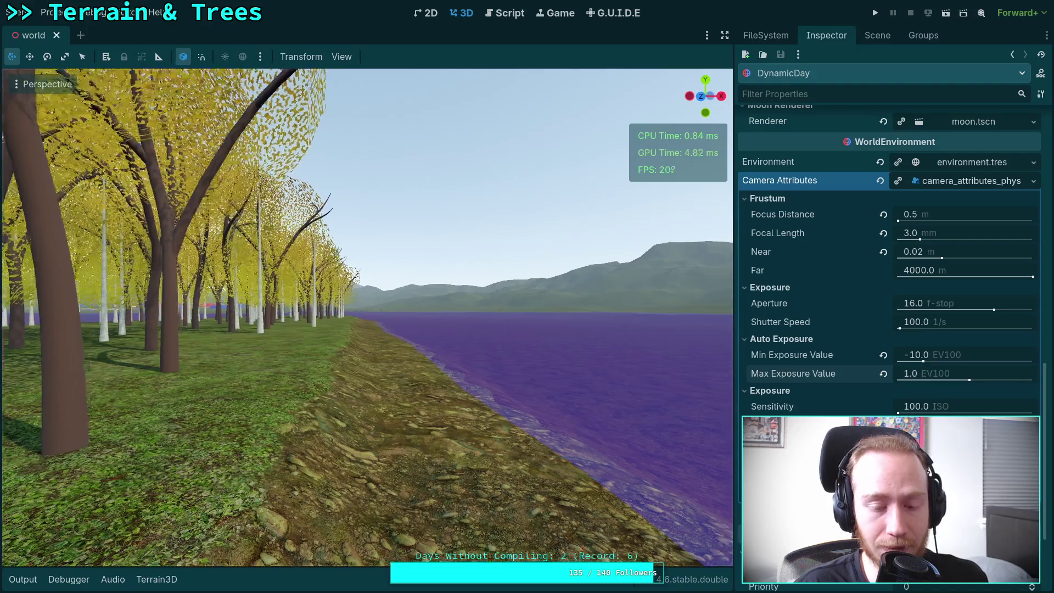
key("w")
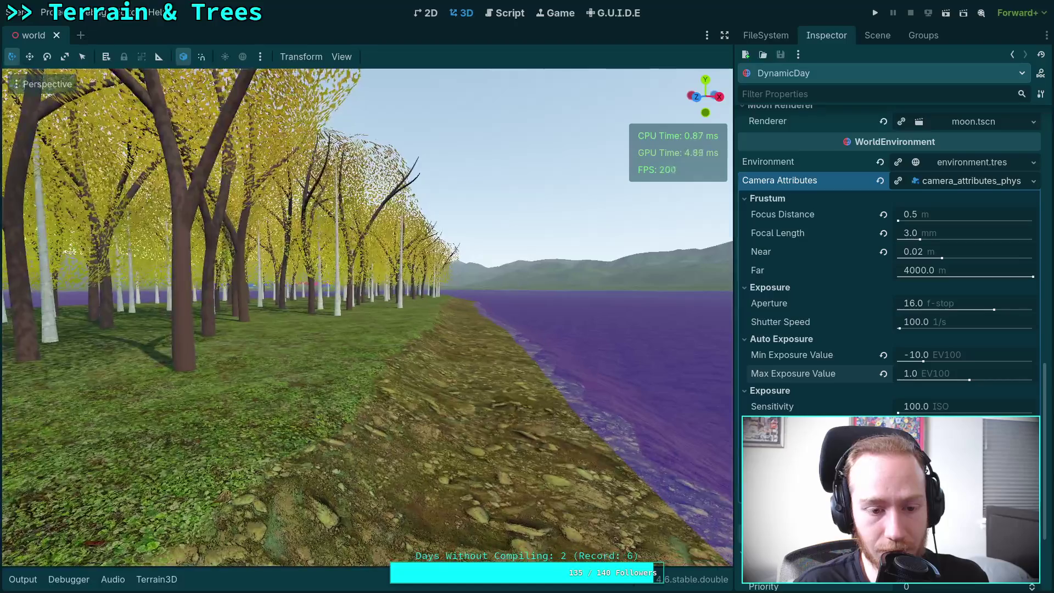
key("w")
key("w")
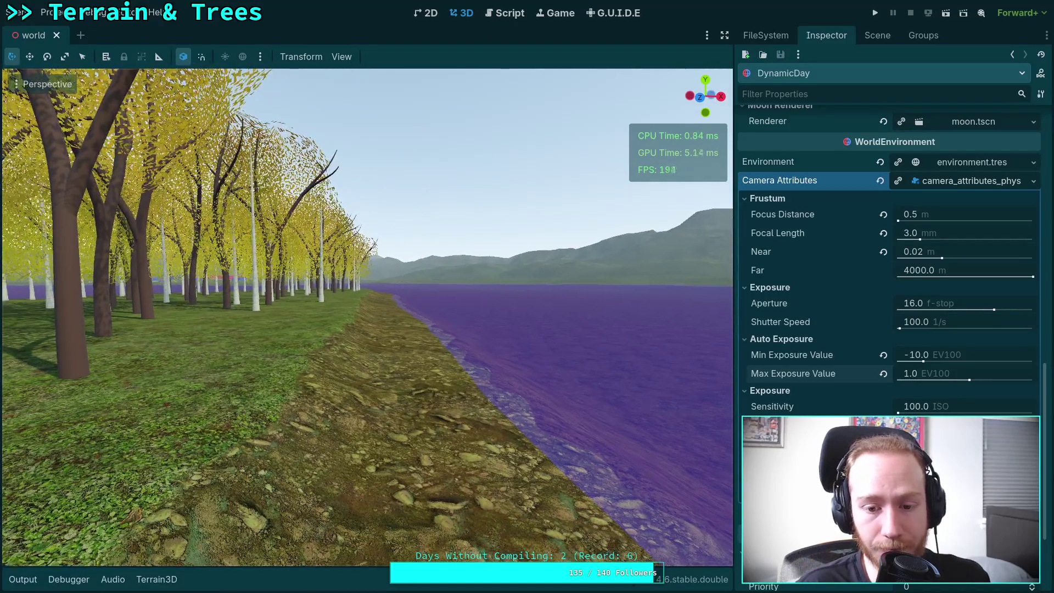
key("w")
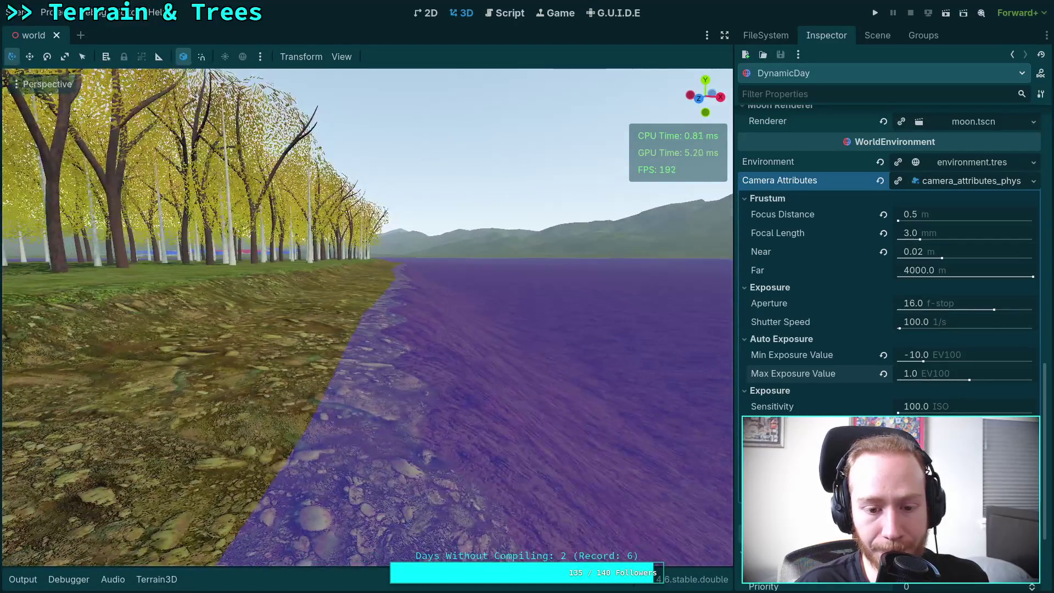
key("w")
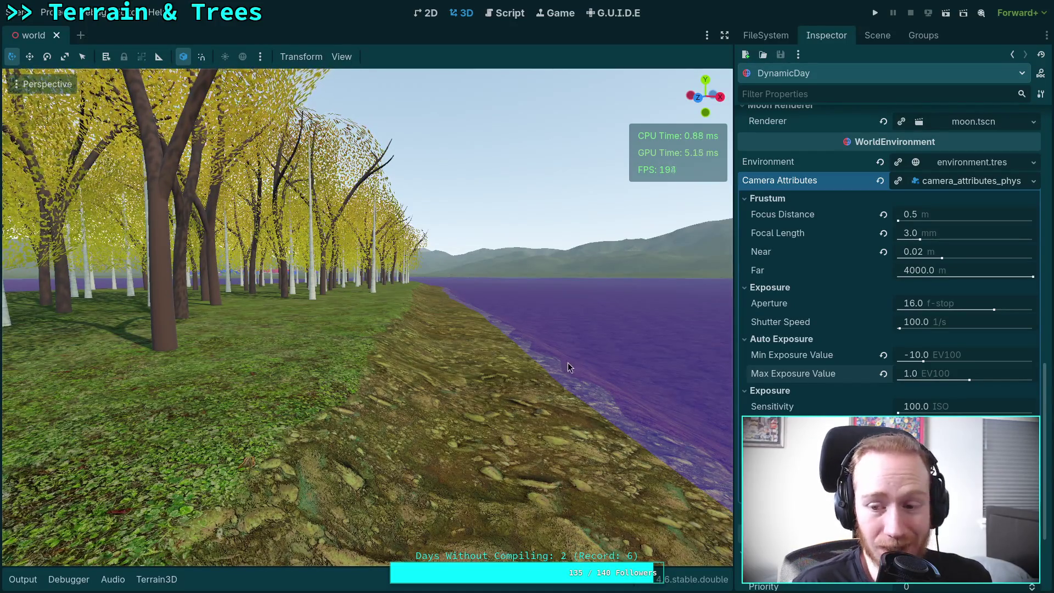
key("w")
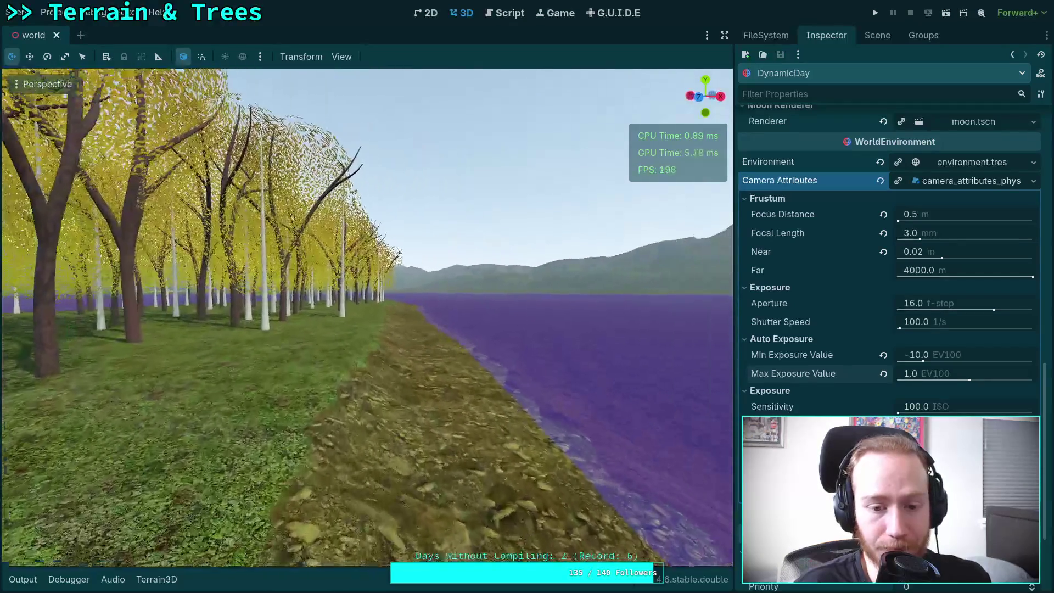
key("w")
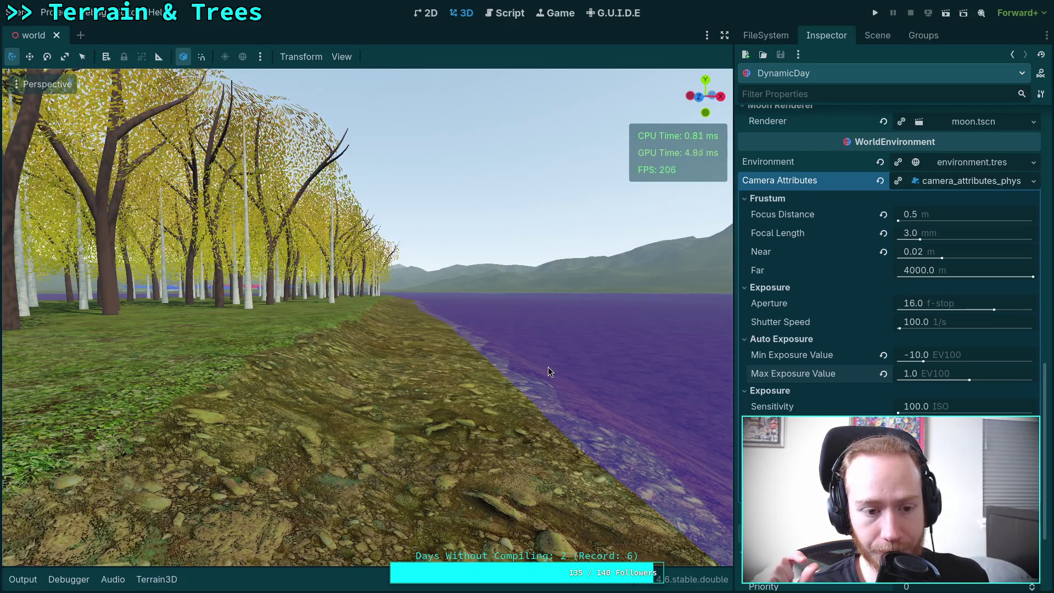
Restore the side docks, collapse LevelBlocking, and select the Terrain3D node in the Scene tree
left_click(930, 371)
left_click(600, 289)
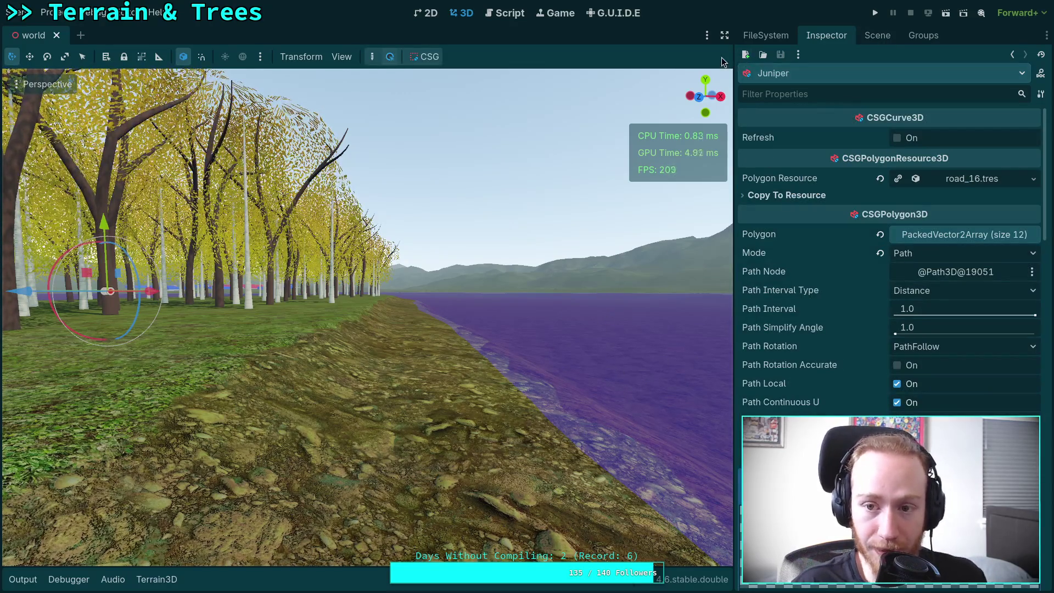
left_click(724, 36)
left_click(1043, 35)
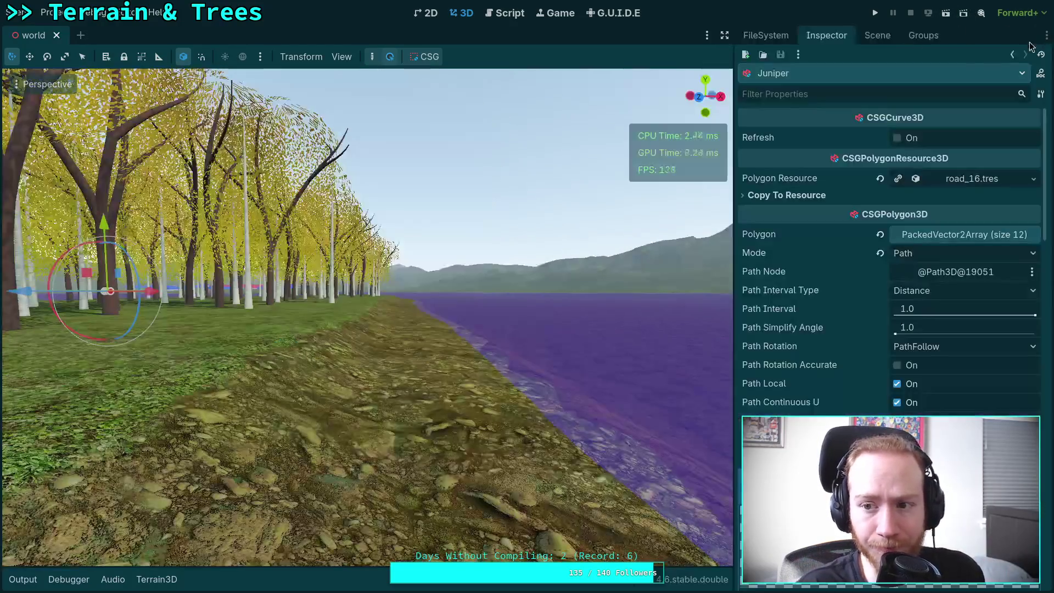
left_click(877, 35)
scroll(793, 174, "up", 5)
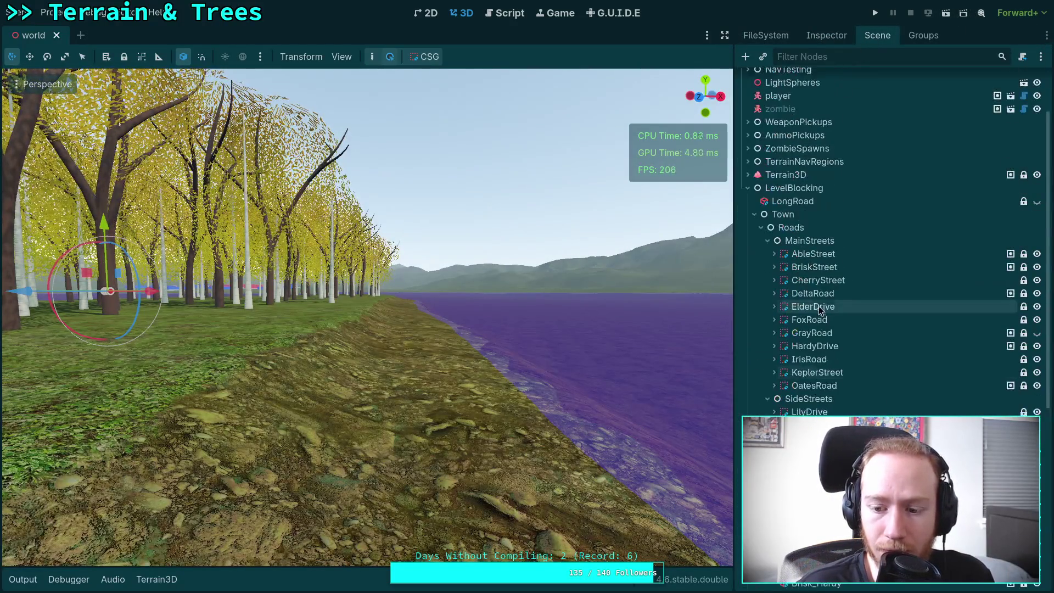
left_click(747, 189)
left_click(795, 234)
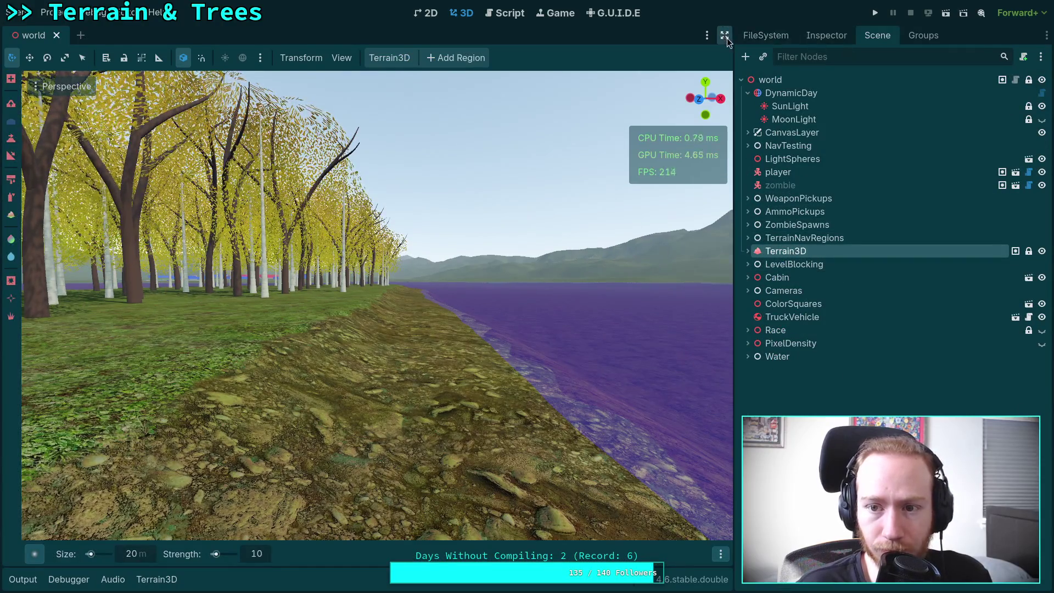
Fly the camera through the trees out over the purple lake
left_click(725, 36)
right_click(502, 405)
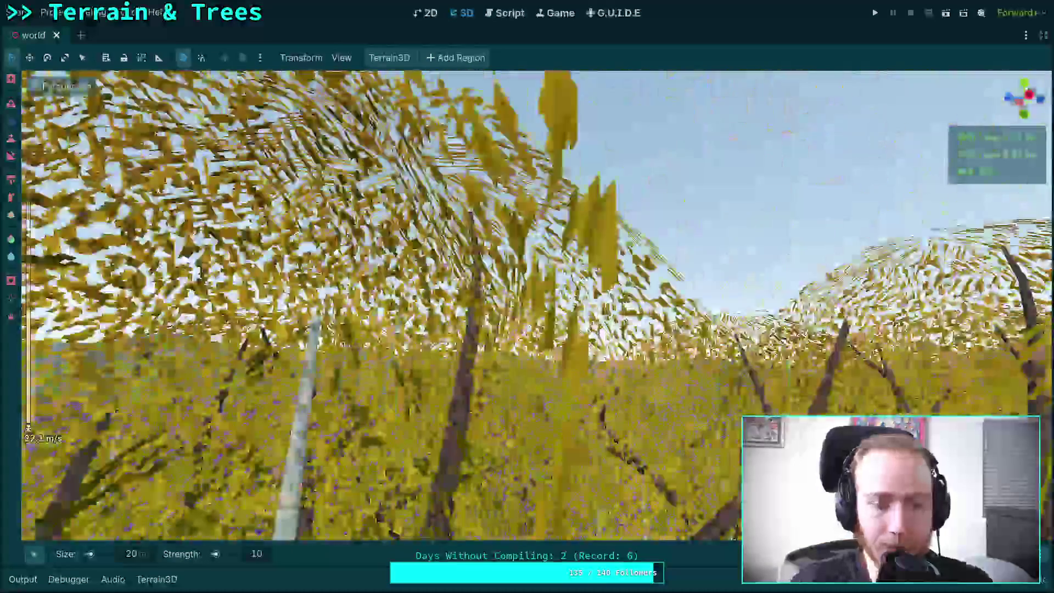
scroll(502, 405, "up", 3)
scroll(502, 405, "up", 6)
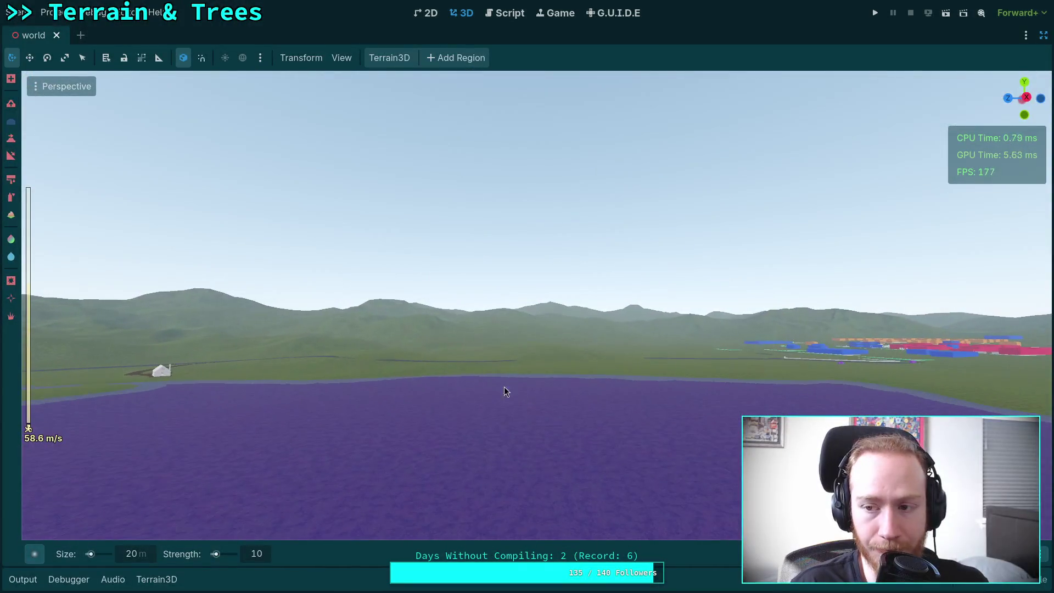
left_click(1044, 35)
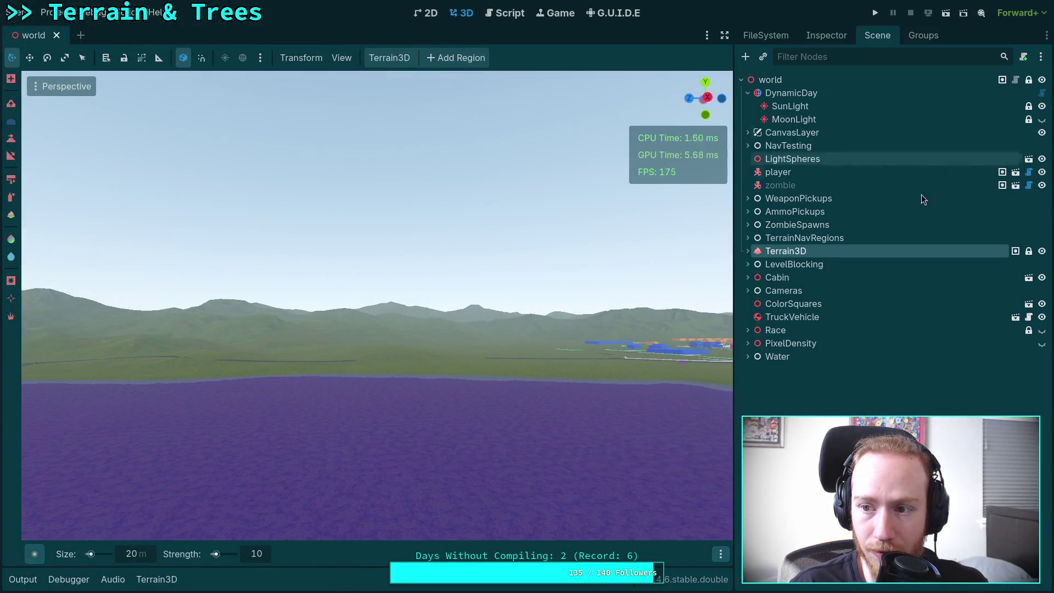
In the Terrain3D Inspector, enable the Heightmap debug view instead of Grey
left_click(748, 251)
left_click(748, 251)
left_click(826, 35)
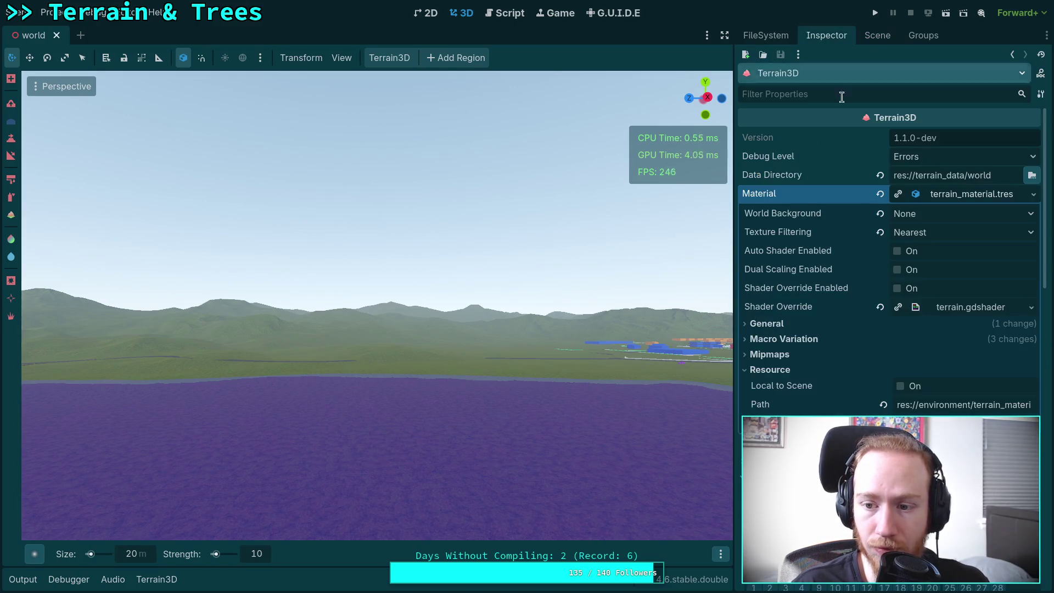
scroll(845, 362, "down", 3)
scroll(843, 374, "down", 10)
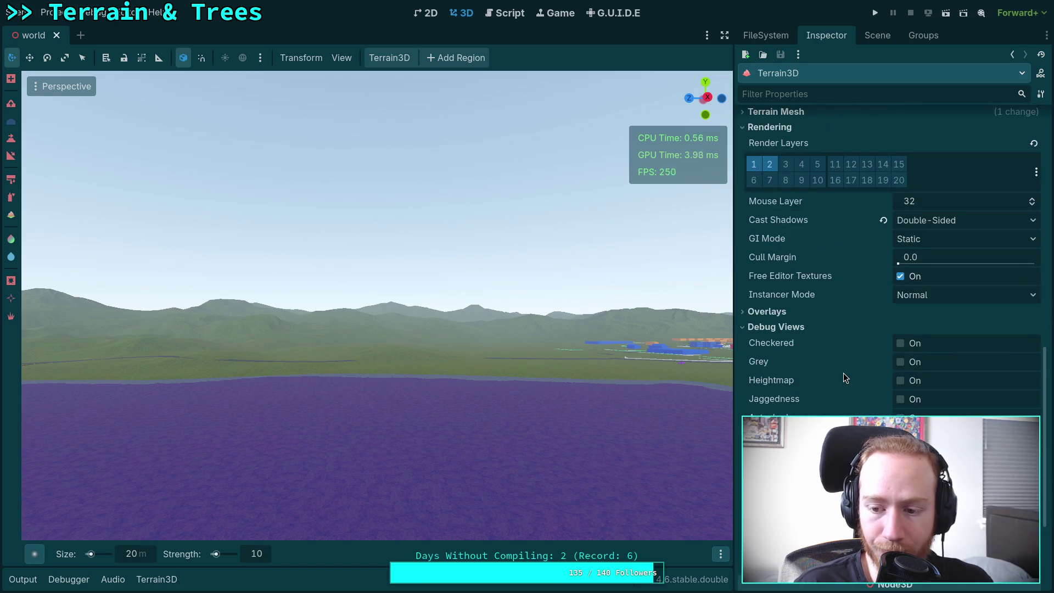
left_click(900, 302)
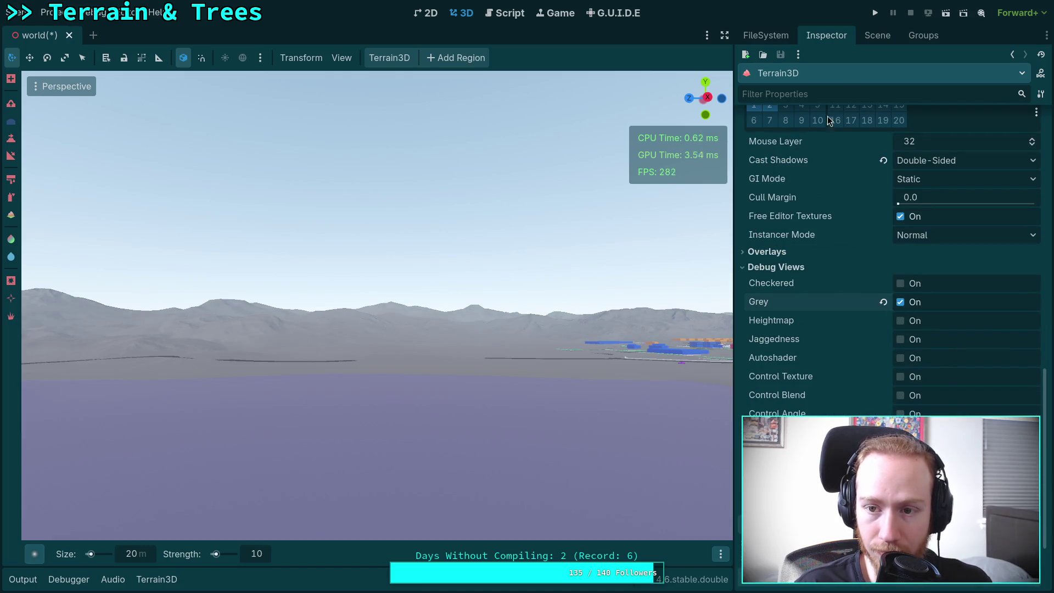
left_click(900, 302)
left_click(900, 321)
scroll(902, 324, "up", 1)
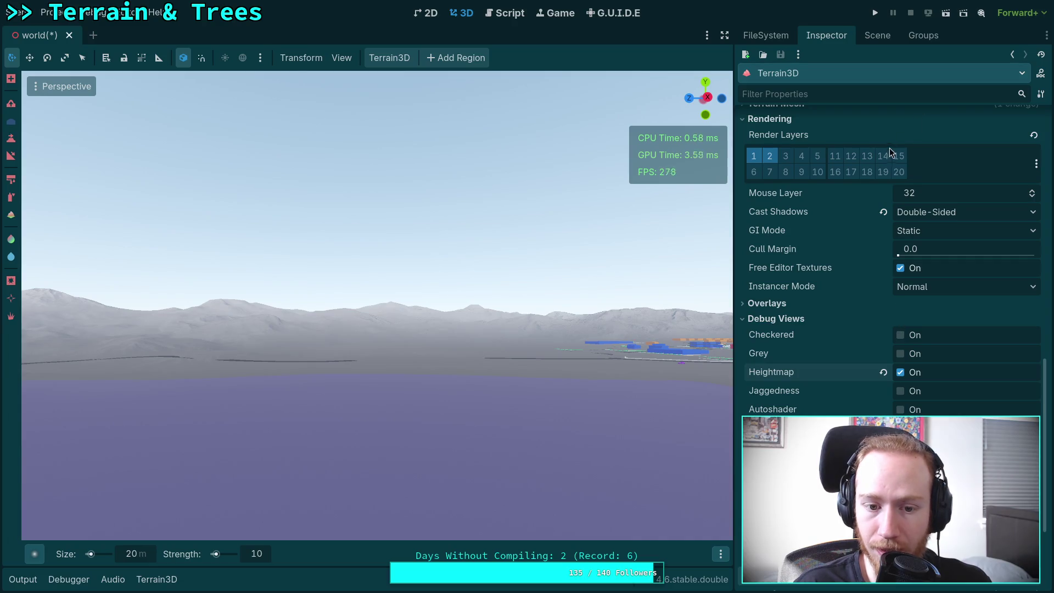
scroll(858, 339, "up", 15)
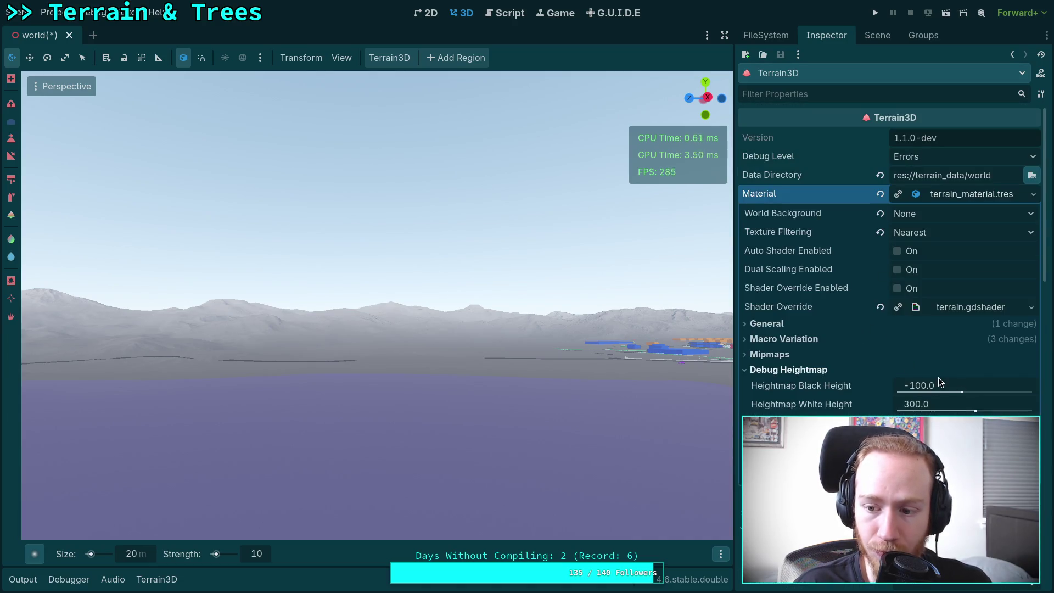
Set Debug Heightmap Black Height to -20 and White Height to 160
left_click(933, 370)
left_click(953, 385)
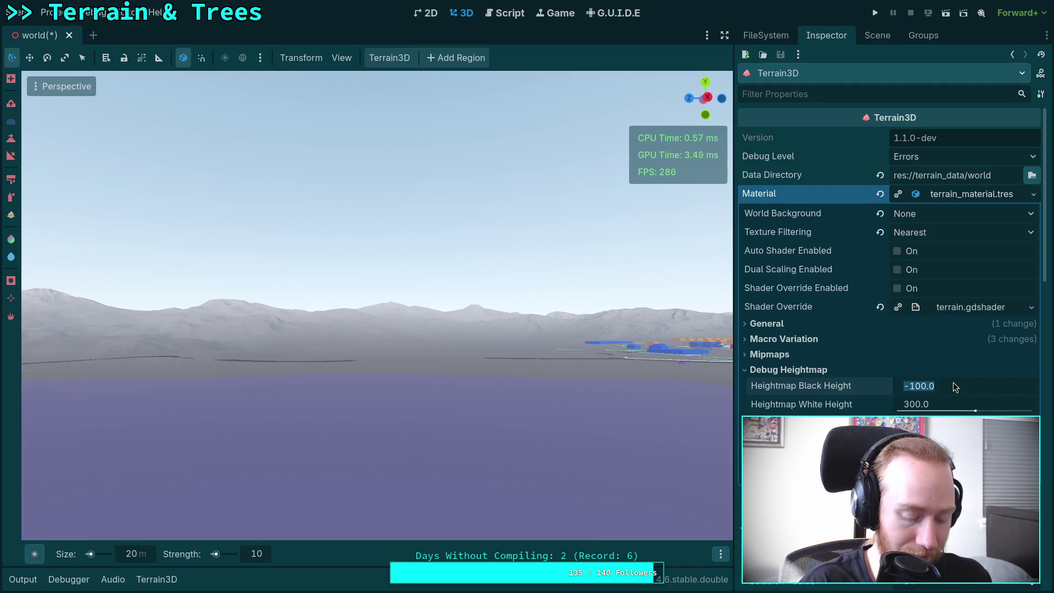
type("-20")
key("Return")
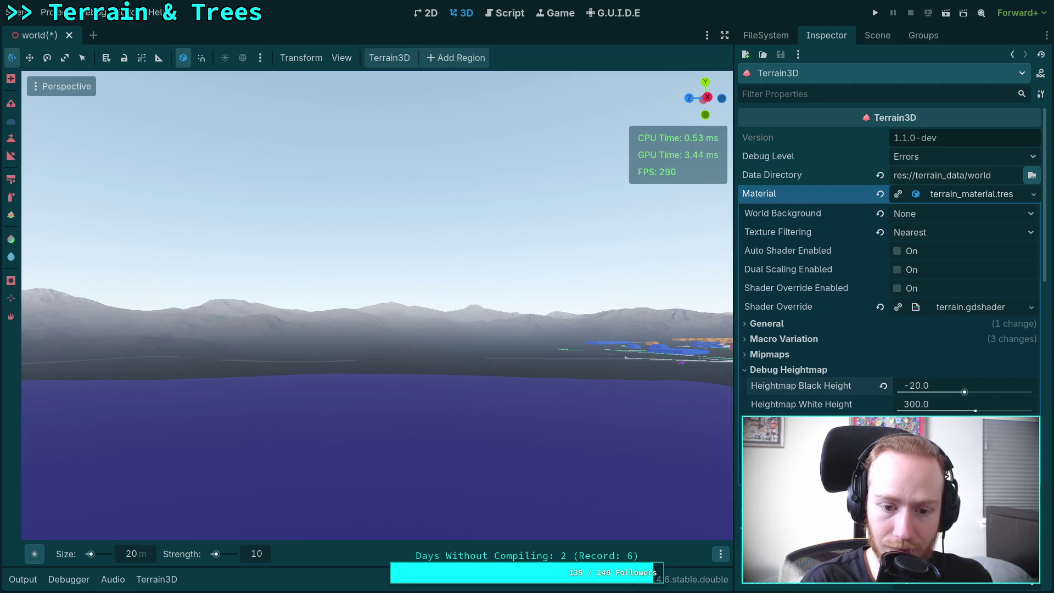
left_click(937, 406)
type("200")
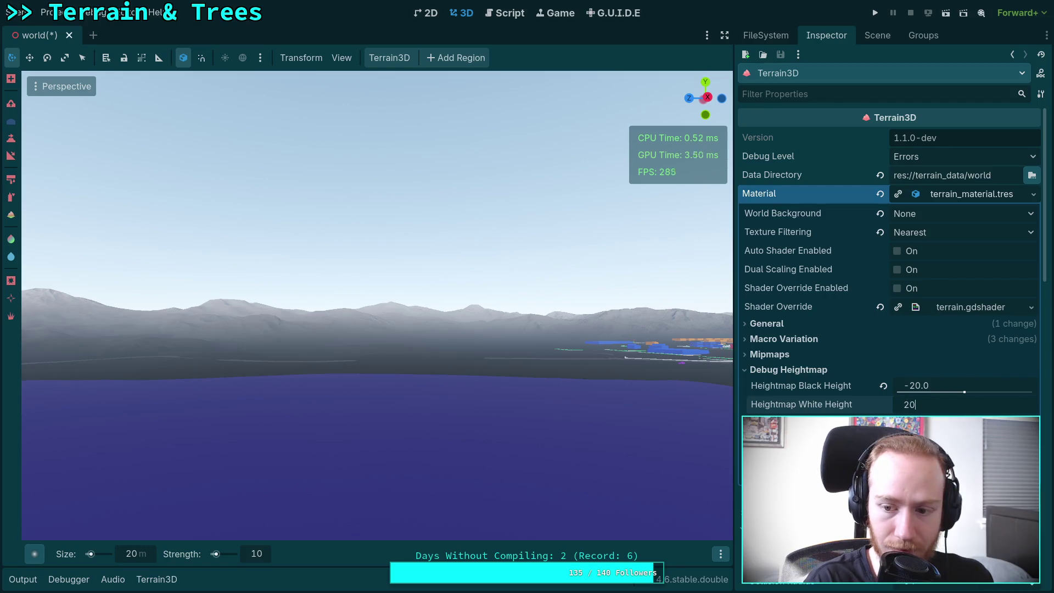
key("Return")
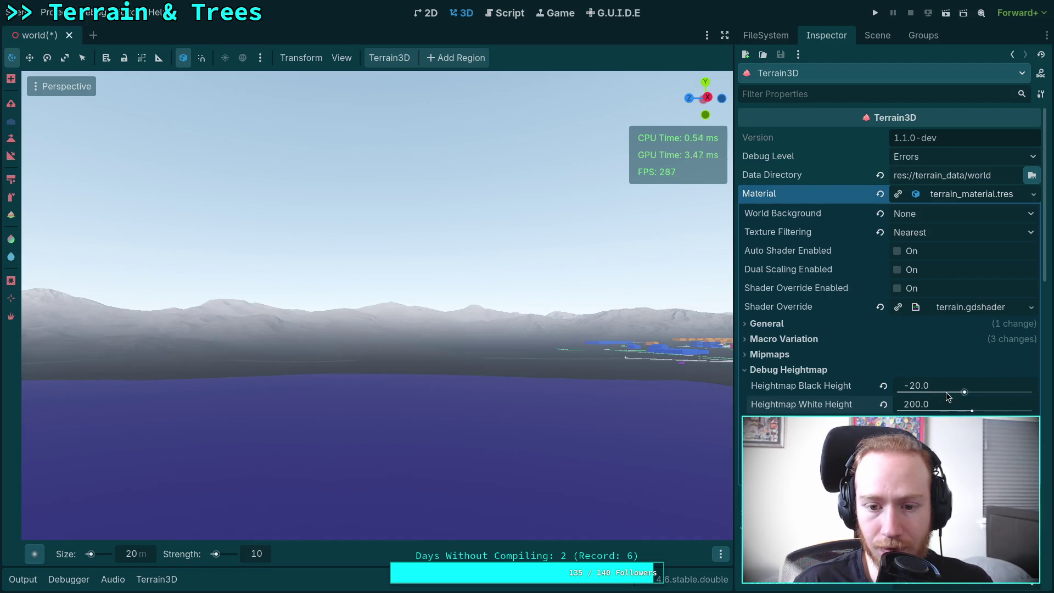
left_click(939, 402)
type("1")
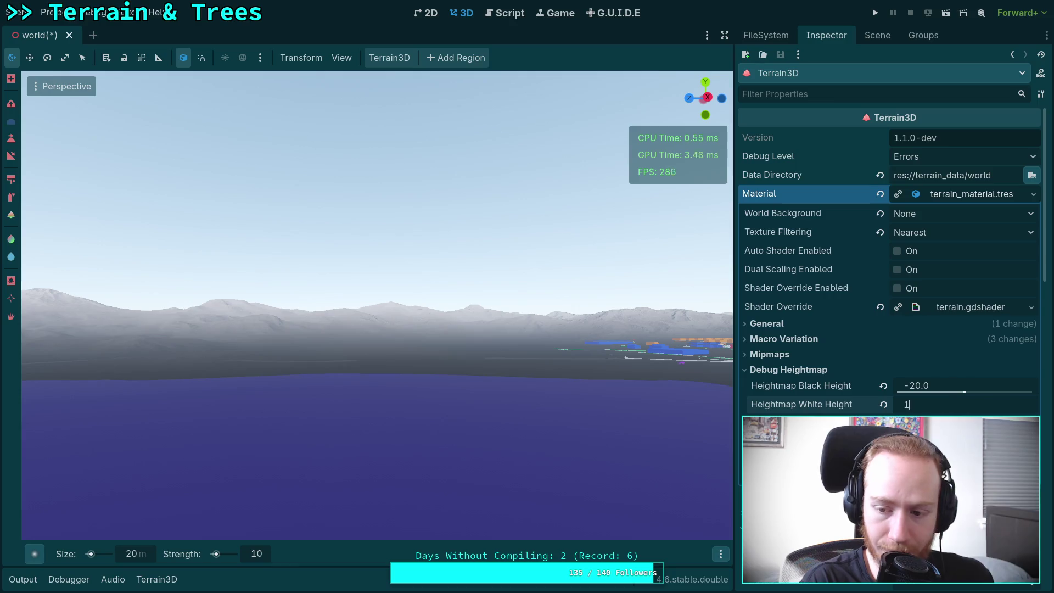
type("60")
key("Return")
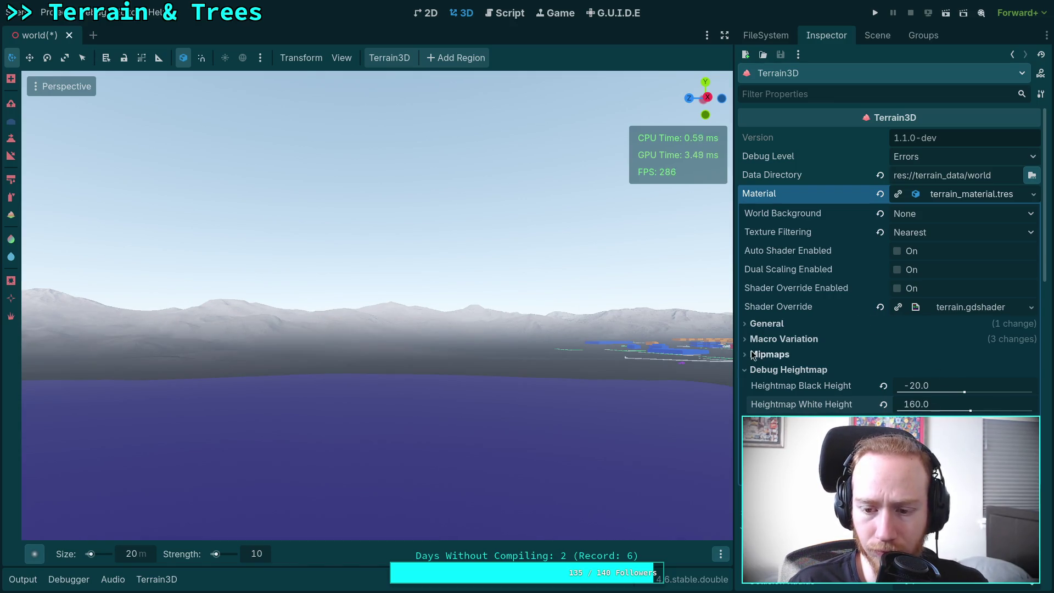
left_click(725, 36)
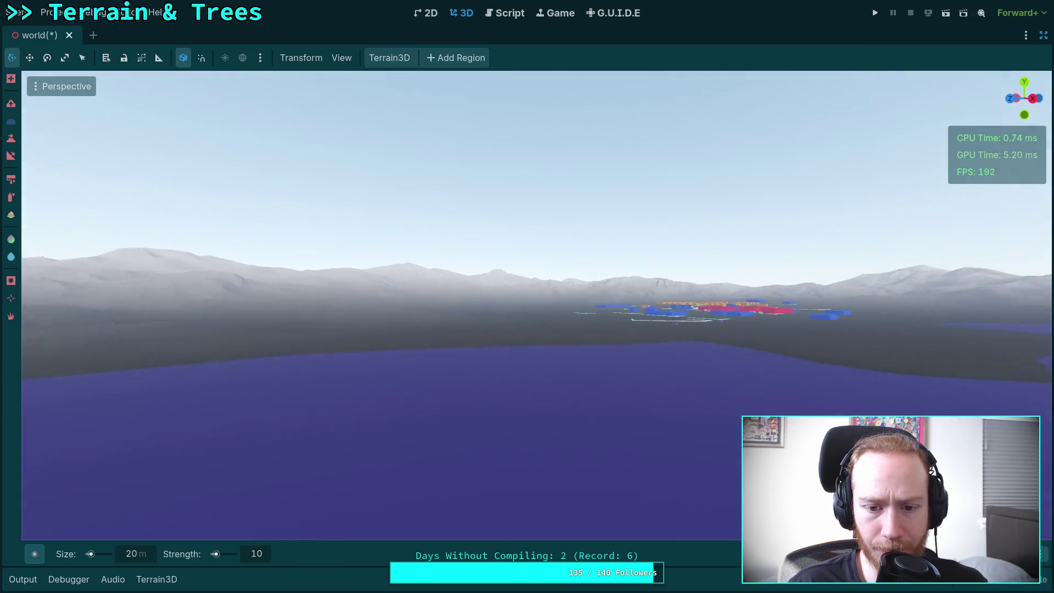
Fly the camera down over the pale heightmap-shaded slopes, then look across the snowy mountains
scroll(552, 479, "up", 5)
mouse_move(552, 479)
left_mouse_down()
mouse_move(450, 527)
mouse_move(357, 478)
mouse_move(346, 483)
mouse_move(484, 445)
left_mouse_up()
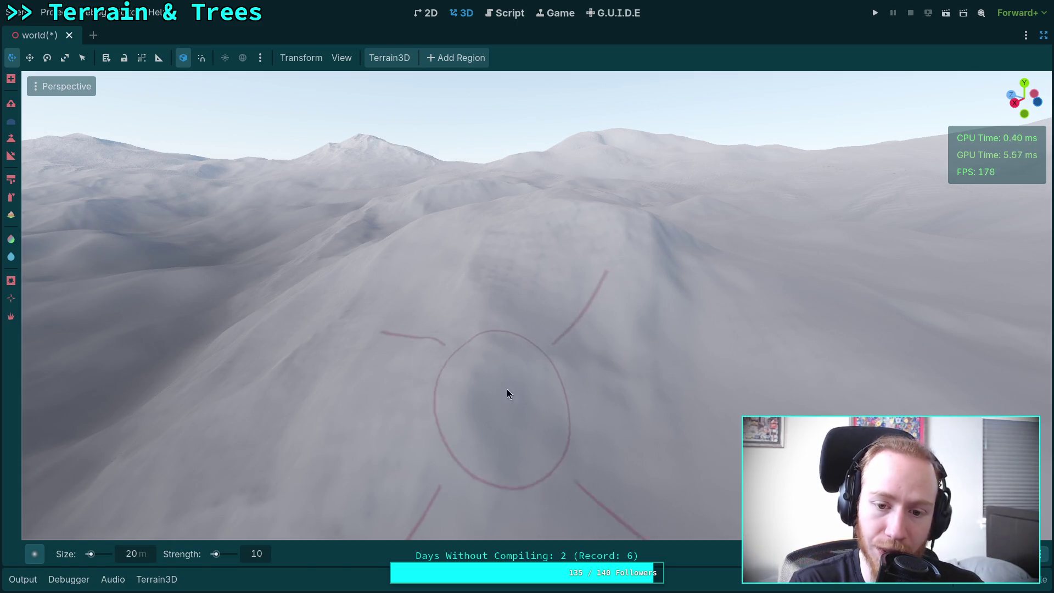
left_click_drag(506, 389, 527, 384)
left_click_drag(695, 400, 522, 424)
left_click_drag(510, 203, 513, 208)
left_click_drag(429, 367, 430, 367)
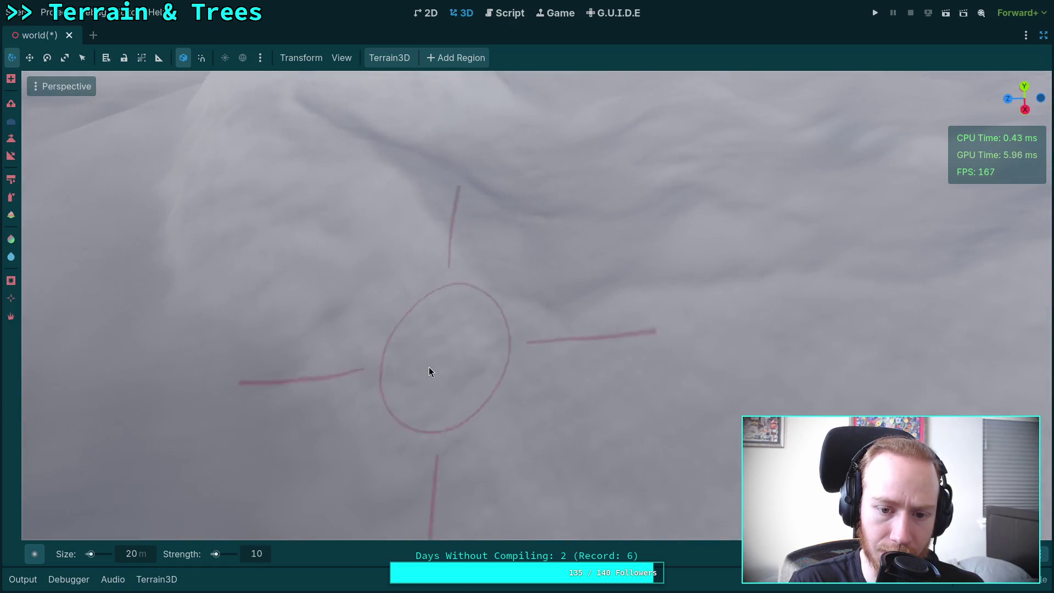
mouse_move(482, 459)
left_mouse_down()
mouse_move(483, 371)
mouse_move(477, 402)
left_mouse_up()
left_click_drag(413, 393, 416, 419)
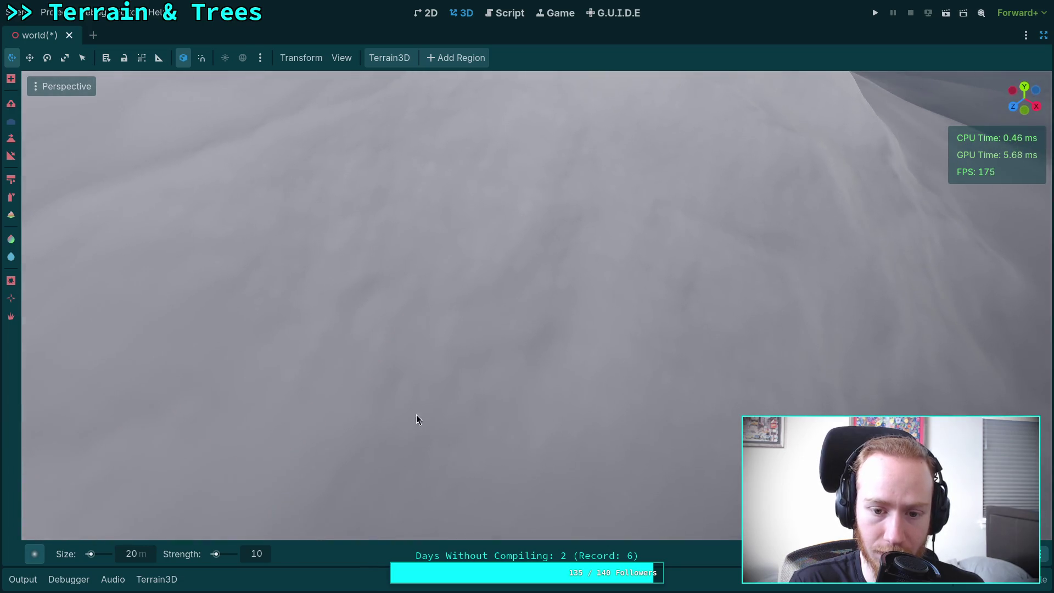
mouse_move(506, 302)
left_mouse_down()
mouse_move(516, 238)
mouse_move(489, 337)
mouse_move(383, 299)
mouse_move(561, 311)
mouse_move(593, 233)
mouse_move(576, 295)
left_mouse_up()
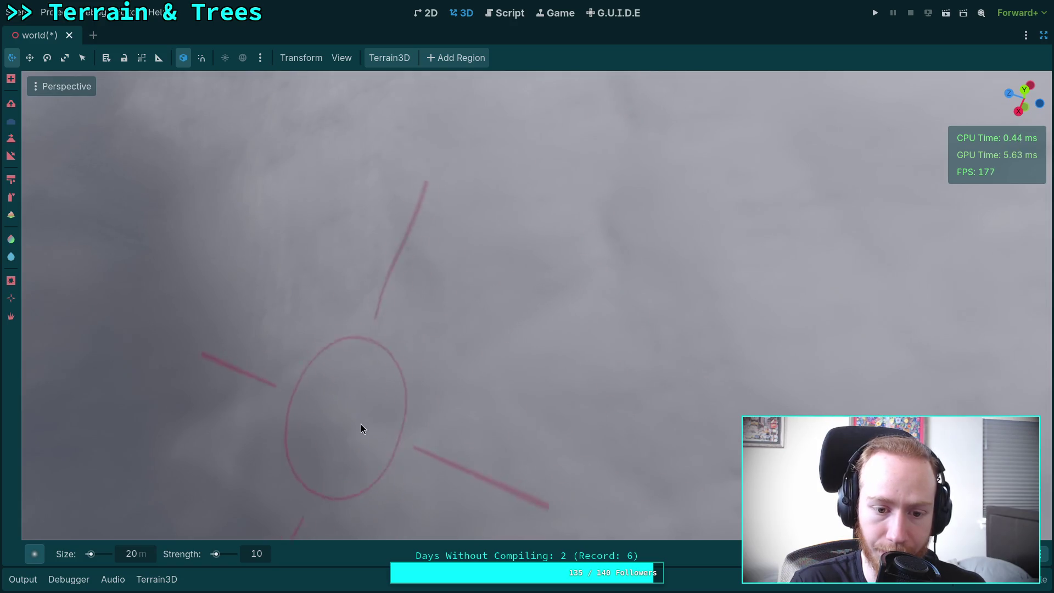
mouse_move(273, 239)
left_mouse_down()
mouse_move(552, 327)
mouse_move(555, 230)
mouse_move(544, 192)
mouse_move(499, 297)
left_mouse_up()
scroll(500, 298, "up", 3)
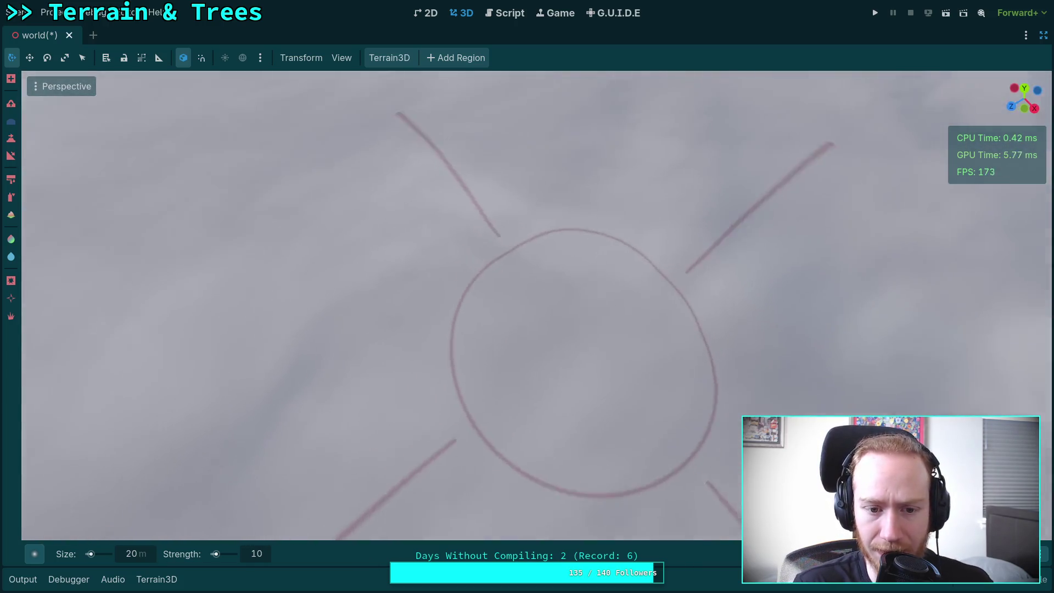
left_click_drag(431, 317, 431, 258)
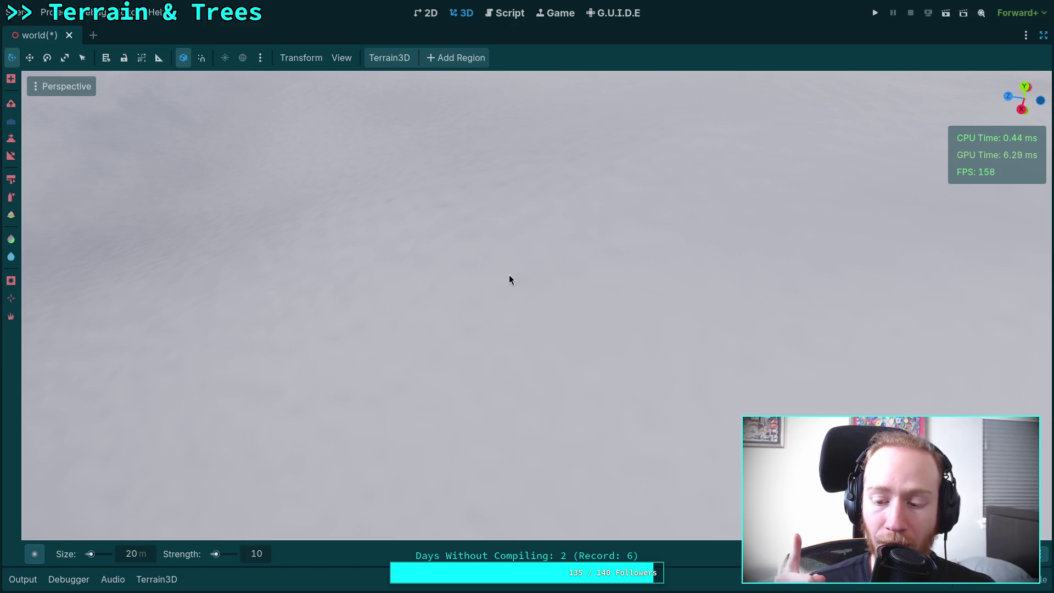
mouse_move(509, 274)
left_mouse_down()
mouse_move(484, 288)
mouse_move(483, 307)
mouse_move(357, 328)
mouse_move(447, 306)
mouse_move(445, 329)
mouse_move(605, 254)
mouse_move(437, 346)
mouse_move(510, 271)
mouse_move(570, 435)
mouse_move(466, 235)
mouse_move(437, 285)
mouse_move(497, 315)
mouse_move(604, 344)
mouse_move(569, 353)
mouse_move(548, 245)
mouse_move(392, 319)
mouse_move(438, 338)
mouse_move(462, 312)
mouse_move(457, 301)
mouse_move(647, 357)
mouse_move(567, 269)
mouse_move(328, 371)
mouse_move(464, 322)
mouse_move(470, 301)
mouse_move(456, 338)
mouse_move(536, 319)
mouse_move(454, 324)
mouse_move(693, 346)
mouse_move(567, 379)
mouse_move(716, 362)
mouse_move(258, 363)
mouse_move(541, 379)
mouse_move(499, 285)
mouse_move(392, 306)
mouse_move(548, 226)
mouse_move(796, 343)
mouse_move(833, 324)
mouse_move(697, 406)
mouse_move(464, 274)
mouse_move(714, 340)
mouse_move(490, 280)
mouse_move(549, 484)
mouse_move(734, 214)
mouse_move(541, 447)
mouse_move(547, 308)
mouse_move(430, 376)
mouse_move(604, 428)
mouse_move(287, 426)
mouse_move(456, 242)
mouse_move(483, 310)
mouse_move(491, 277)
mouse_move(673, 297)
mouse_move(519, 305)
mouse_move(451, 366)
mouse_move(384, 506)
mouse_move(391, 435)
mouse_move(454, 334)
mouse_move(442, 339)
mouse_move(479, 328)
mouse_move(456, 406)
mouse_move(439, 296)
mouse_move(462, 341)
mouse_move(499, 321)
mouse_move(511, 329)
mouse_move(472, 278)
mouse_move(365, 377)
mouse_move(535, 301)
mouse_move(413, 305)
mouse_move(449, 397)
mouse_move(588, 378)
mouse_move(476, 357)
mouse_move(691, 399)
mouse_move(628, 264)
mouse_move(499, 323)
mouse_move(525, 360)
mouse_move(503, 327)
mouse_move(629, 305)
mouse_move(560, 292)
mouse_move(579, 297)
mouse_move(545, 346)
mouse_move(433, 266)
mouse_move(438, 297)
mouse_move(241, 370)
mouse_move(459, 259)
mouse_move(584, 266)
mouse_move(551, 268)
mouse_move(355, 351)
mouse_move(492, 315)
mouse_move(514, 478)
mouse_move(555, 293)
mouse_move(466, 332)
mouse_move(452, 306)
mouse_move(324, 264)
mouse_move(610, 393)
mouse_move(560, 331)
mouse_move(469, 339)
mouse_move(388, 291)
mouse_move(487, 160)
mouse_move(381, 278)
mouse_move(364, 424)
mouse_move(419, 364)
mouse_move(504, 436)
mouse_move(527, 380)
mouse_move(450, 223)
mouse_move(502, 323)
mouse_move(595, 245)
mouse_move(409, 311)
mouse_move(452, 246)
mouse_move(454, 279)
mouse_move(622, 310)
mouse_move(509, 265)
mouse_move(773, 141)
mouse_move(595, 241)
mouse_move(650, 298)
mouse_move(552, 315)
mouse_move(560, 308)
left_mouse_up()
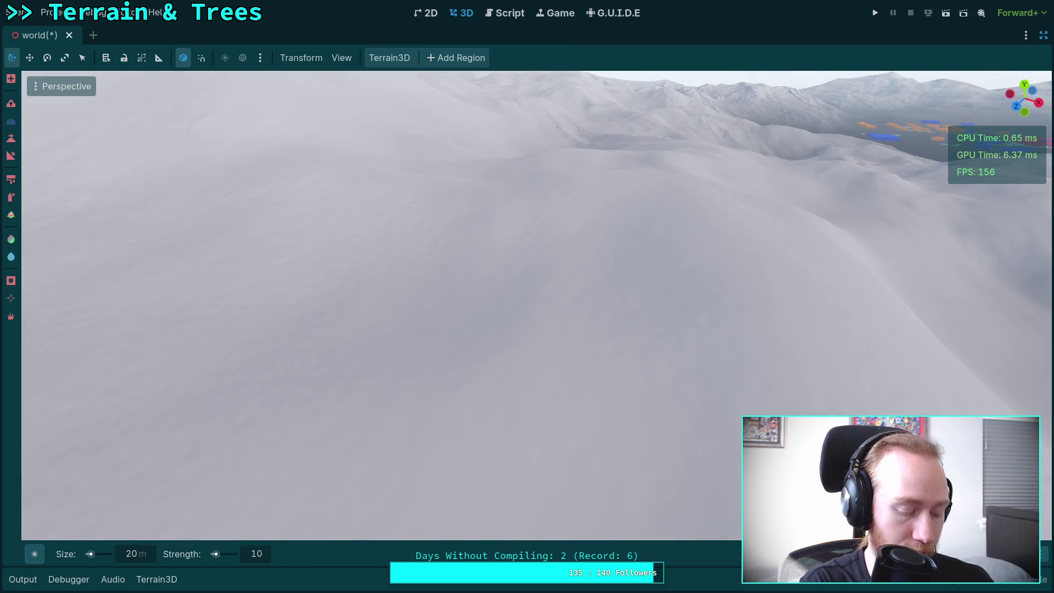
Switch from Godot to the Desmos graphing calculator tab in the browser
key("alt+Tab")
left_click(15, 211)
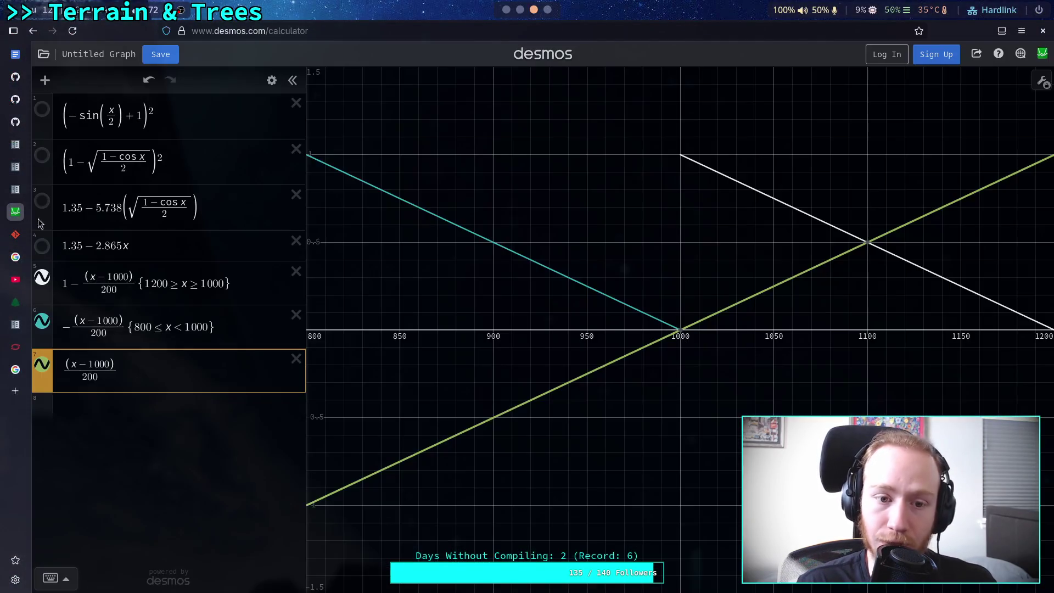
Hide expression 7 and finish the new expression as tanh x
left_click(42, 365)
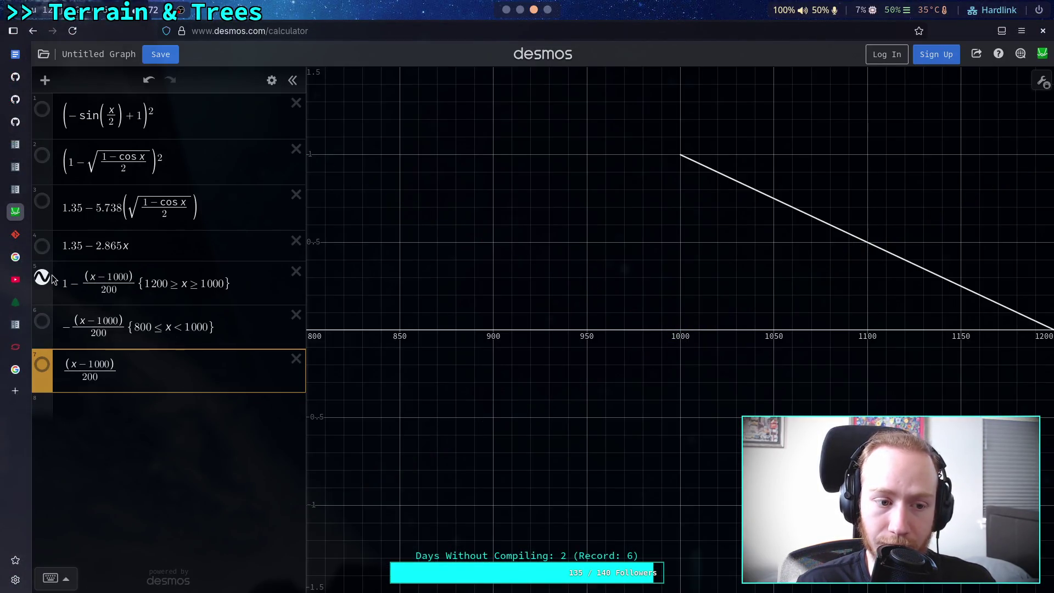
left_click(150, 409)
type("tan k")
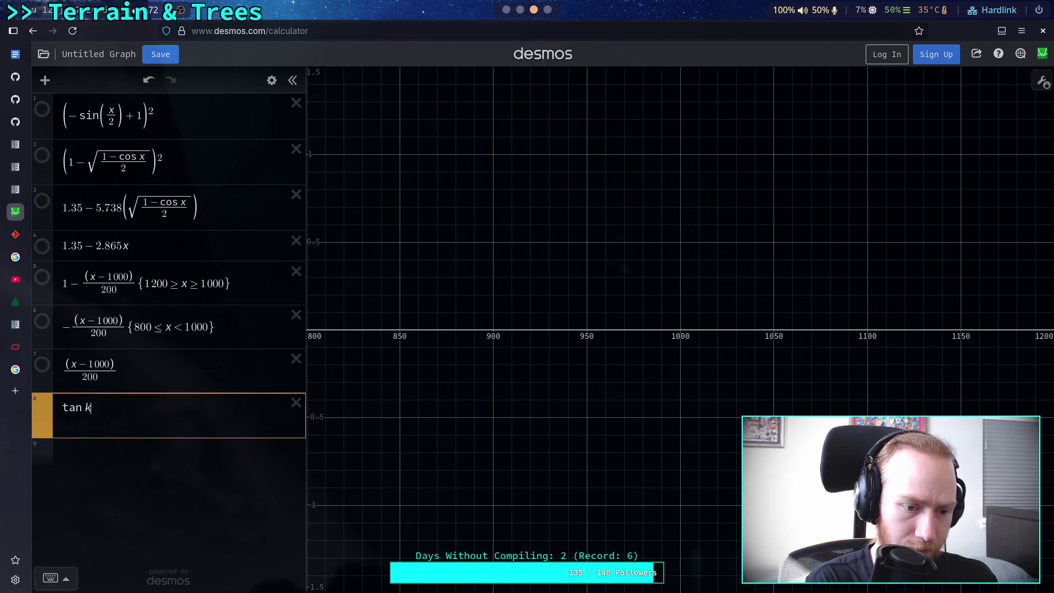
key("BackSpace")
type("x")
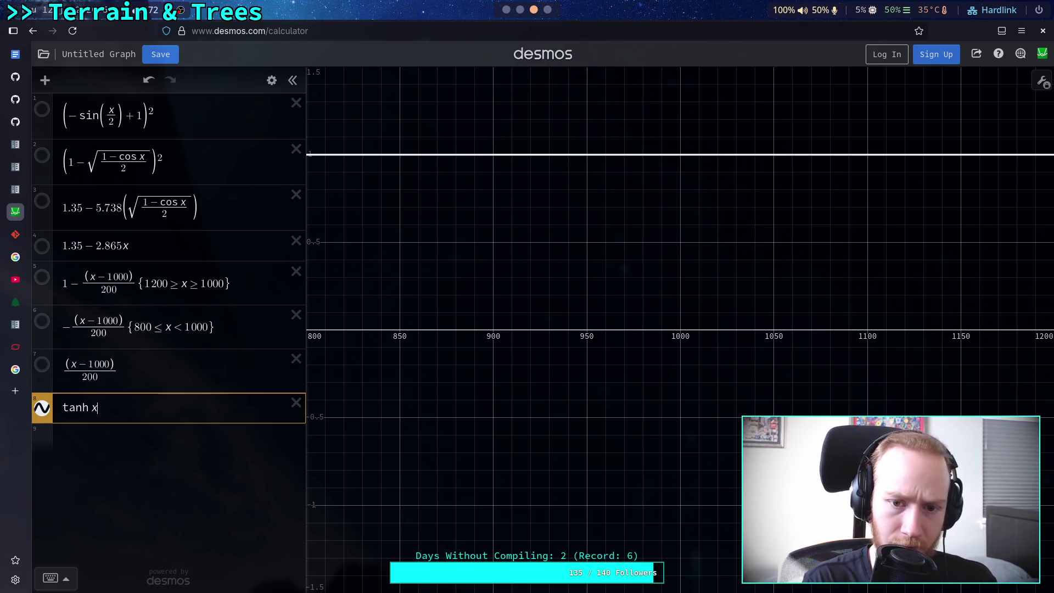
Reset the graph to its default view and zoom in twice on the tanh curve near the origin
left_click(1041, 78)
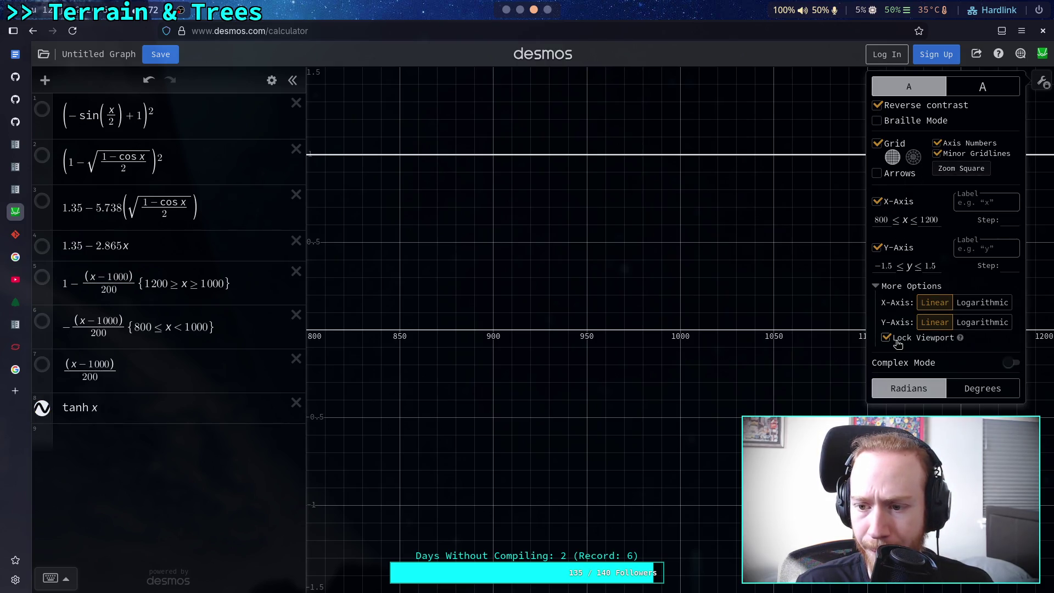
left_click(1042, 146)
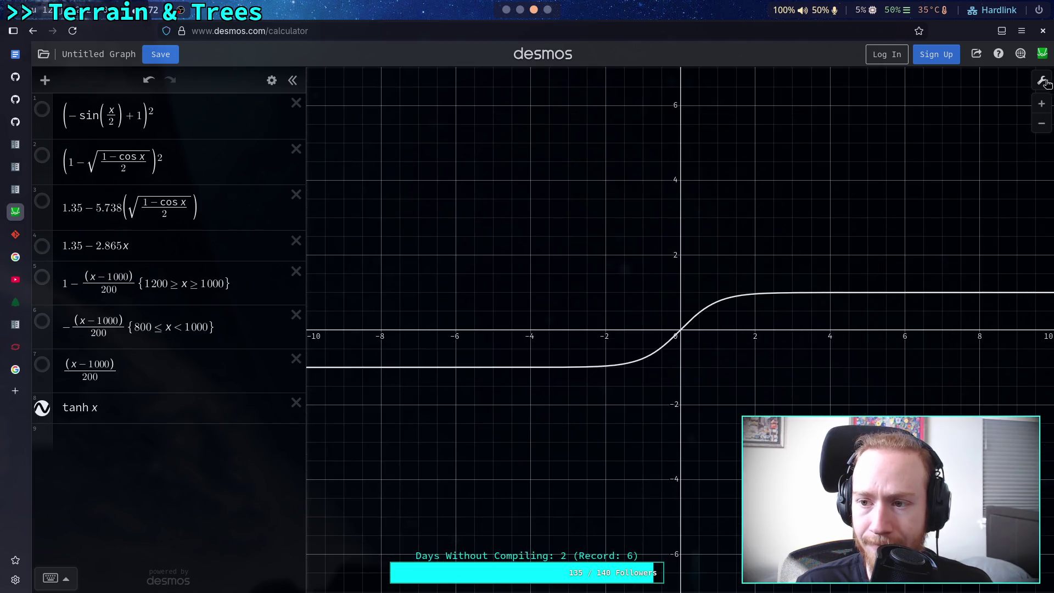
left_click(1042, 104)
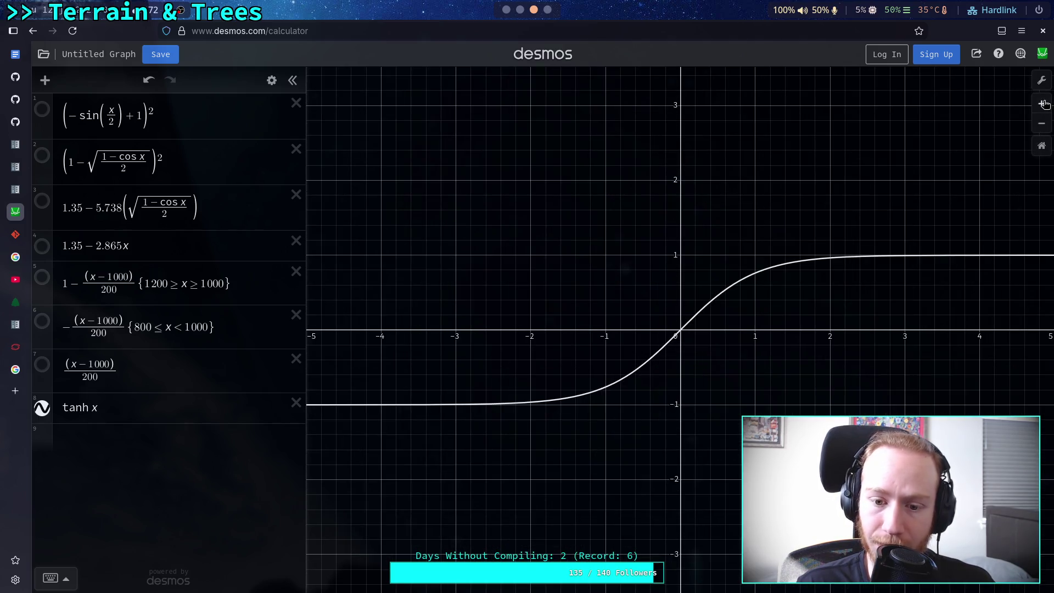
left_click(1043, 103)
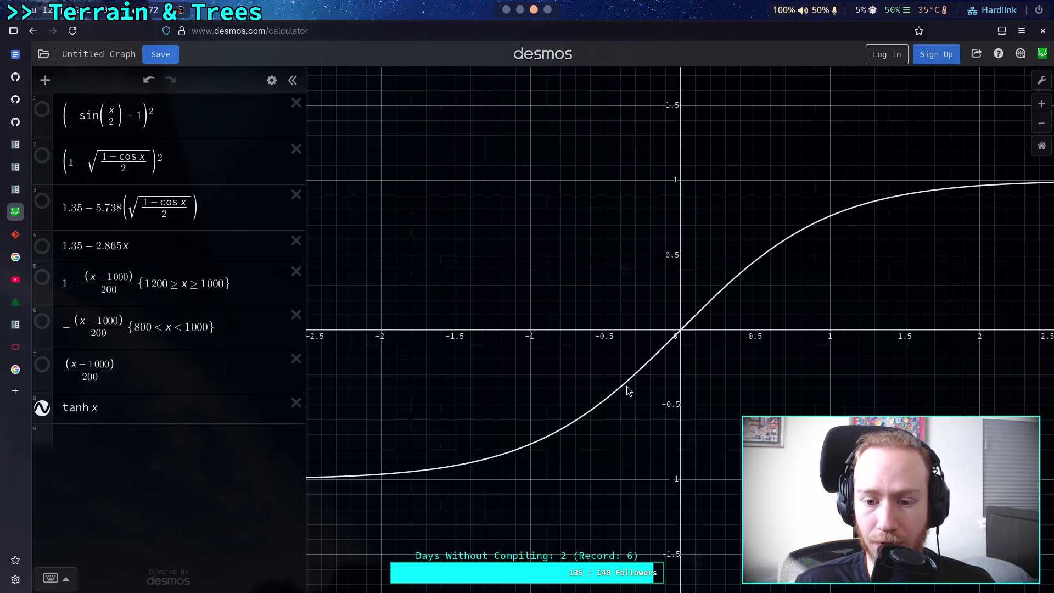
left_click(606, 401)
left_click(136, 438)
type("tanh(0.1")
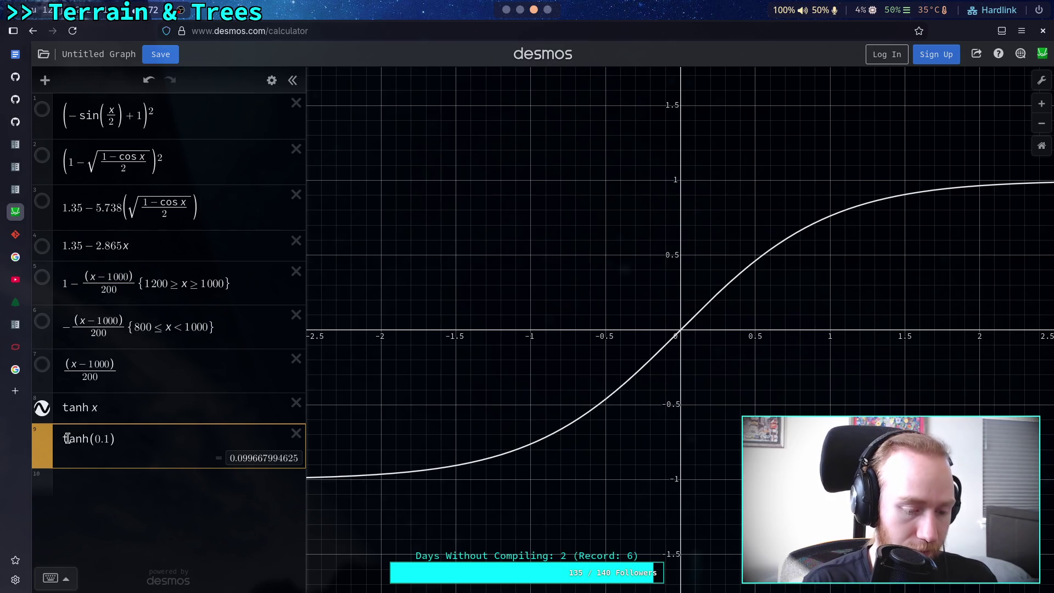
Prefix the tanh(0.1) row with x= and read the tanh curve's value near x = 1
type("x=")
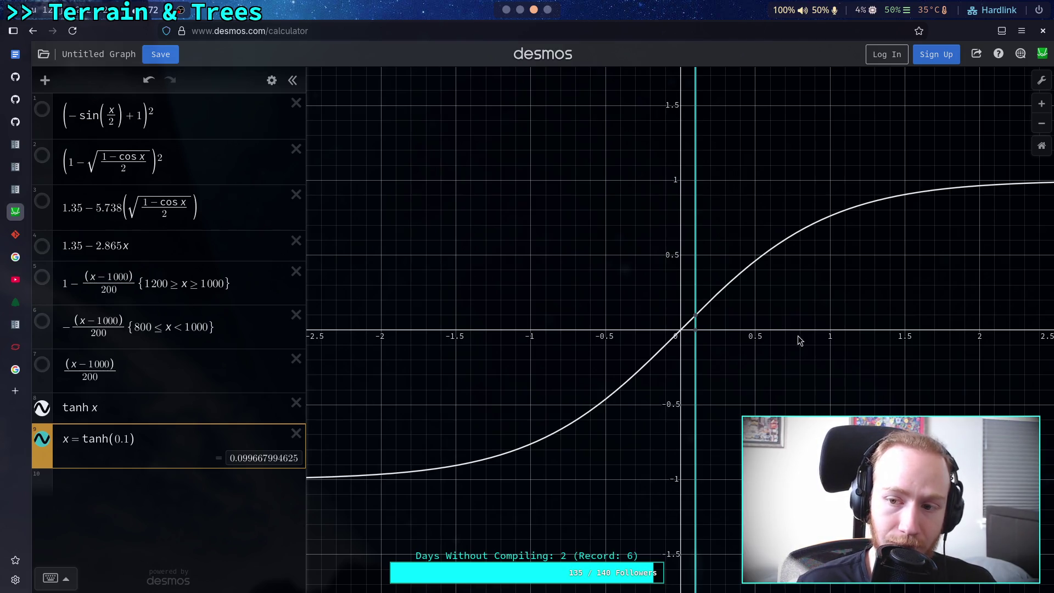
left_click(831, 216)
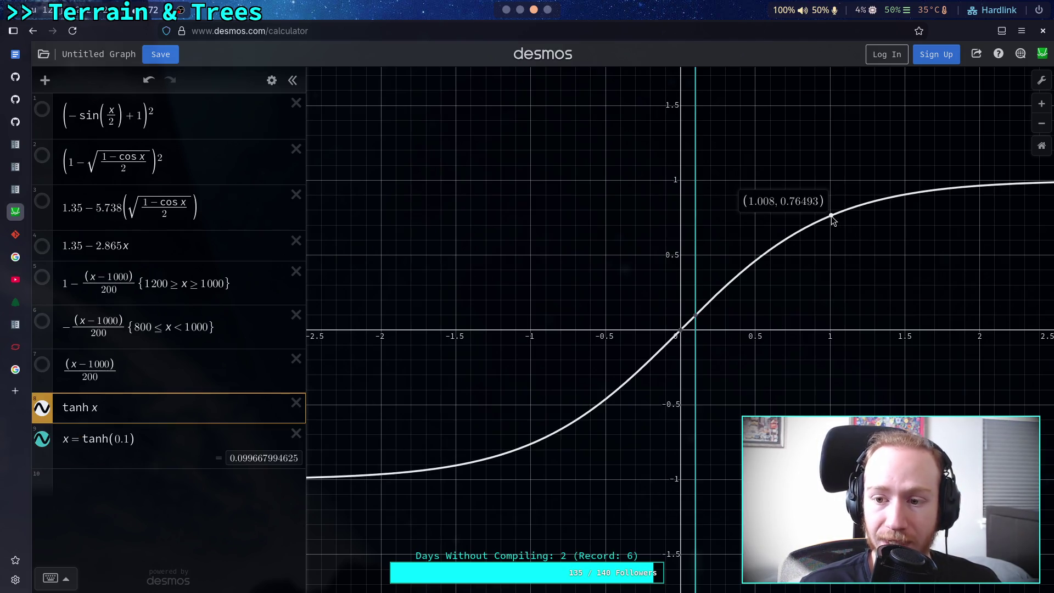
left_click_drag(831, 216, 831, 217)
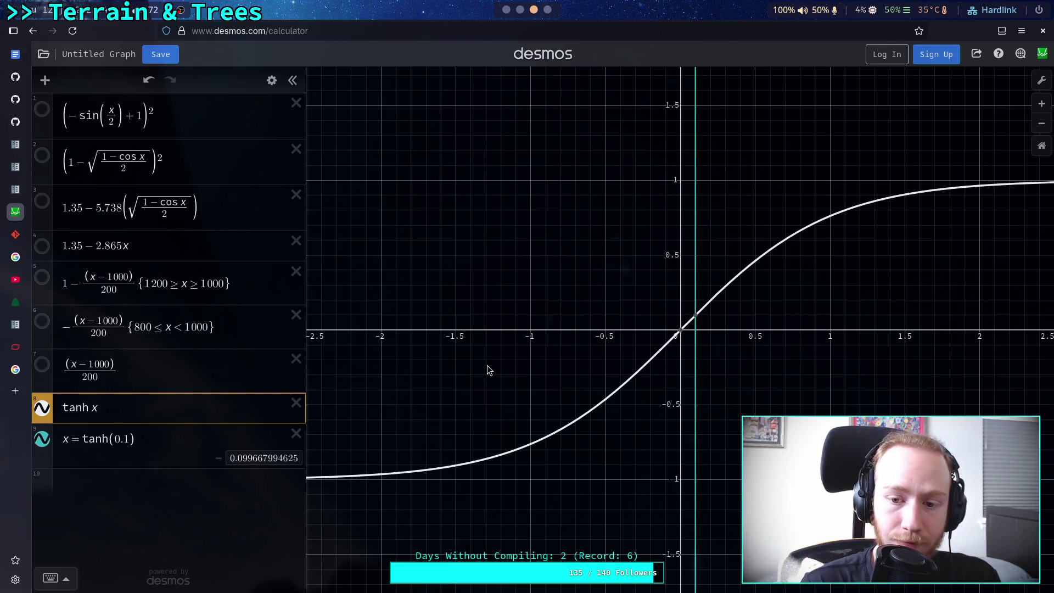
left_click(120, 482)
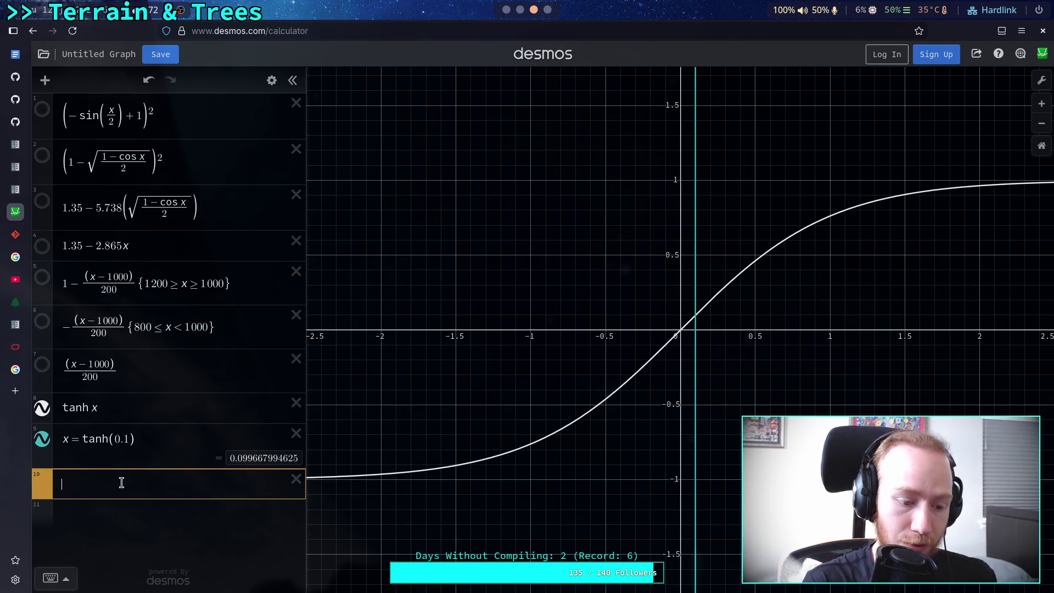
Add rows x = tanh(1) and x = tanh(1.1)
type("x = tanh")
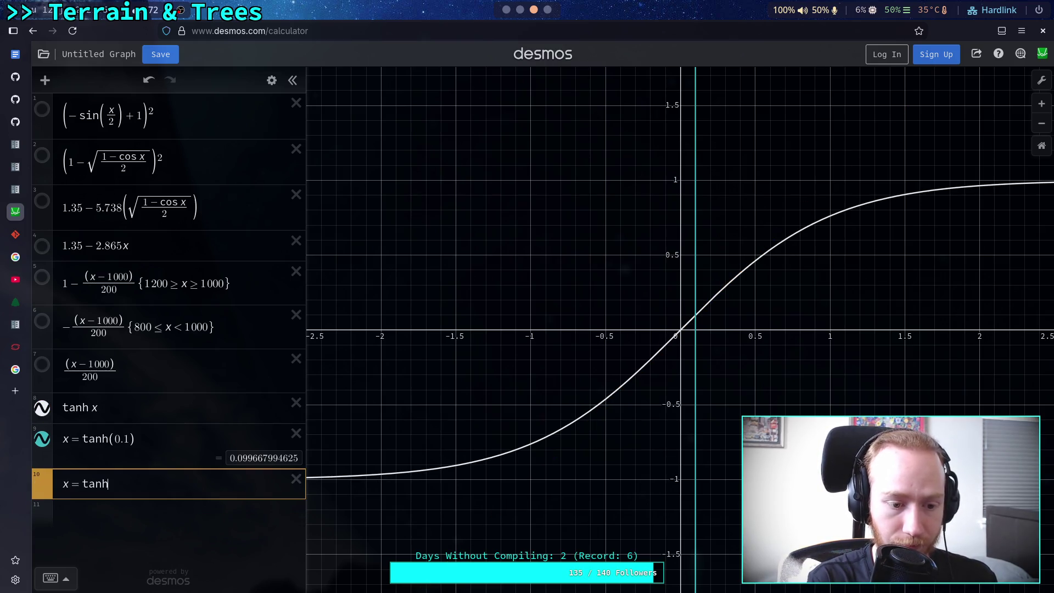
type("(1")
key("Return")
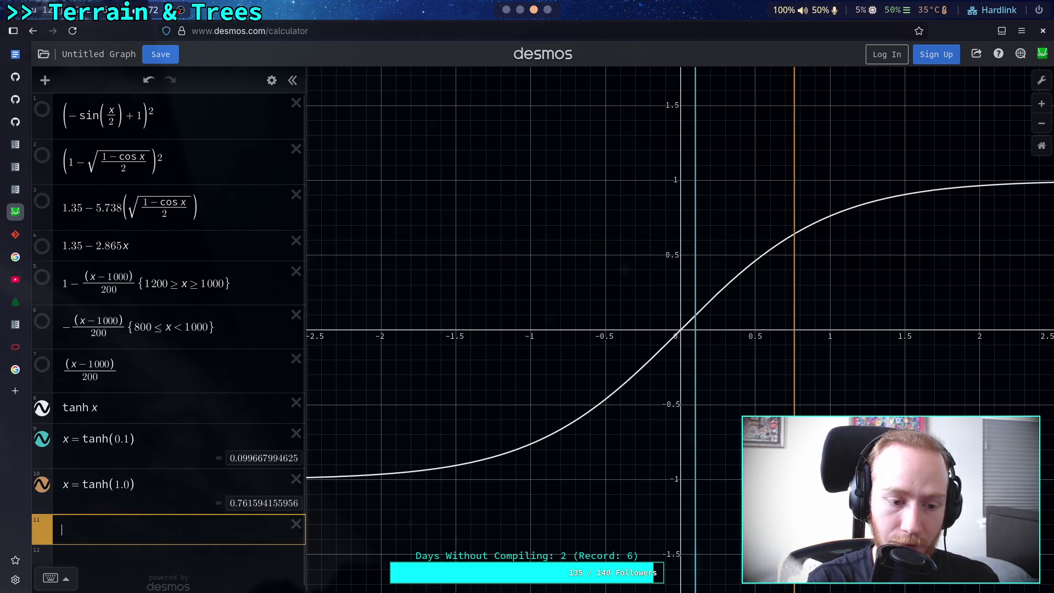
type("x=tanh(")
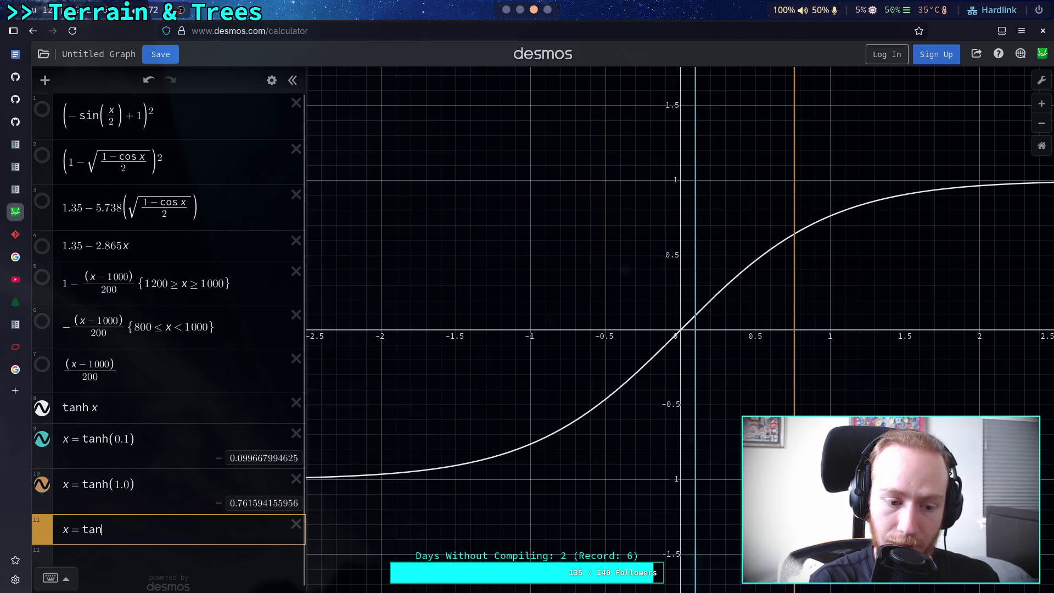
type("1.1")
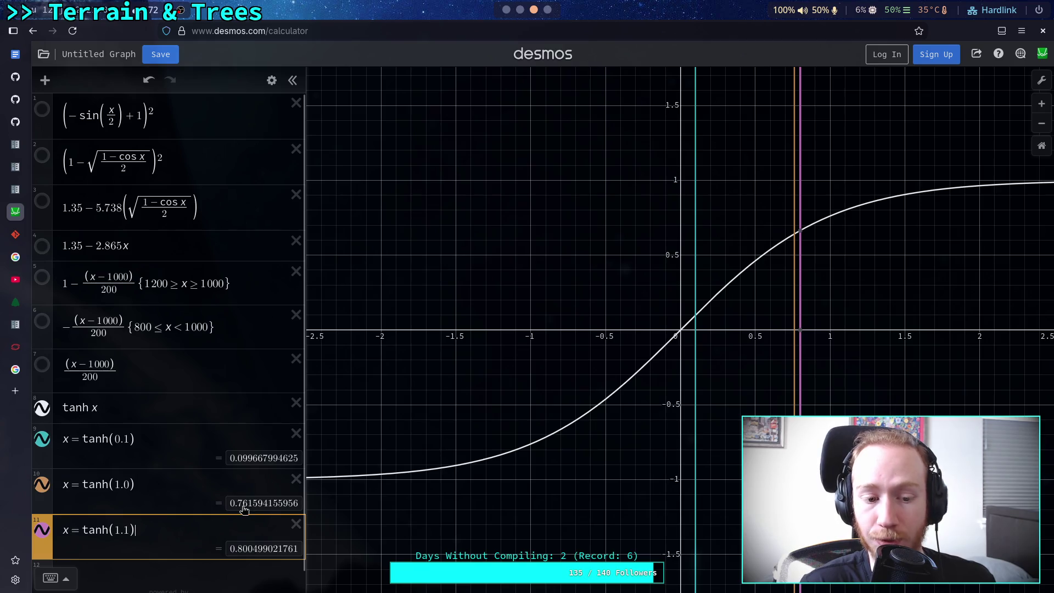
Rewrite a row as tanh(1.1) − tanh(1.0), delete the x = tanh(1.1) row, then return to Godot
left_click(80, 484)
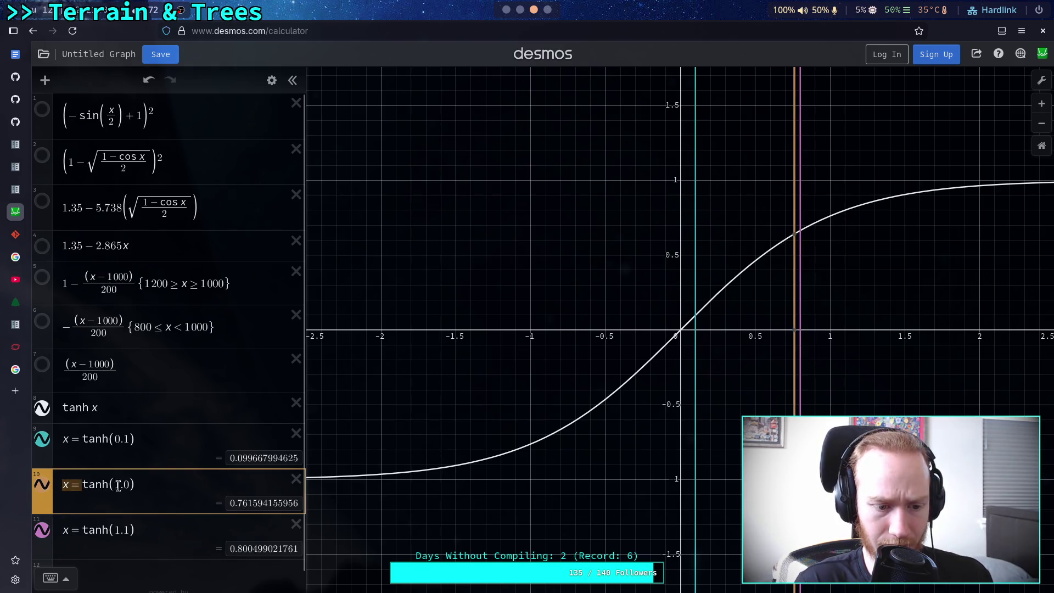
key("BackSpace")
type("tanh")
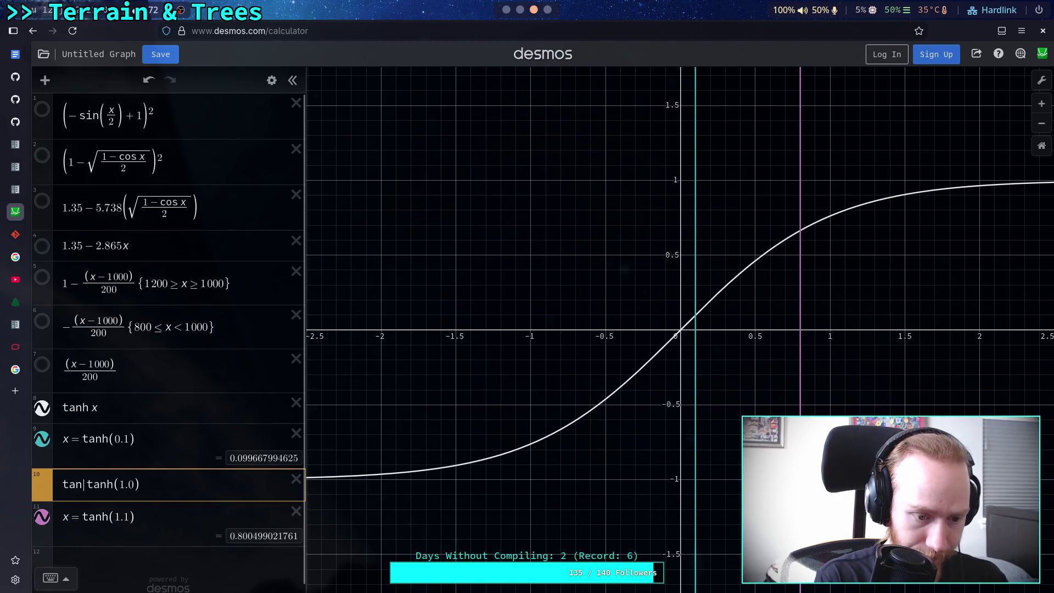
type("(1.1")
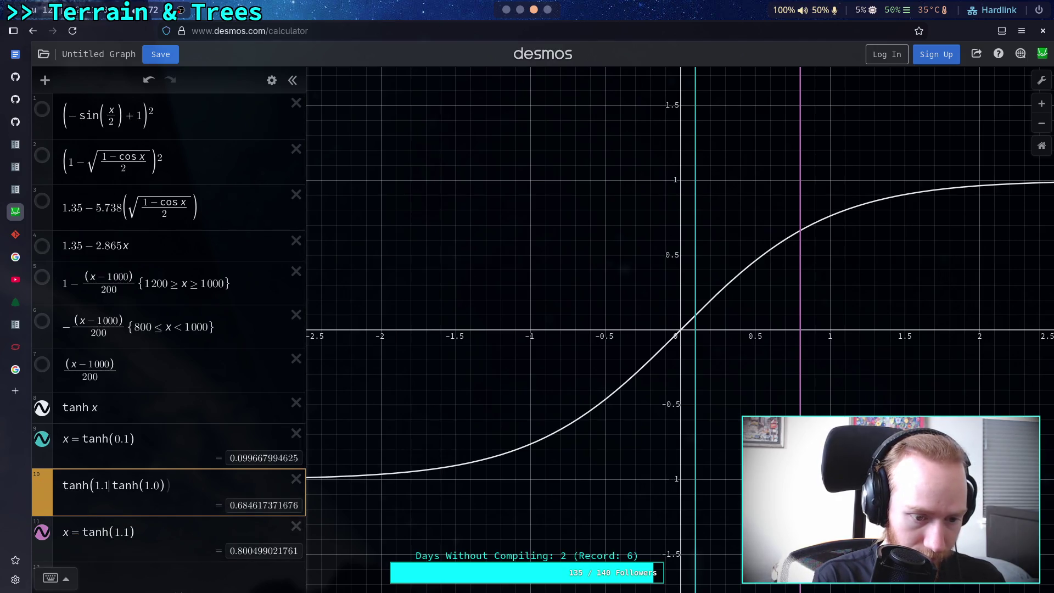
type(") -")
left_click(295, 525)
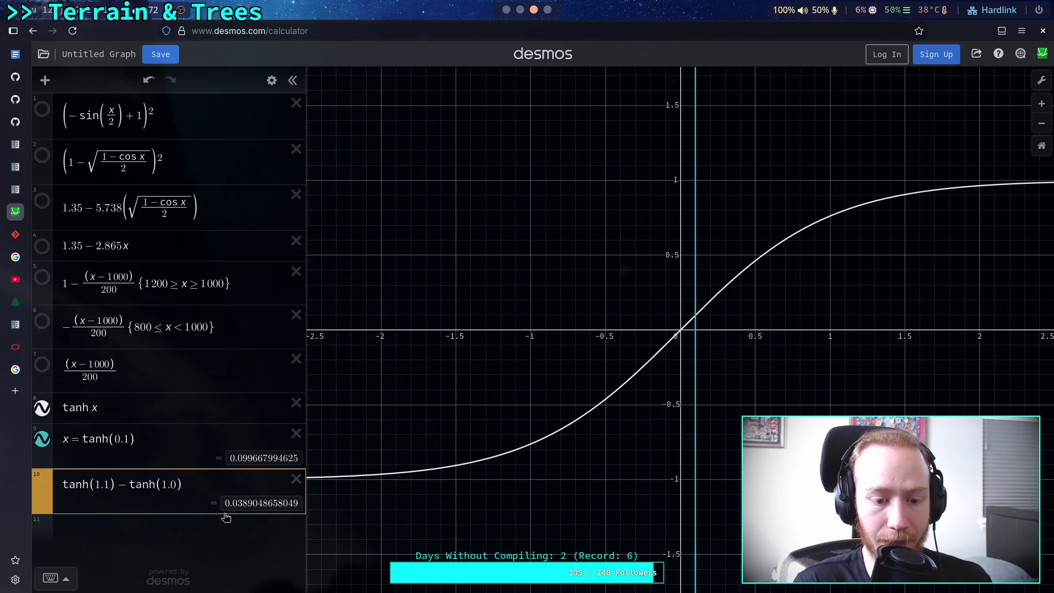
left_click(236, 529)
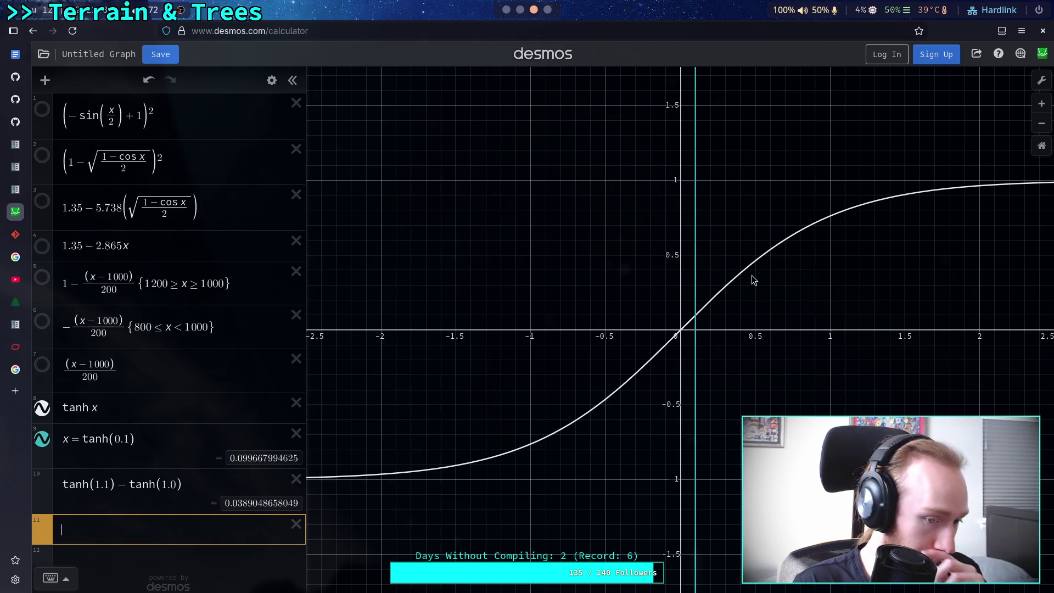
key("alt+Tab")
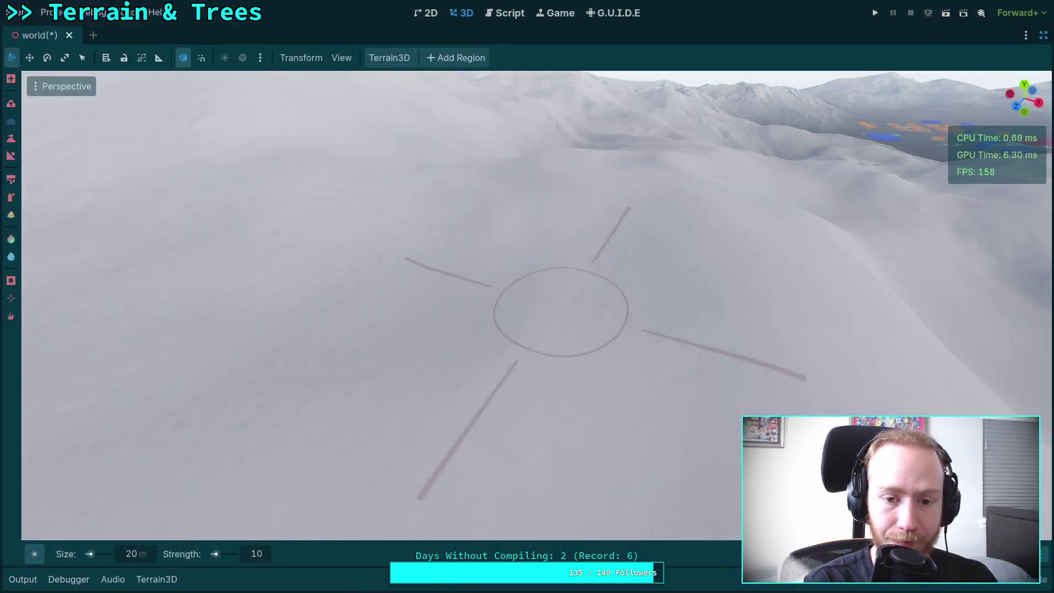
scroll(735, 272, "up", 6)
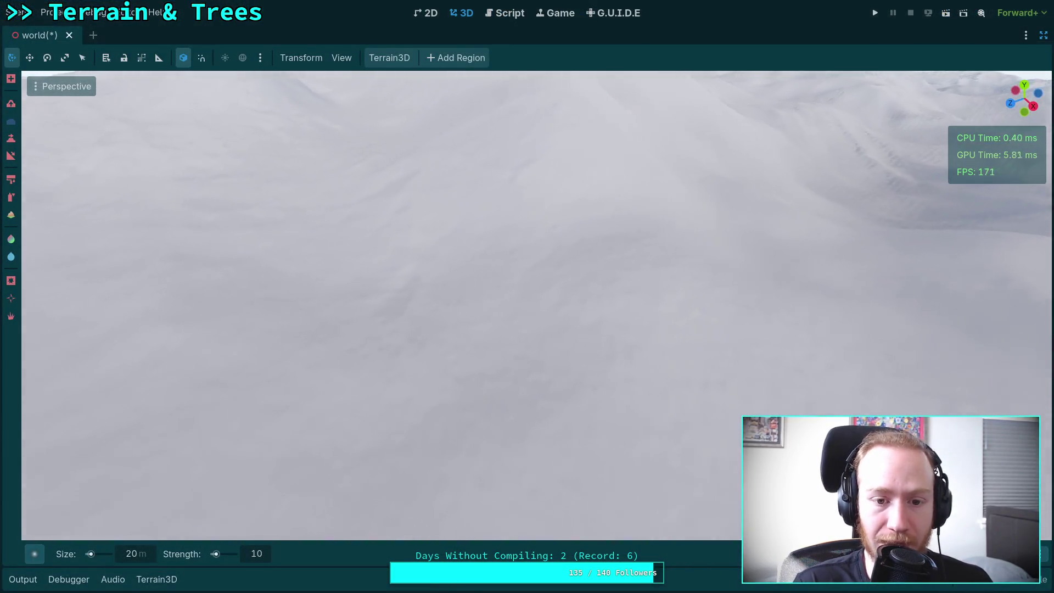
scroll(482, 317, "down", 5)
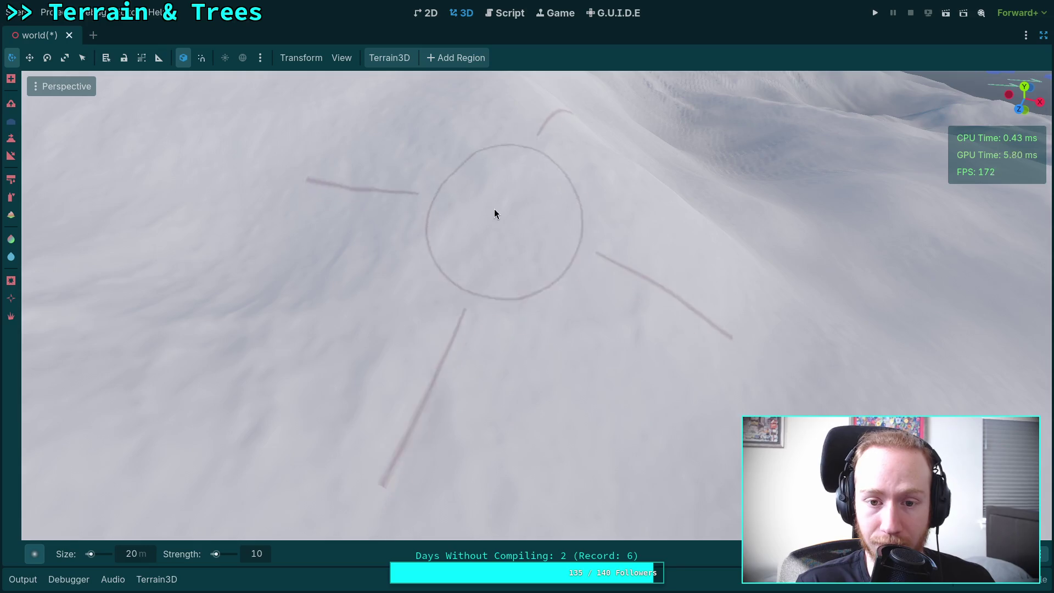
mouse_move(466, 219)
left_mouse_down()
mouse_move(371, 285)
mouse_move(435, 297)
mouse_move(531, 255)
left_mouse_up()
scroll(562, 219, "up", 3)
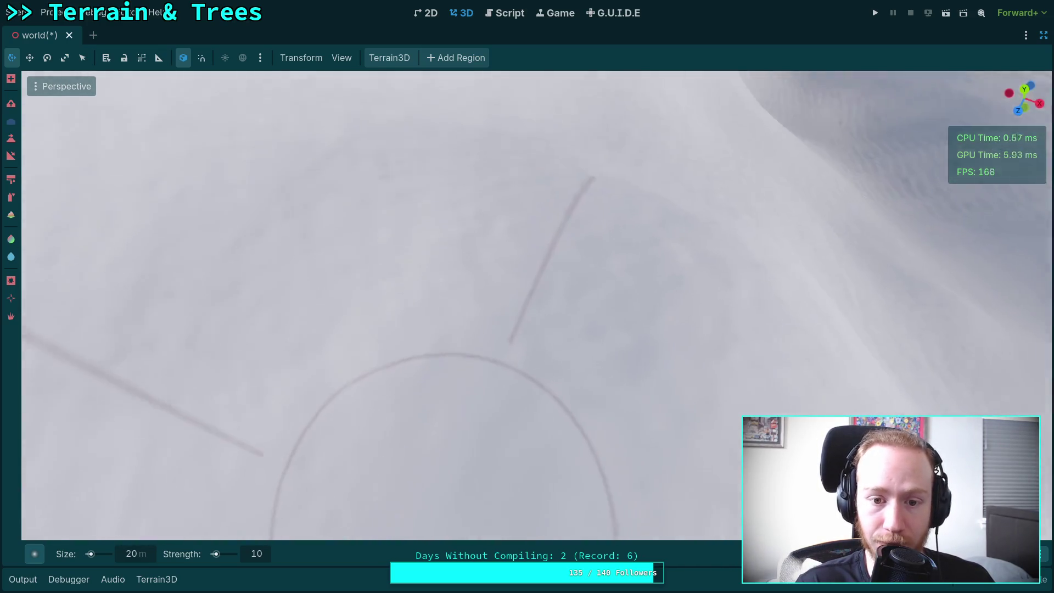
mouse_move(475, 229)
left_mouse_down()
mouse_move(686, 315)
mouse_move(643, 401)
mouse_move(567, 208)
mouse_move(351, 285)
mouse_move(604, 307)
mouse_move(537, 221)
mouse_move(501, 271)
mouse_move(588, 230)
mouse_move(536, 346)
mouse_move(565, 232)
mouse_move(423, 324)
mouse_move(485, 418)
mouse_move(333, 399)
mouse_move(624, 306)
mouse_move(643, 341)
mouse_move(506, 279)
mouse_move(597, 263)
mouse_move(516, 282)
mouse_move(436, 238)
mouse_move(536, 261)
mouse_move(548, 186)
mouse_move(623, 227)
mouse_move(546, 280)
mouse_move(549, 308)
mouse_move(533, 264)
mouse_move(499, 270)
mouse_move(685, 308)
mouse_move(653, 275)
mouse_move(628, 294)
mouse_move(409, 236)
mouse_move(400, 154)
mouse_move(553, 177)
mouse_move(433, 411)
mouse_move(519, 275)
mouse_move(539, 332)
mouse_move(473, 157)
mouse_move(386, 209)
mouse_move(599, 200)
mouse_move(708, 306)
mouse_move(437, 294)
mouse_move(628, 374)
mouse_move(650, 282)
mouse_move(553, 303)
mouse_move(433, 256)
left_mouse_up()
mouse_move(262, 289)
left_mouse_down()
mouse_move(292, 264)
mouse_move(522, 287)
mouse_move(464, 219)
mouse_move(601, 264)
mouse_move(285, 280)
mouse_move(536, 224)
mouse_move(618, 308)
mouse_move(650, 294)
mouse_move(629, 291)
mouse_move(640, 287)
mouse_move(682, 377)
mouse_move(647, 385)
mouse_move(654, 378)
left_mouse_up()
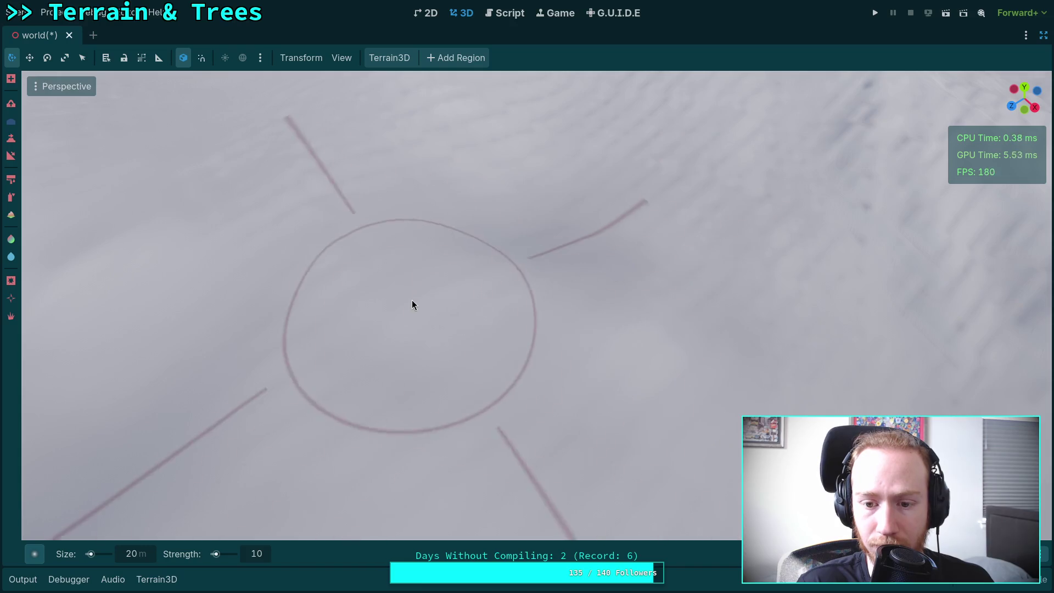
mouse_move(582, 406)
left_mouse_down()
mouse_move(410, 325)
mouse_move(542, 330)
mouse_move(465, 306)
mouse_move(549, 305)
mouse_move(468, 280)
mouse_move(596, 258)
mouse_move(654, 329)
mouse_move(647, 305)
left_mouse_up()
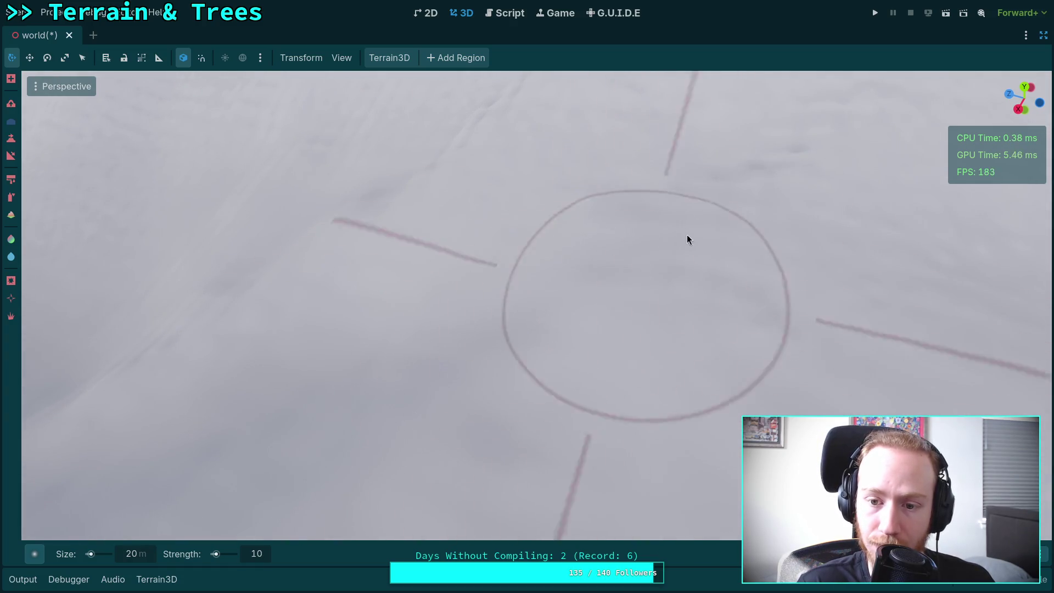
mouse_move(401, 350)
left_mouse_down()
mouse_move(499, 225)
mouse_move(617, 437)
mouse_move(510, 252)
mouse_move(583, 248)
mouse_move(534, 252)
mouse_move(532, 271)
mouse_move(729, 261)
left_mouse_up()
mouse_move(374, 368)
left_mouse_down()
mouse_move(552, 296)
mouse_move(532, 423)
mouse_move(494, 255)
mouse_move(483, 252)
mouse_move(518, 229)
mouse_move(515, 315)
mouse_move(324, 265)
mouse_move(372, 321)
mouse_move(506, 242)
mouse_move(252, 305)
mouse_move(423, 322)
mouse_move(612, 307)
mouse_move(487, 302)
left_mouse_up()
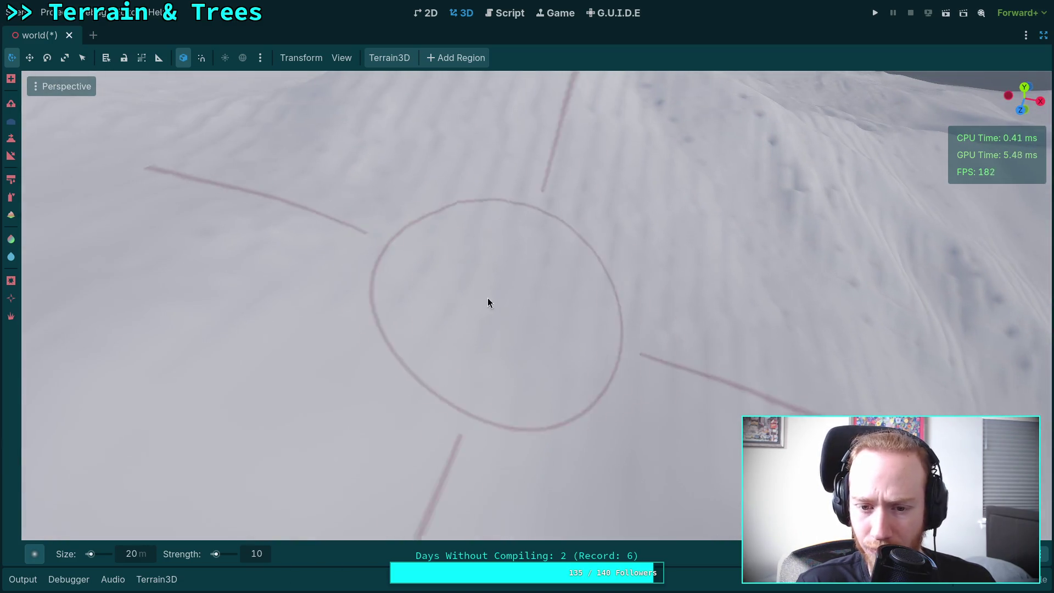
mouse_move(746, 360)
left_mouse_down()
mouse_move(601, 283)
mouse_move(578, 325)
mouse_move(659, 264)
left_mouse_up()
mouse_move(813, 396)
left_mouse_down()
mouse_move(469, 222)
mouse_move(480, 252)
mouse_move(618, 404)
mouse_move(494, 245)
mouse_move(537, 306)
mouse_move(529, 247)
mouse_move(682, 224)
mouse_move(449, 291)
left_mouse_up()
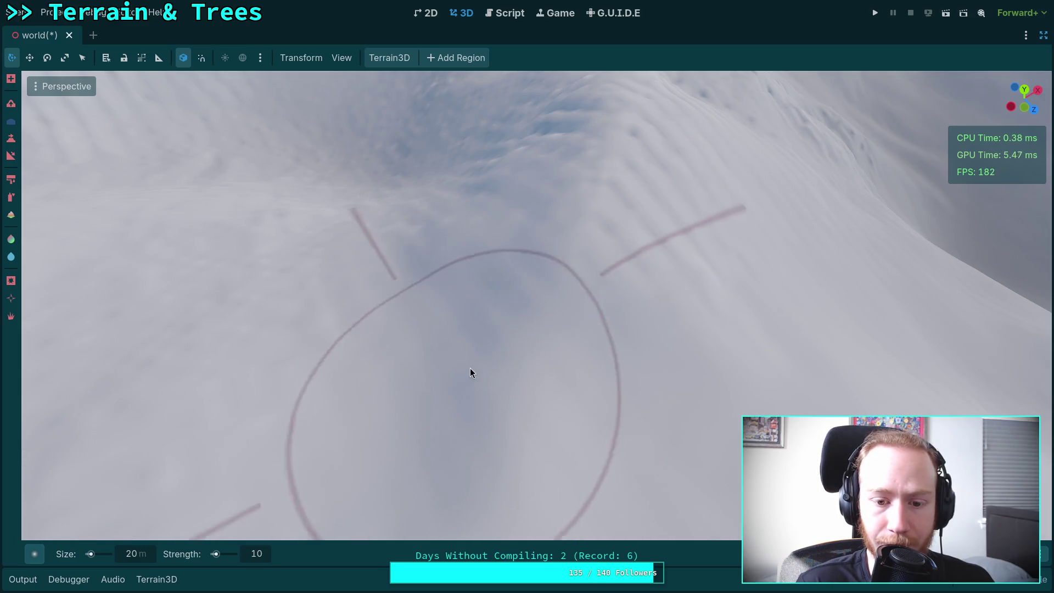
mouse_move(471, 369)
left_mouse_down()
mouse_move(558, 355)
mouse_move(531, 239)
mouse_move(411, 313)
mouse_move(409, 232)
mouse_move(426, 363)
mouse_move(584, 367)
left_mouse_up()
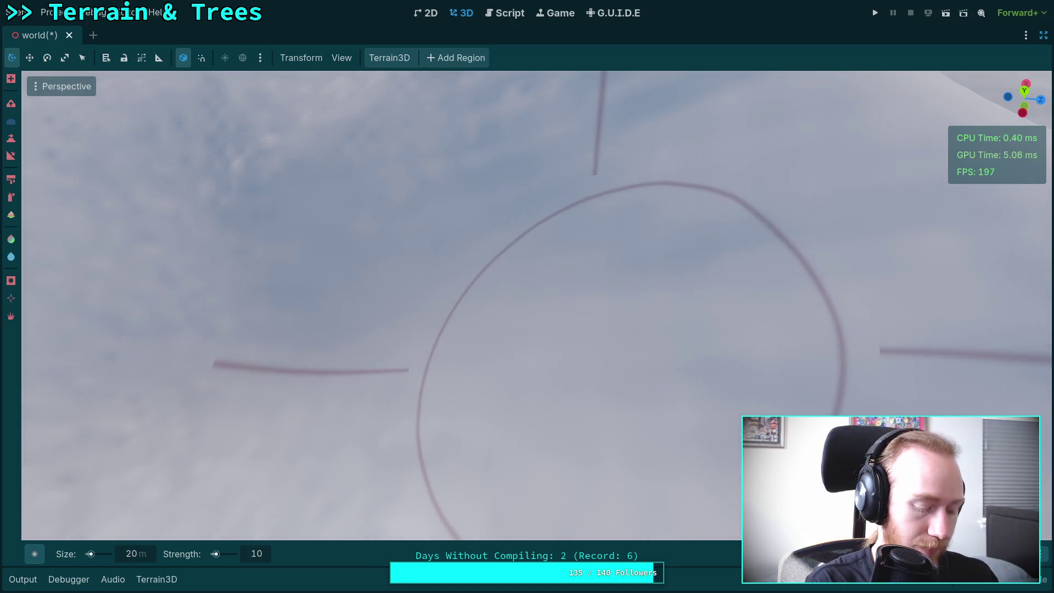
key("super+3")
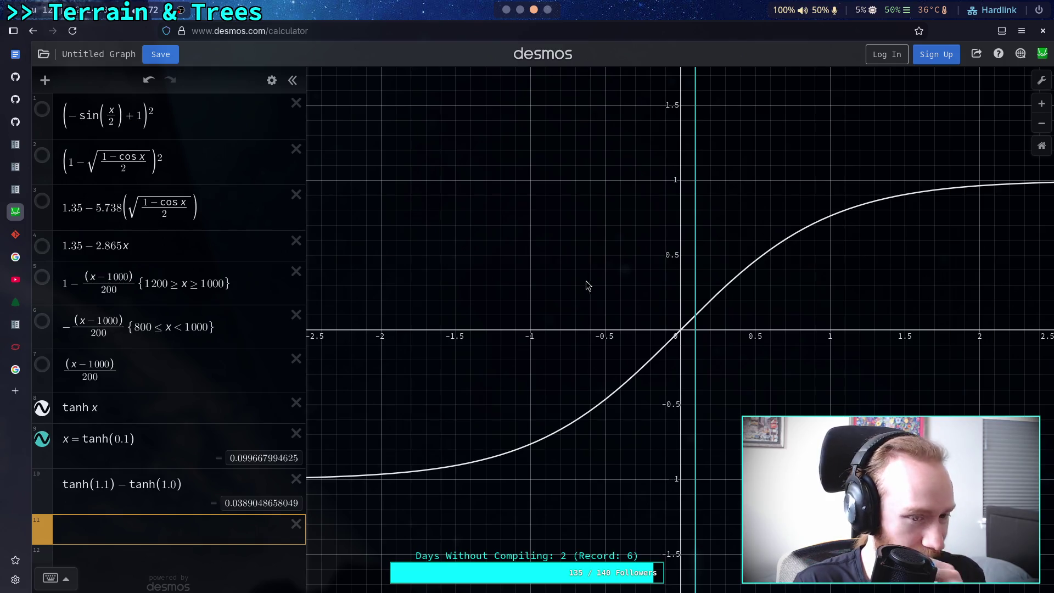
Replace the old Google query with 'derivative of tanh', search, and scroll the results
left_click(15, 369)
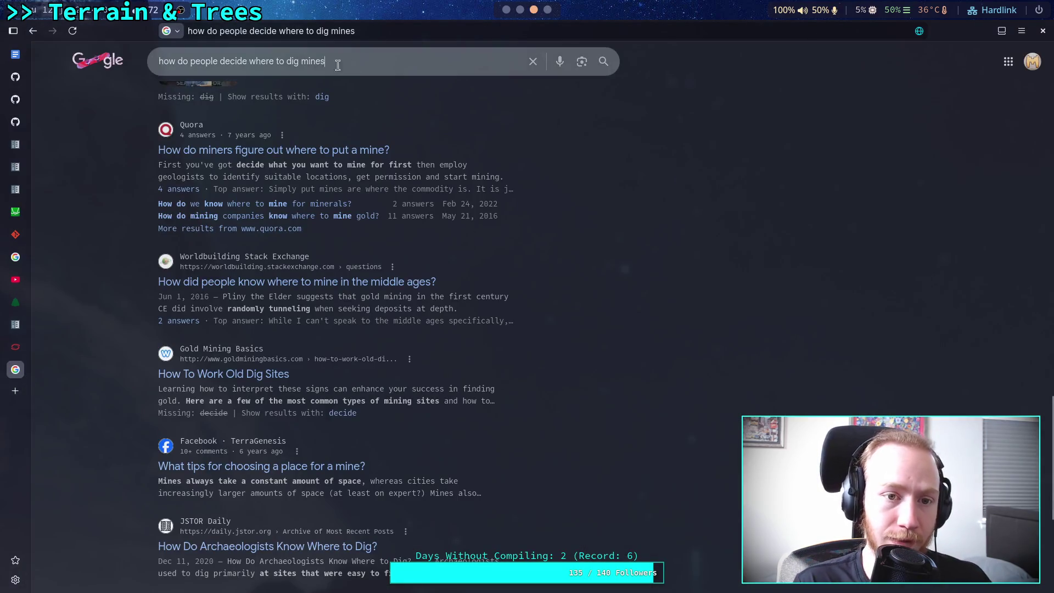
left_click_drag(336, 63, 135, 62)
type("de")
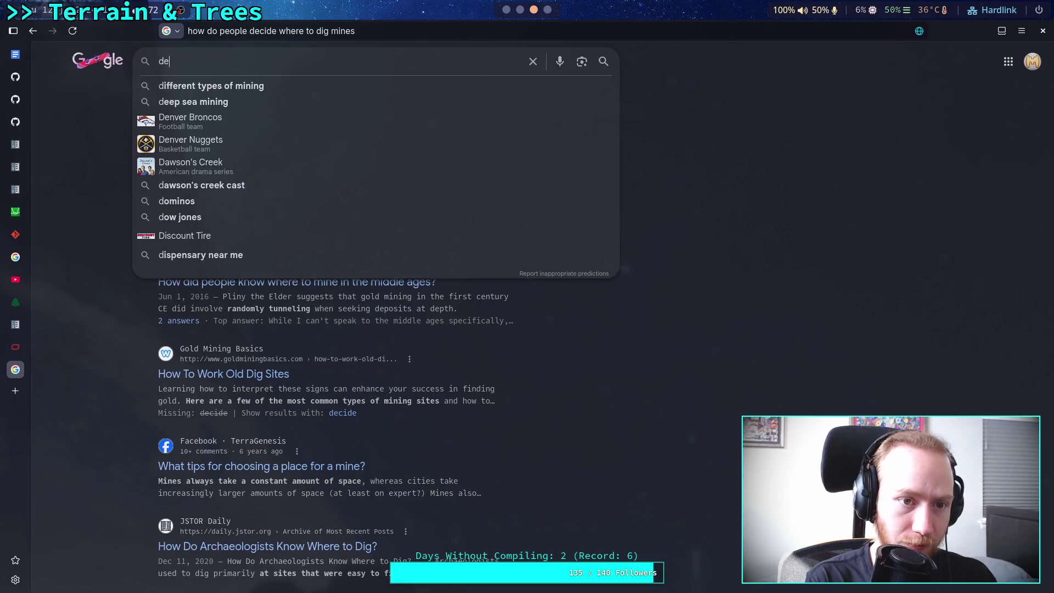
type("rivative ")
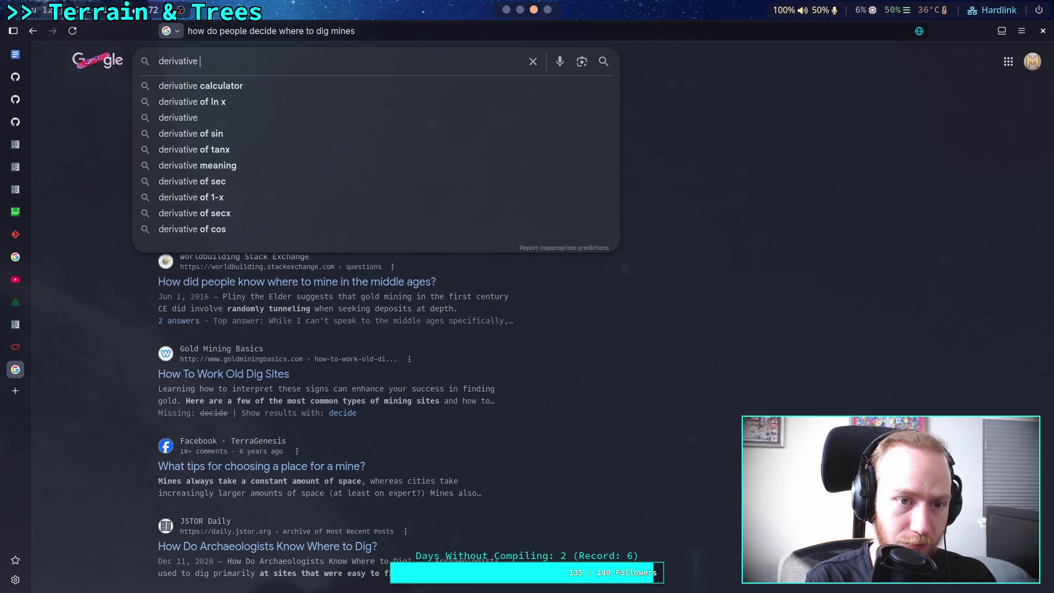
type("of tanh")
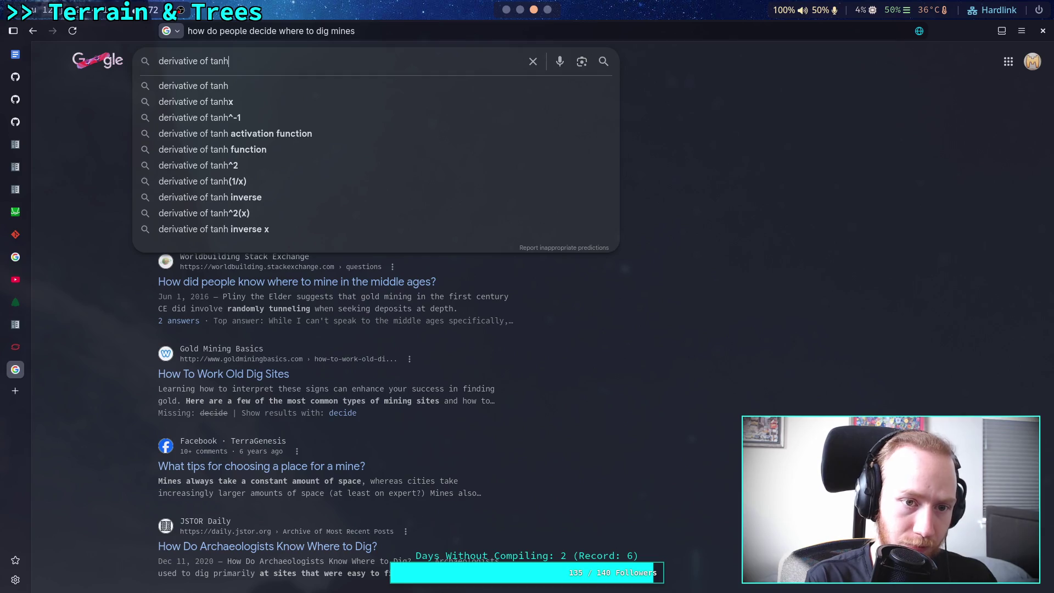
key("Return")
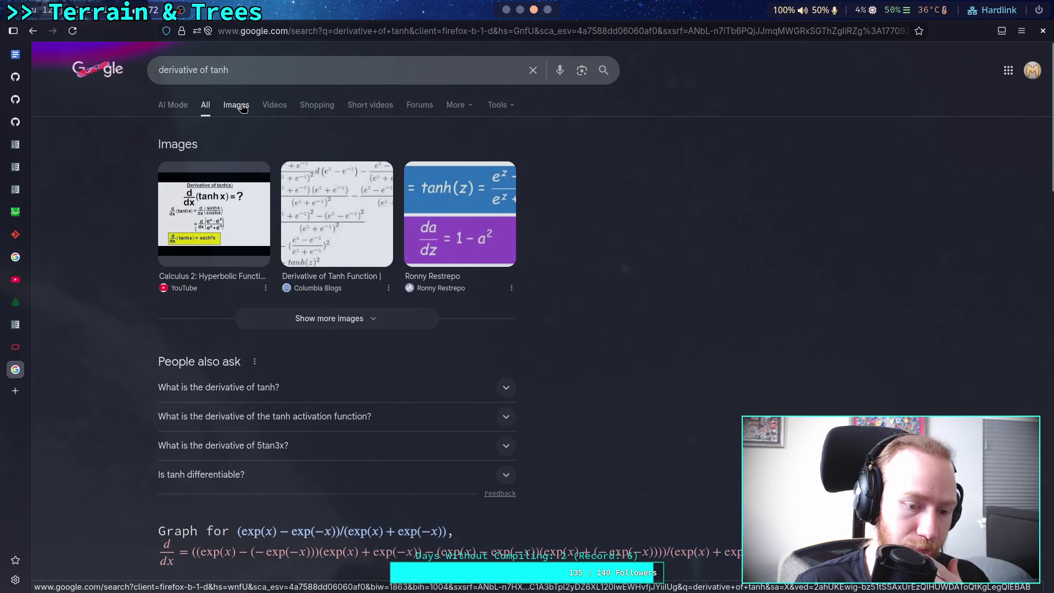
scroll(106, 284, "down", 3)
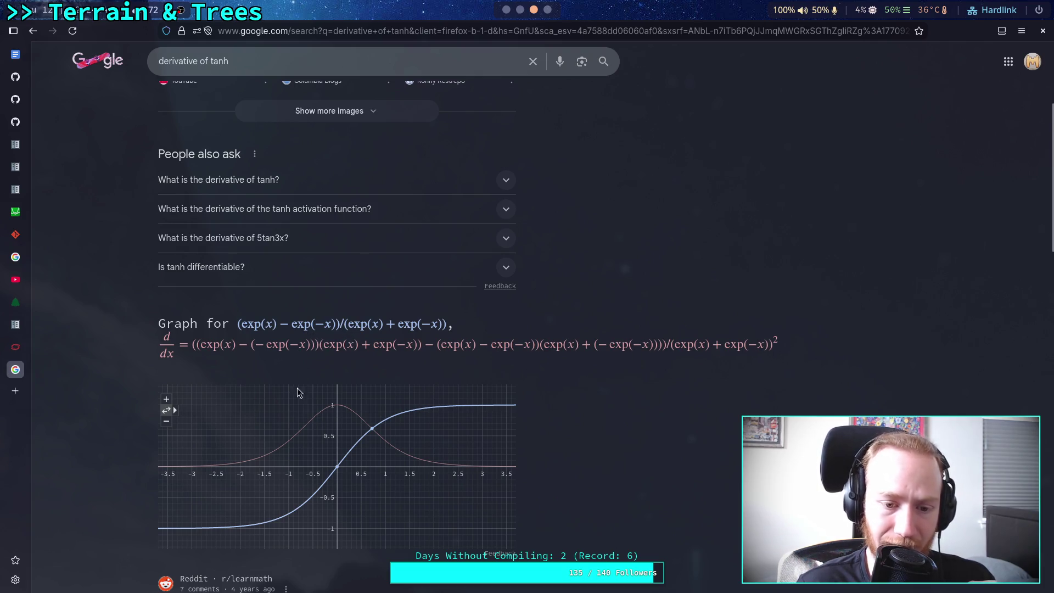
Highlight the pink tanh derivative curve on Google's graph, then return to Godot
left_click(303, 428)
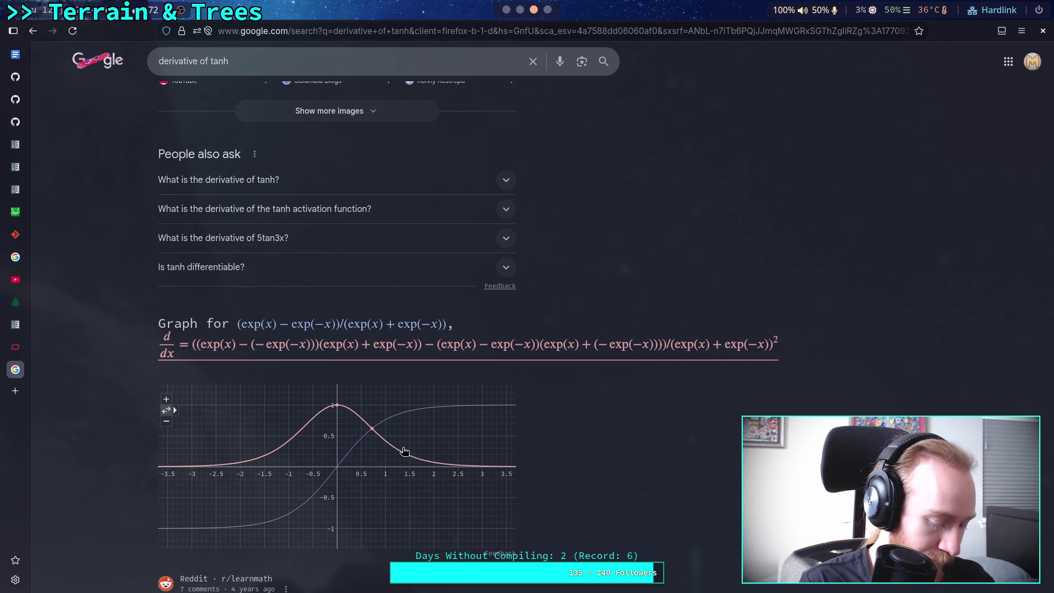
key("super+2")
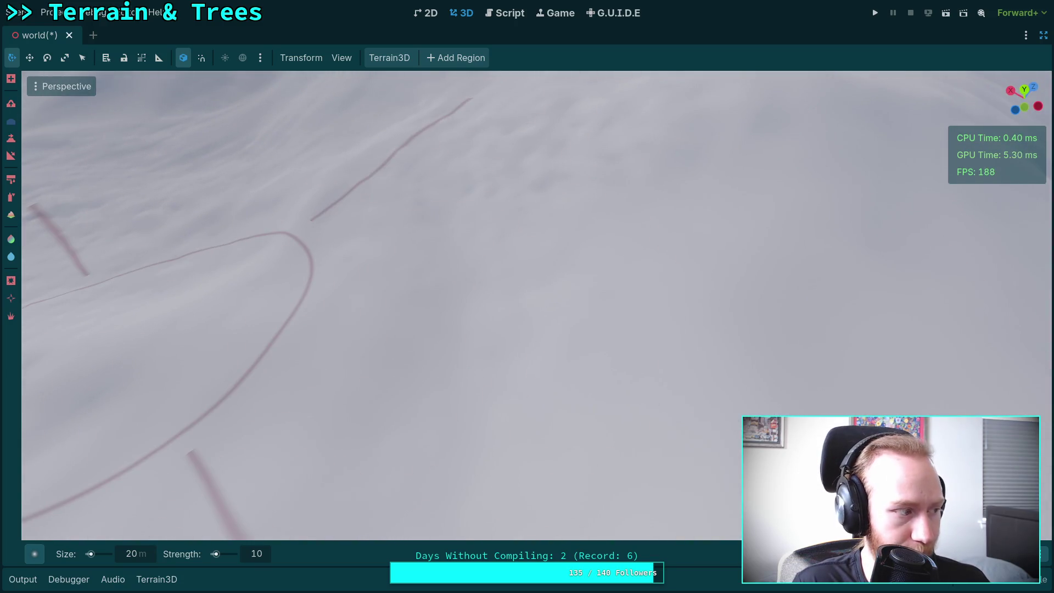
key("ctrl+z")
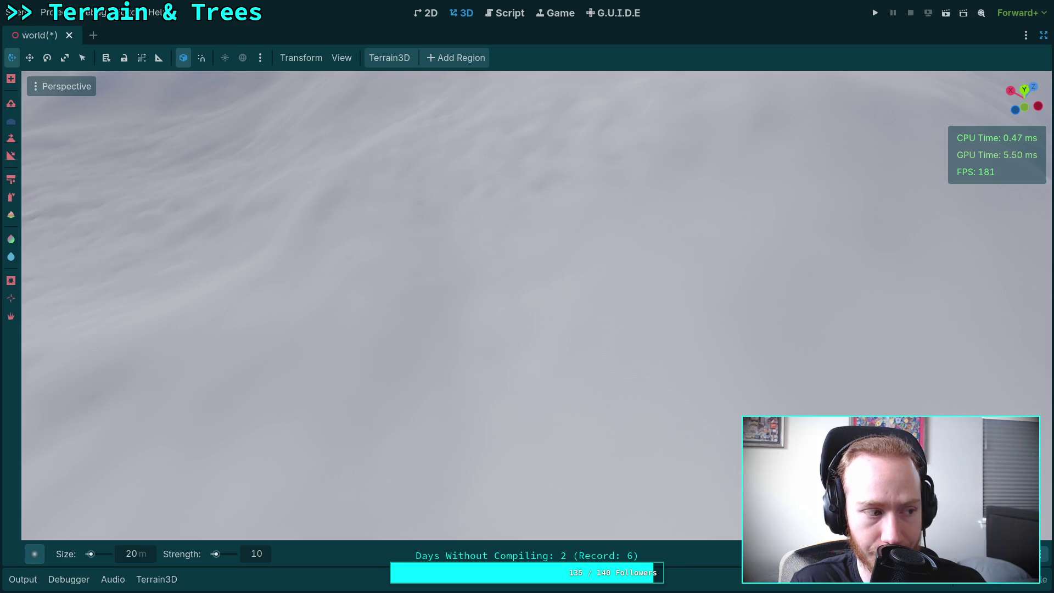
scroll(438, 248, "down", 3)
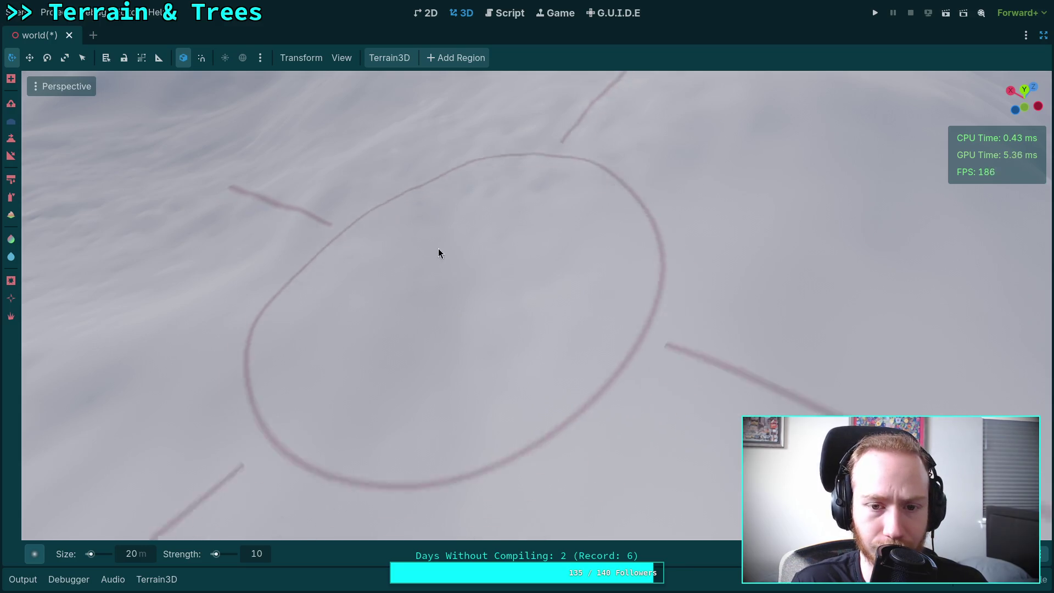
scroll(599, 289, "up", 2)
scroll(686, 351, "down", 3)
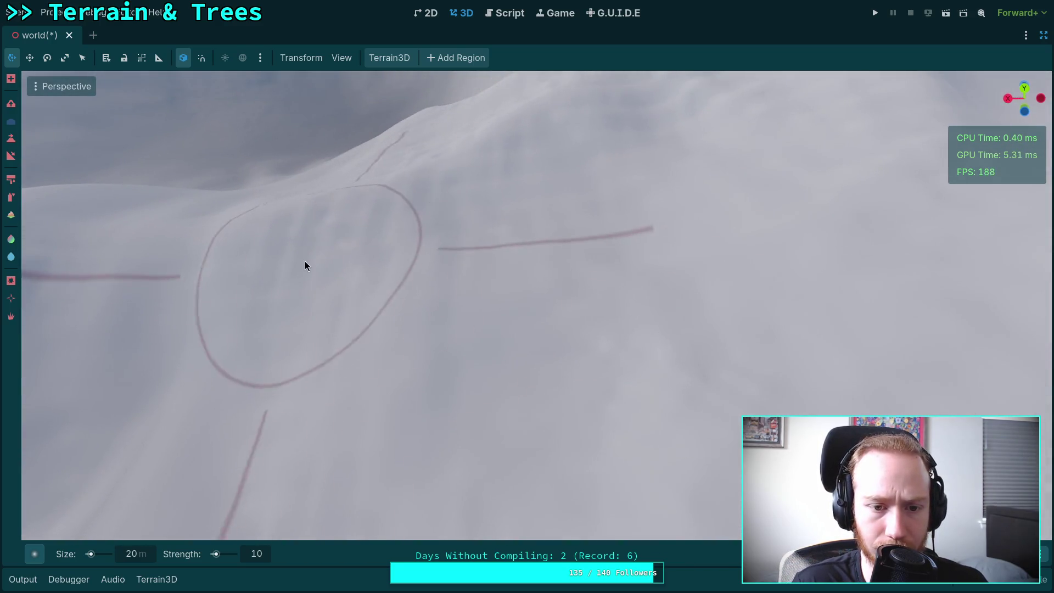
scroll(506, 248, "up", 3)
scroll(602, 292, "up", 2)
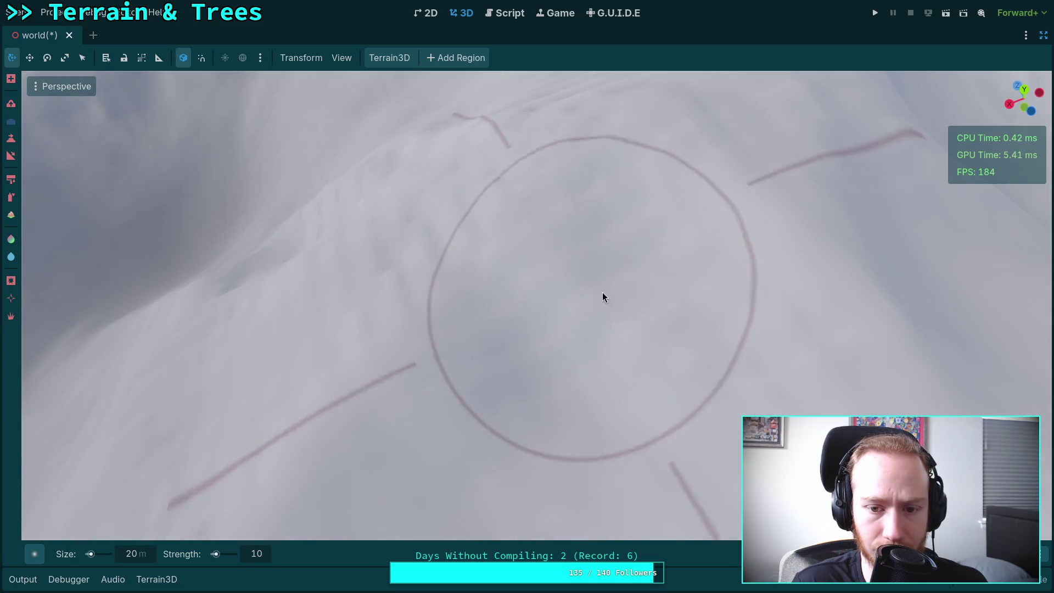
scroll(414, 358, "down", 2)
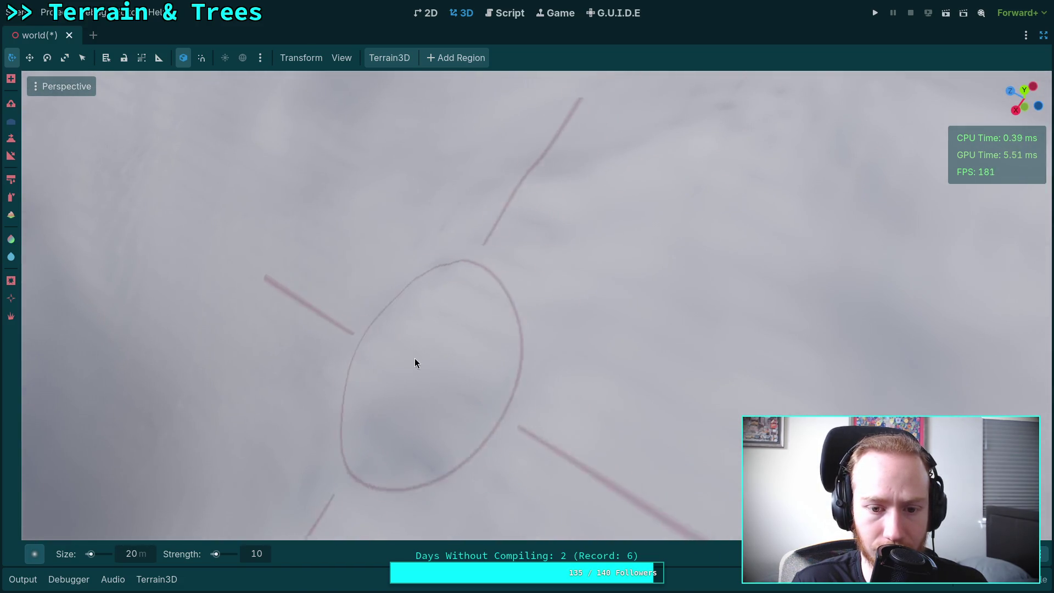
scroll(414, 358, "up", 2)
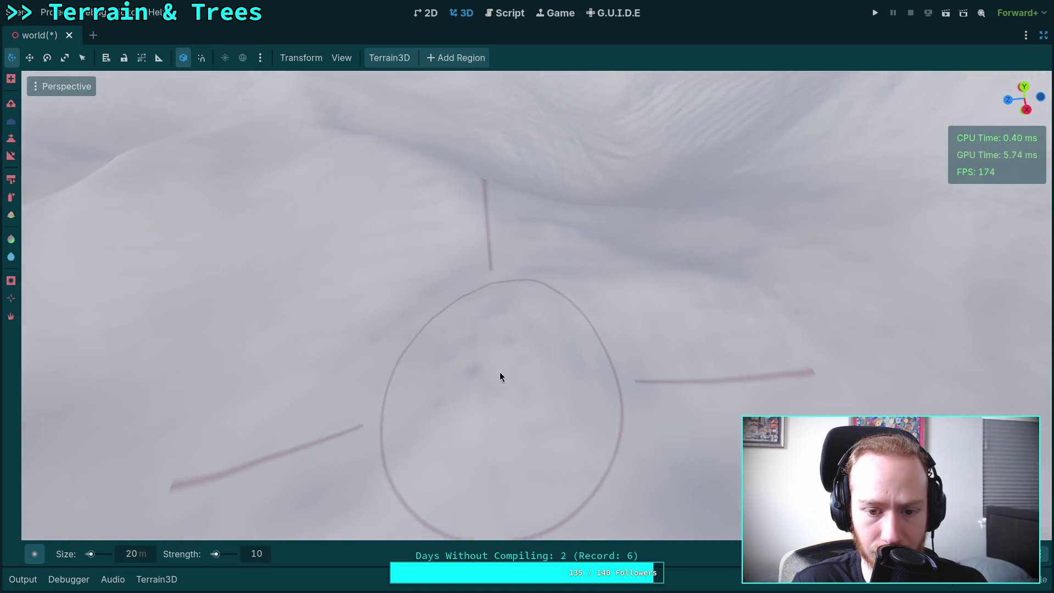
scroll(538, 362, "down", 2)
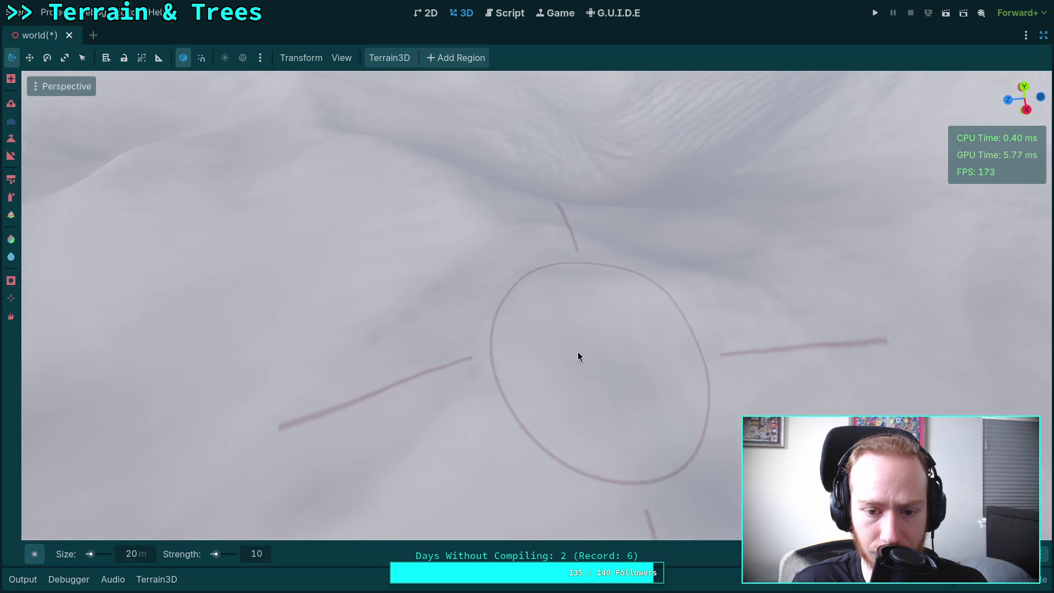
scroll(521, 337, "up", 2)
scroll(463, 274, "down", 2)
scroll(461, 231, "up", 2)
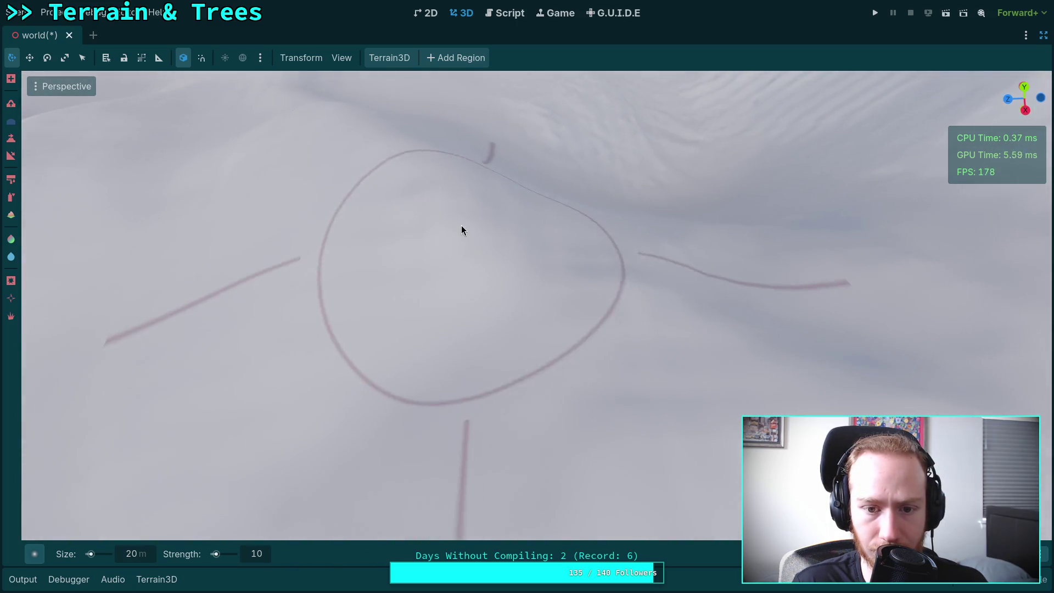
scroll(462, 228, "down", 3)
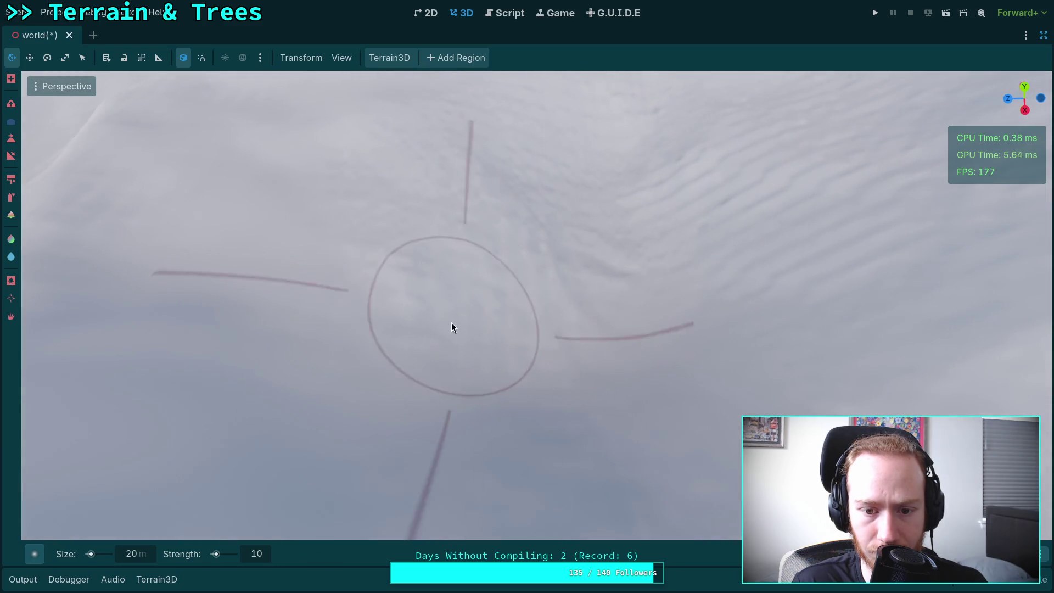
scroll(451, 321, "down", 3)
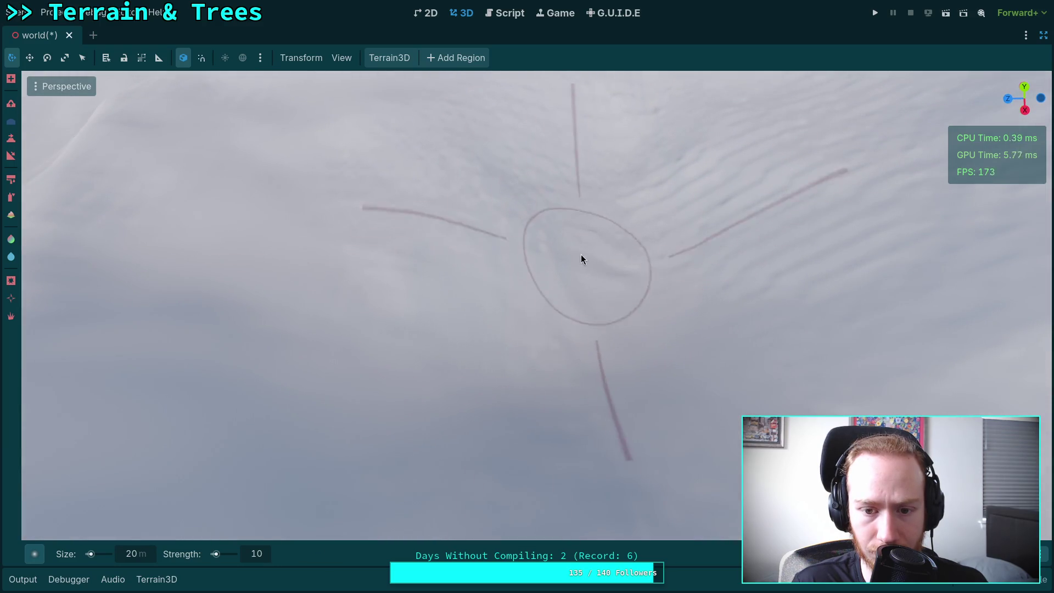
scroll(608, 327, "up", 3)
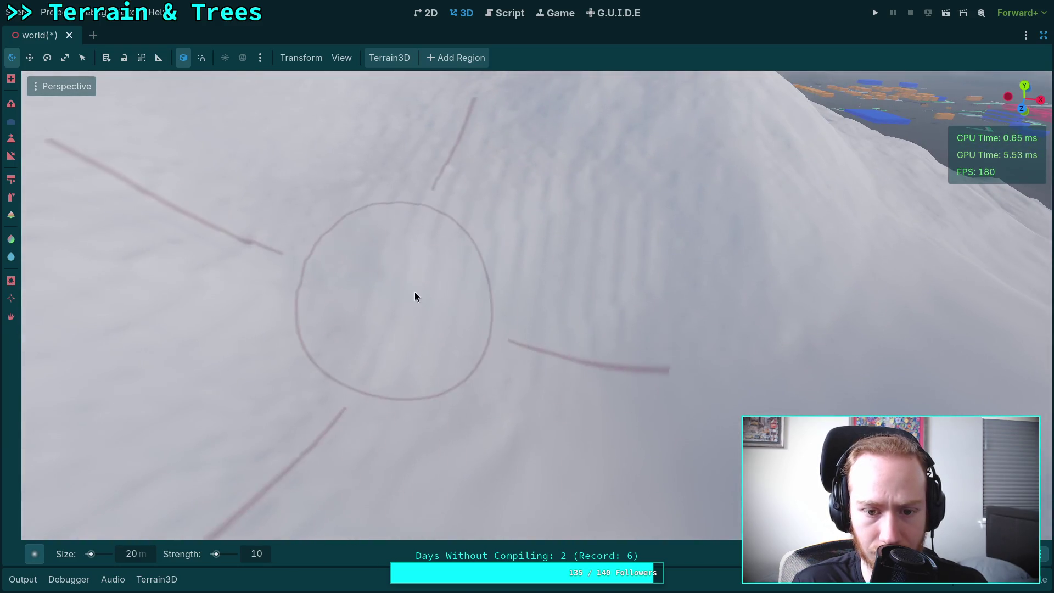
scroll(597, 324, "down", 3)
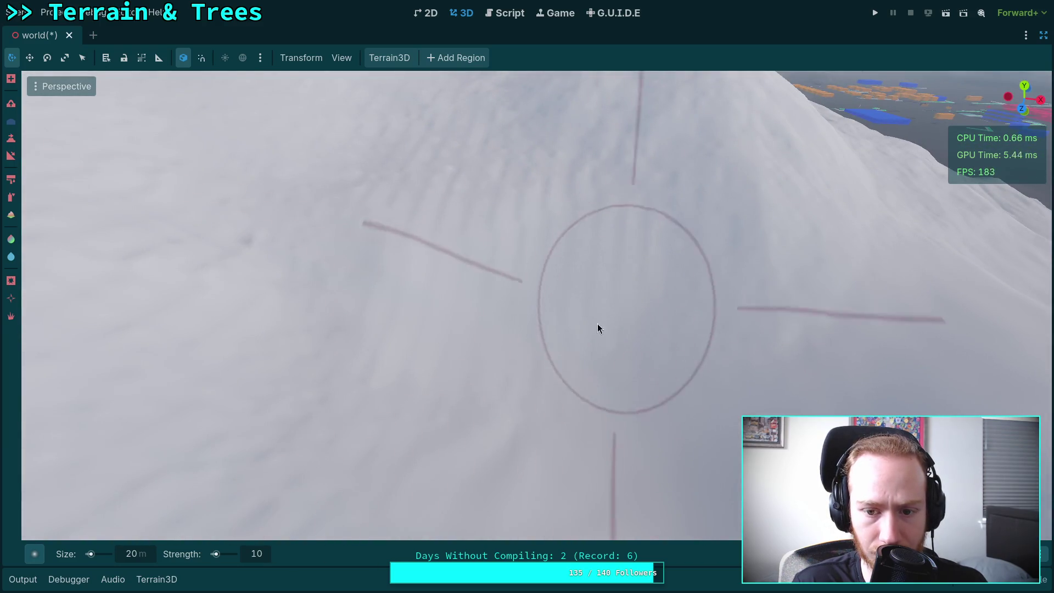
scroll(393, 333, "up", 4)
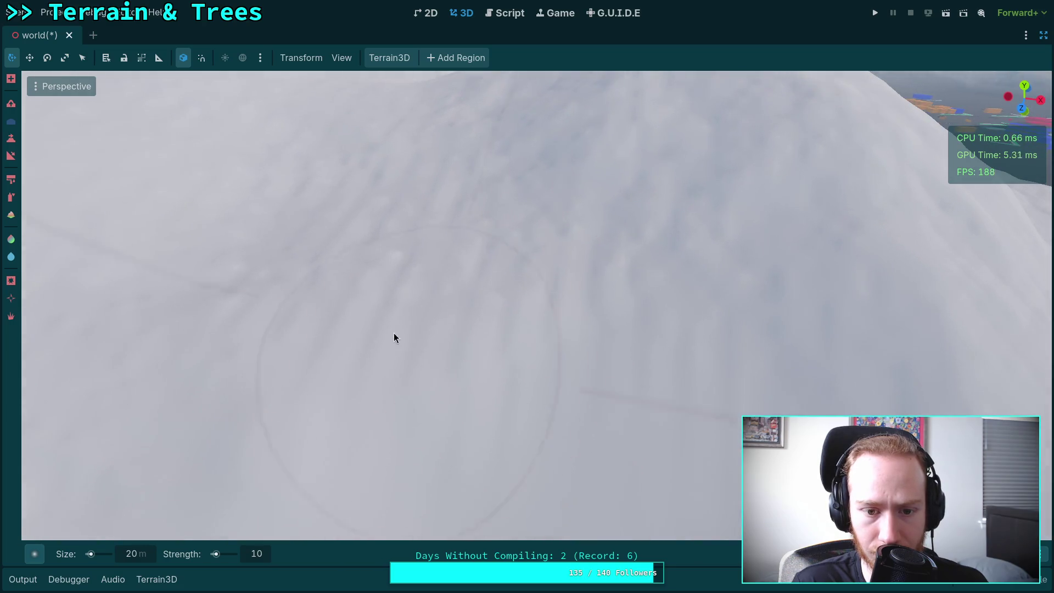
scroll(393, 333, "down", 3)
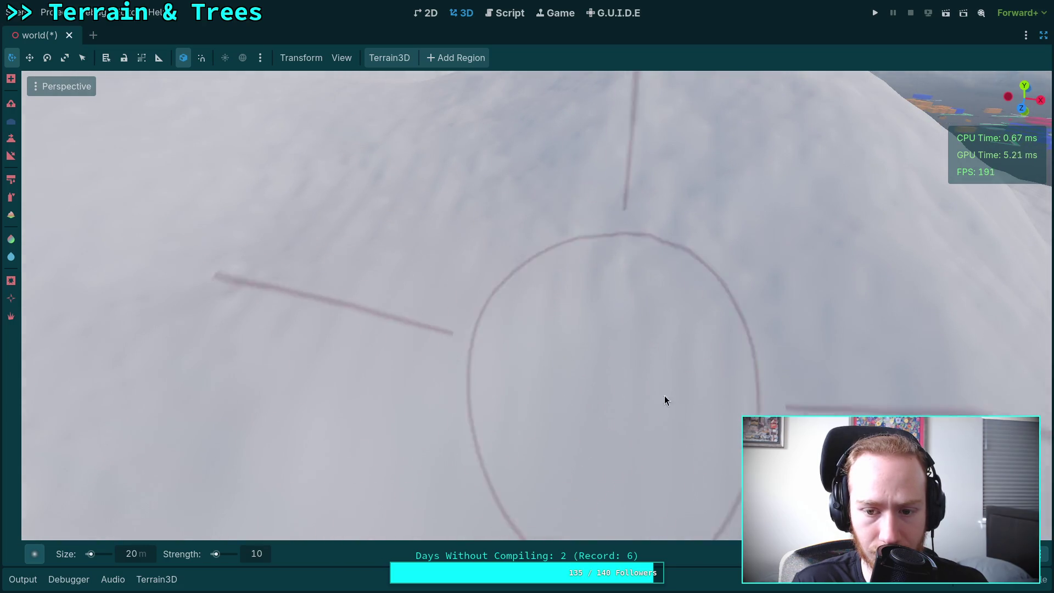
scroll(423, 324, "up", 3)
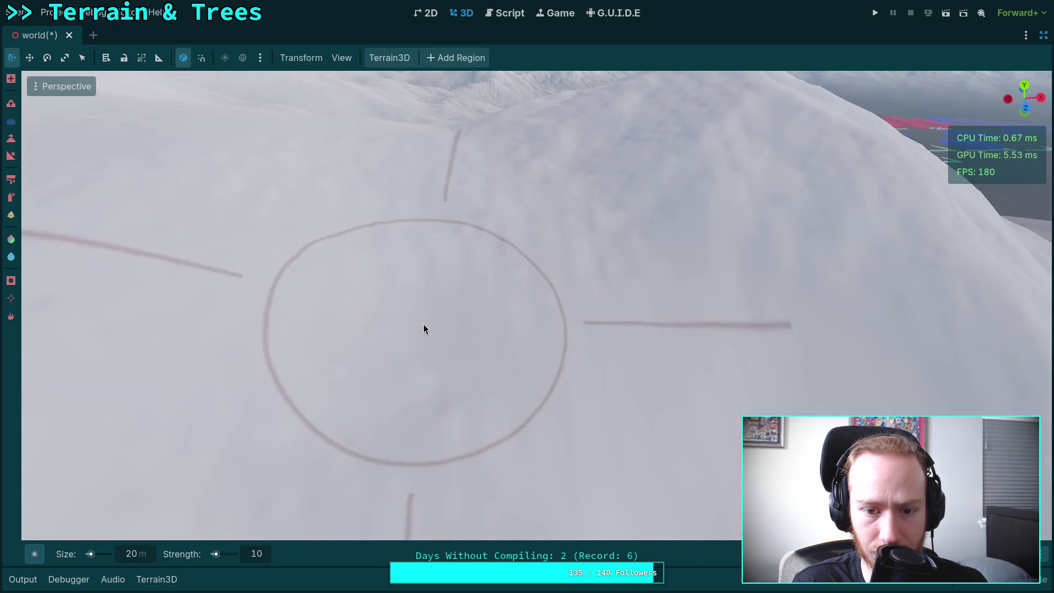
scroll(423, 324, "down", 4)
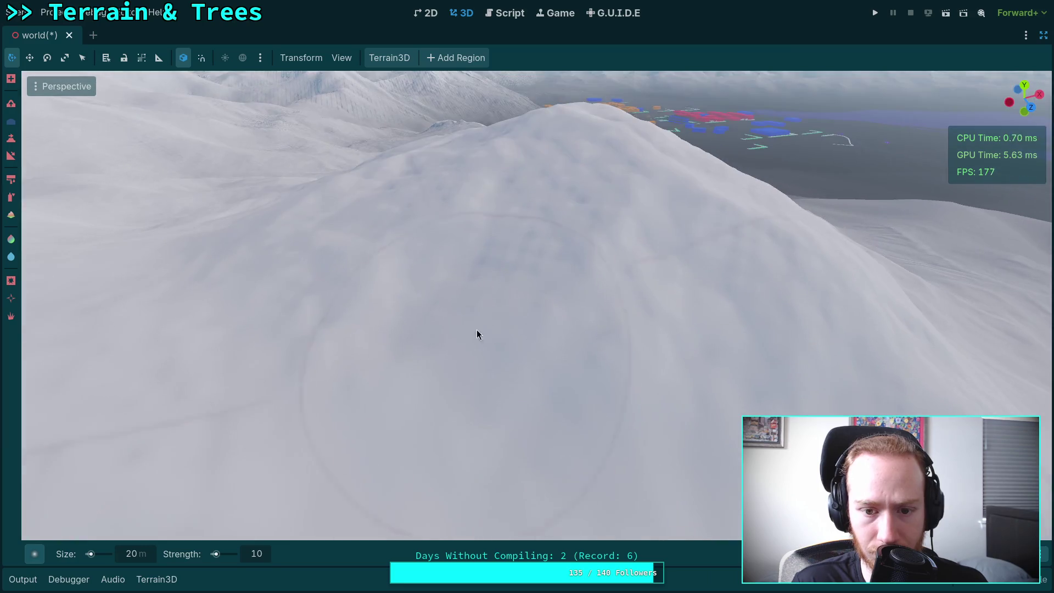
scroll(594, 217, "up", 3)
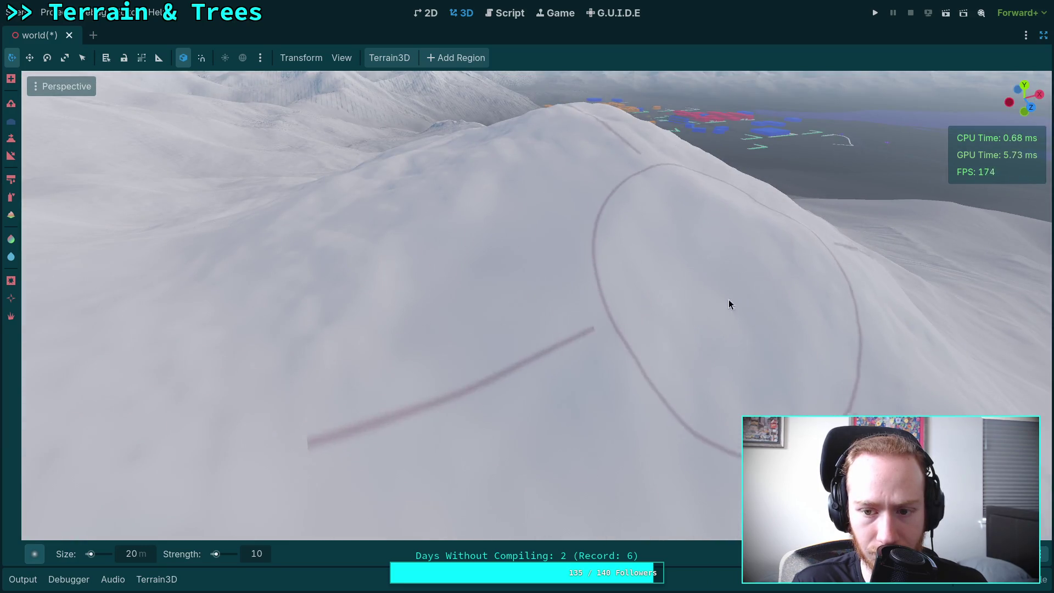
scroll(509, 291, "up", 2)
scroll(548, 368, "down", 2)
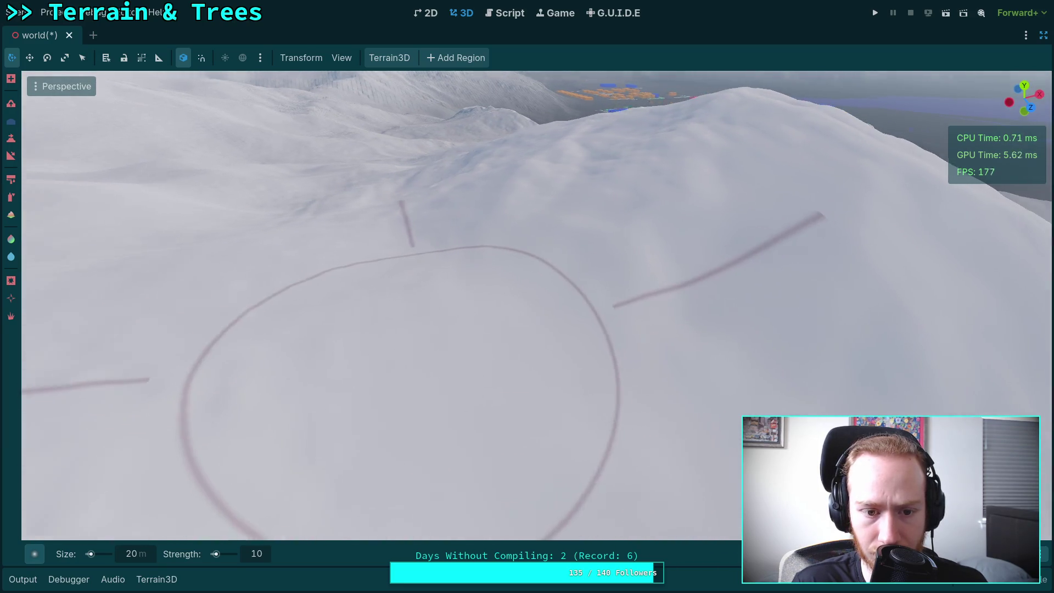
left_click_drag(547, 368, 421, 360)
scroll(615, 377, "up", 2)
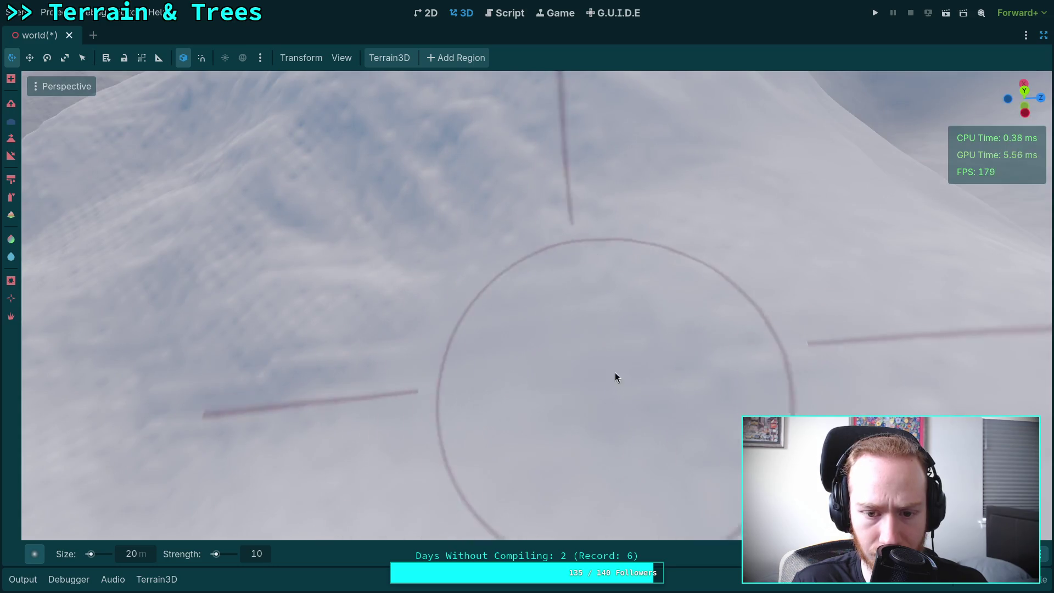
scroll(615, 377, "down", 2)
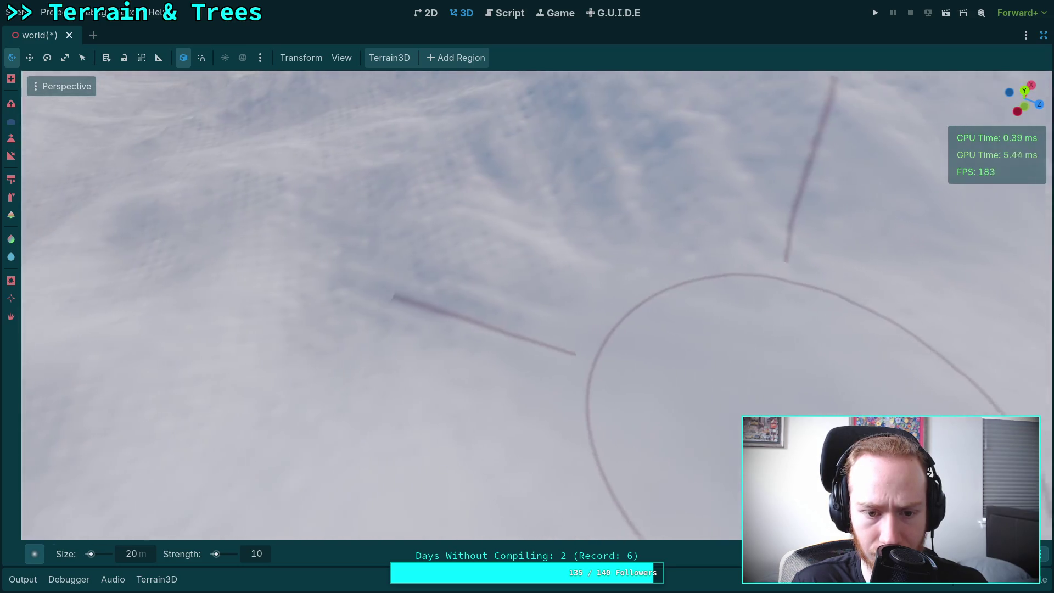
scroll(441, 318, "down", 1)
scroll(531, 229, "up", 3)
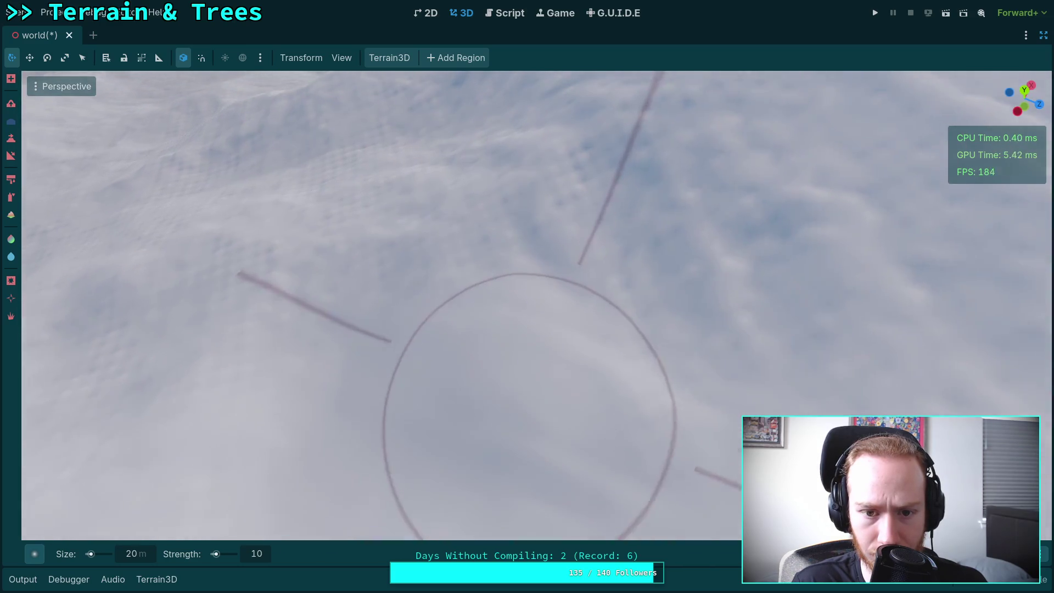
scroll(442, 242, "down", 2)
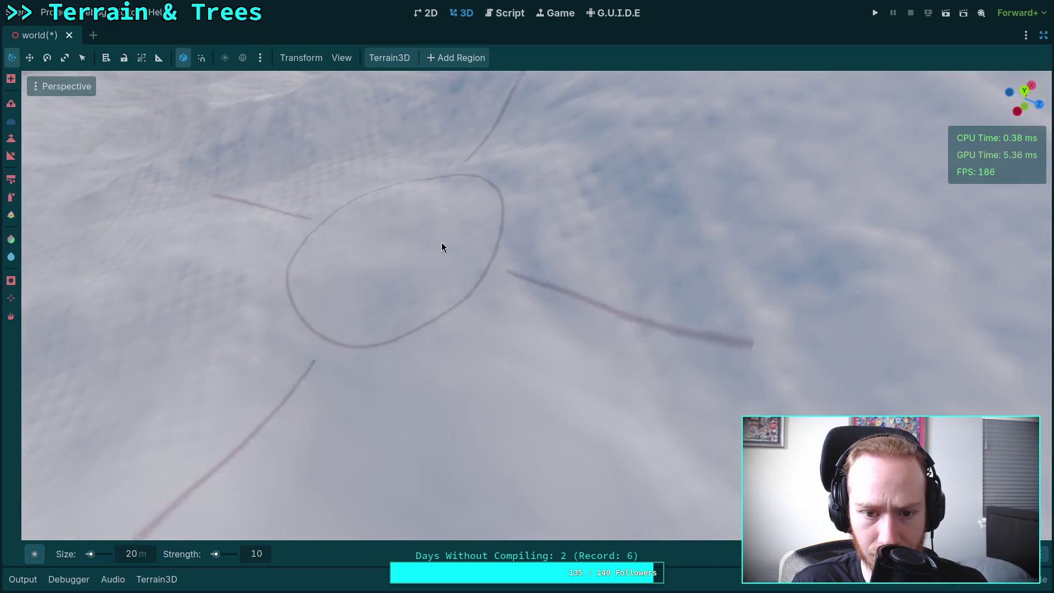
left_click_drag(442, 242, 586, 225)
scroll(586, 225, "up", 4)
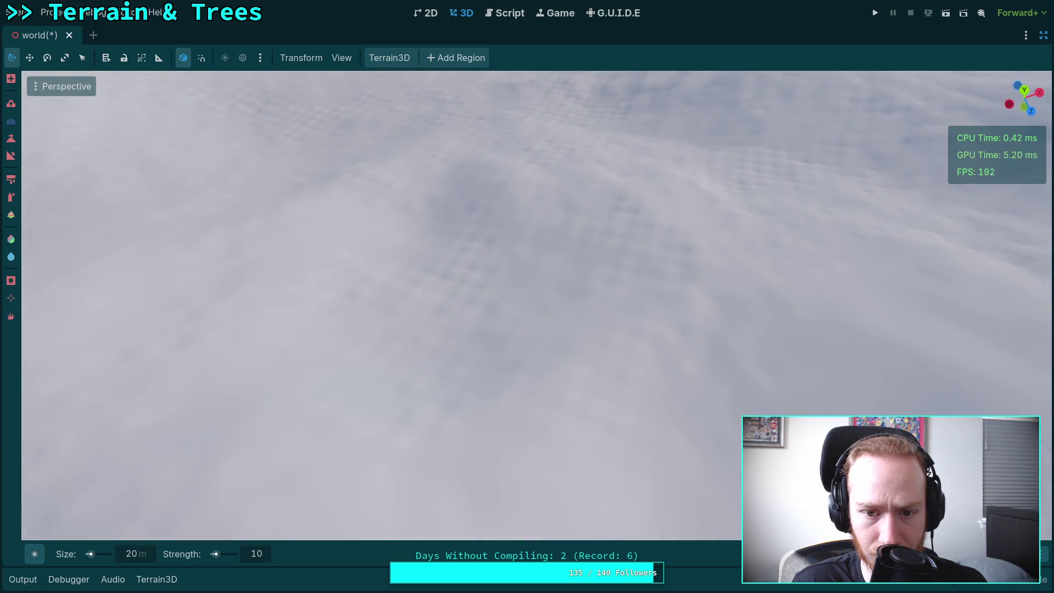
scroll(473, 249, "down", 3)
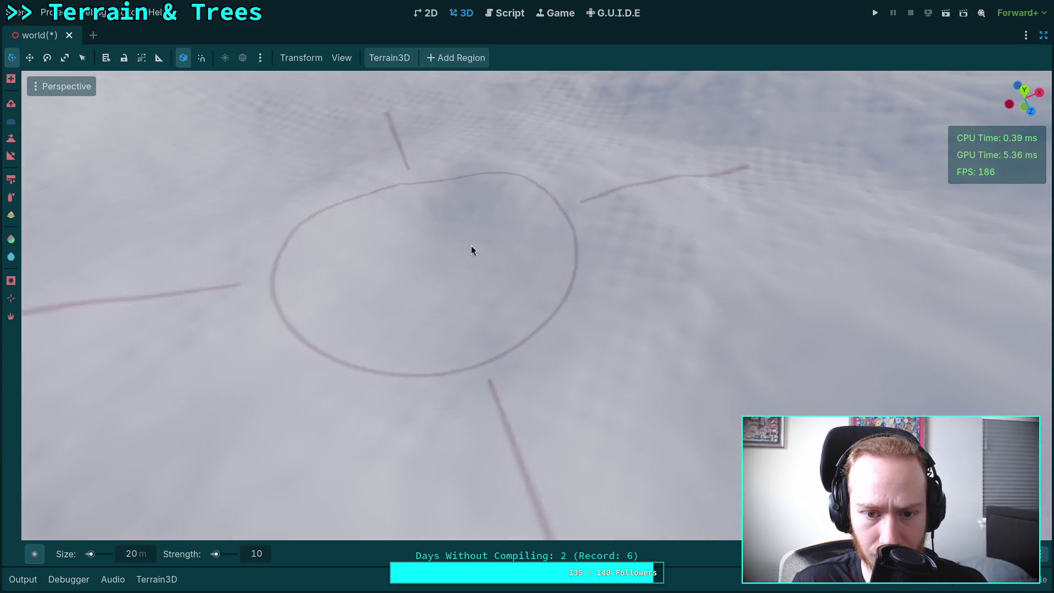
left_click_drag(473, 249, 619, 216)
scroll(618, 216, "up", 4)
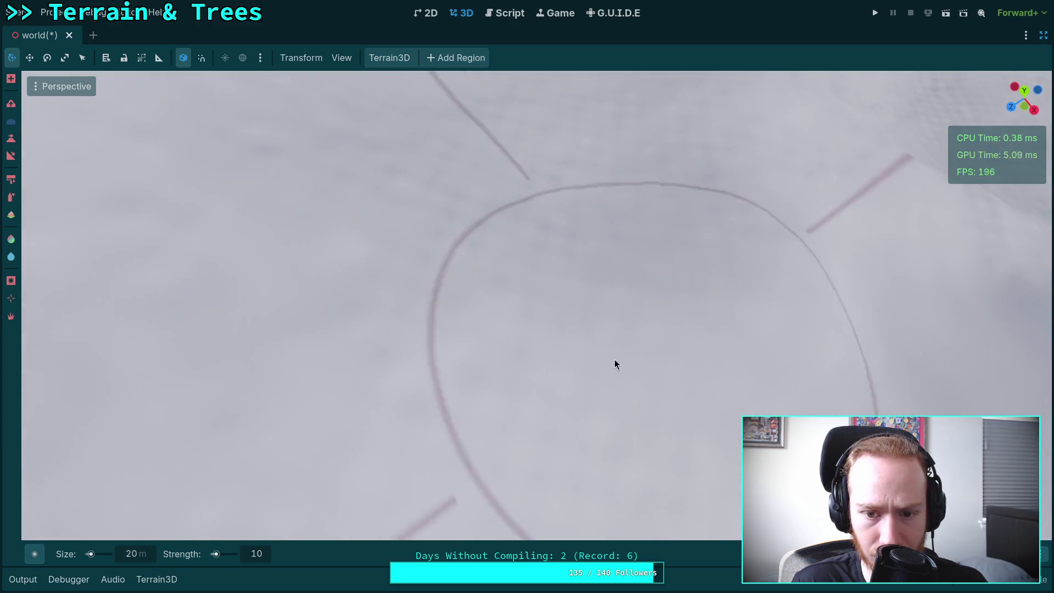
scroll(614, 364, "down", 2)
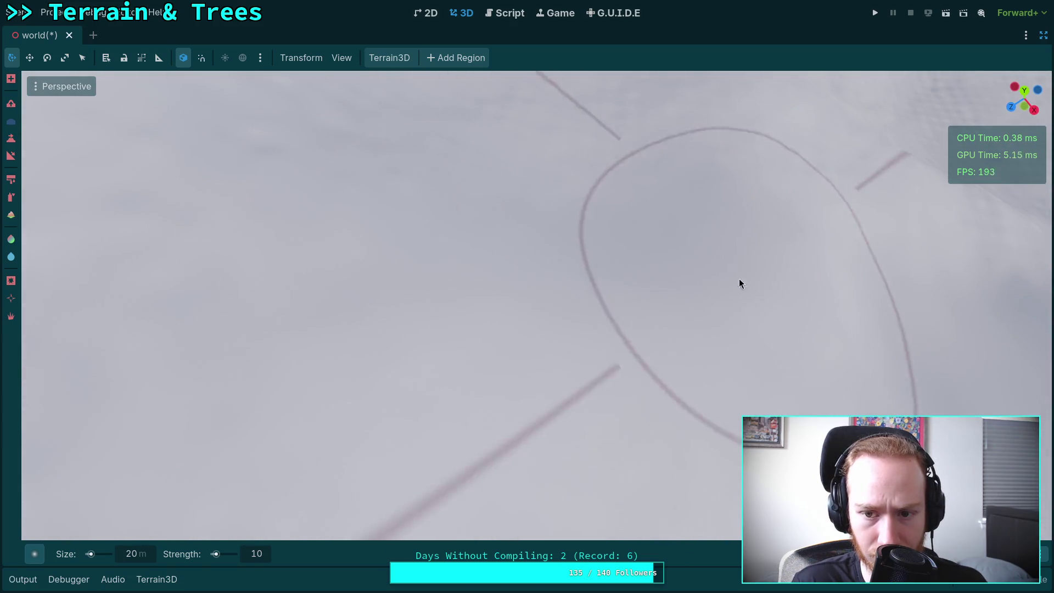
left_click_drag(739, 284, 463, 337)
scroll(644, 286, "up", 2)
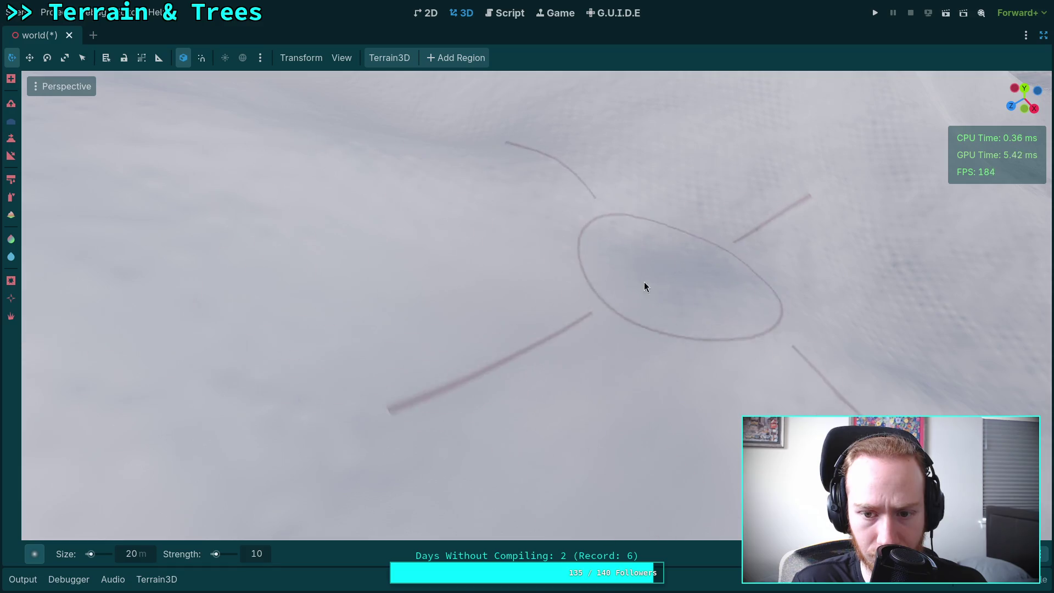
scroll(645, 286, "up", 2)
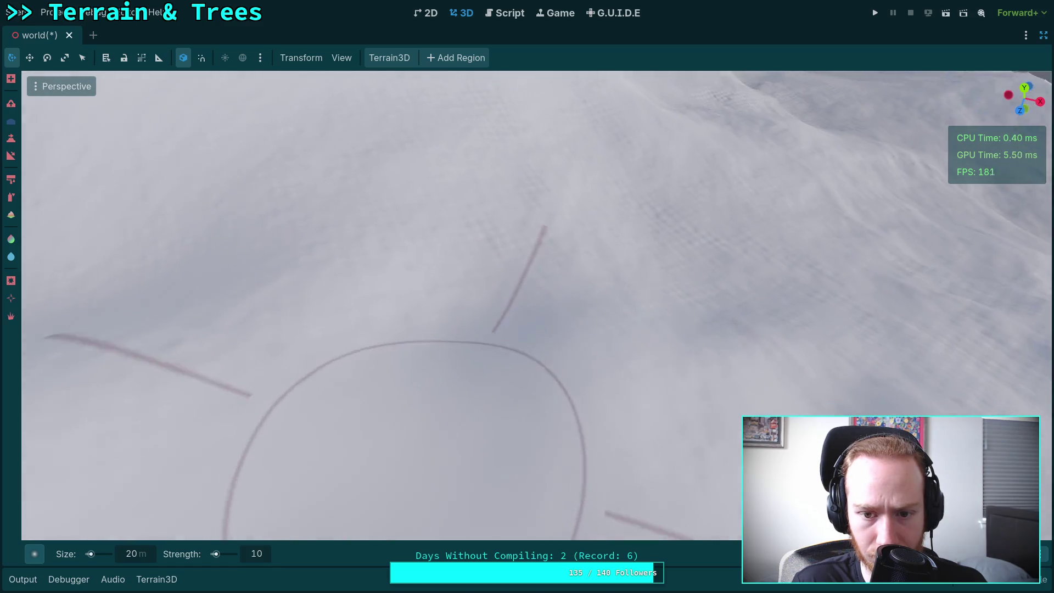
mouse_move(645, 286)
left_mouse_down()
mouse_move(473, 262)
mouse_move(677, 327)
mouse_move(723, 315)
mouse_move(561, 335)
left_mouse_up()
scroll(677, 327, "down", 1)
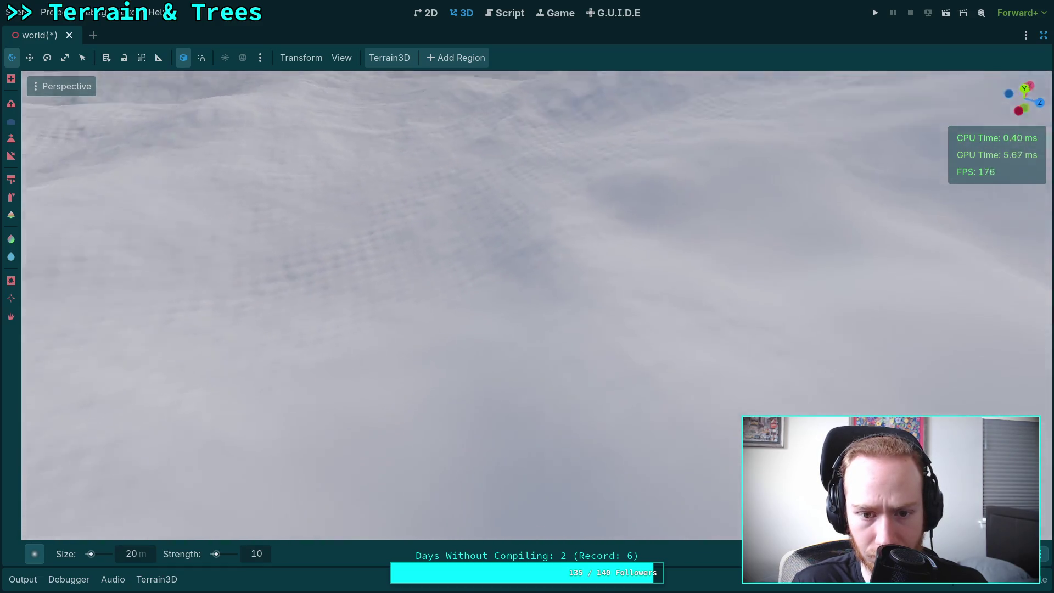
scroll(722, 314, "up", 2)
scroll(567, 290, "down", 1)
left_click_drag(567, 290, 603, 285)
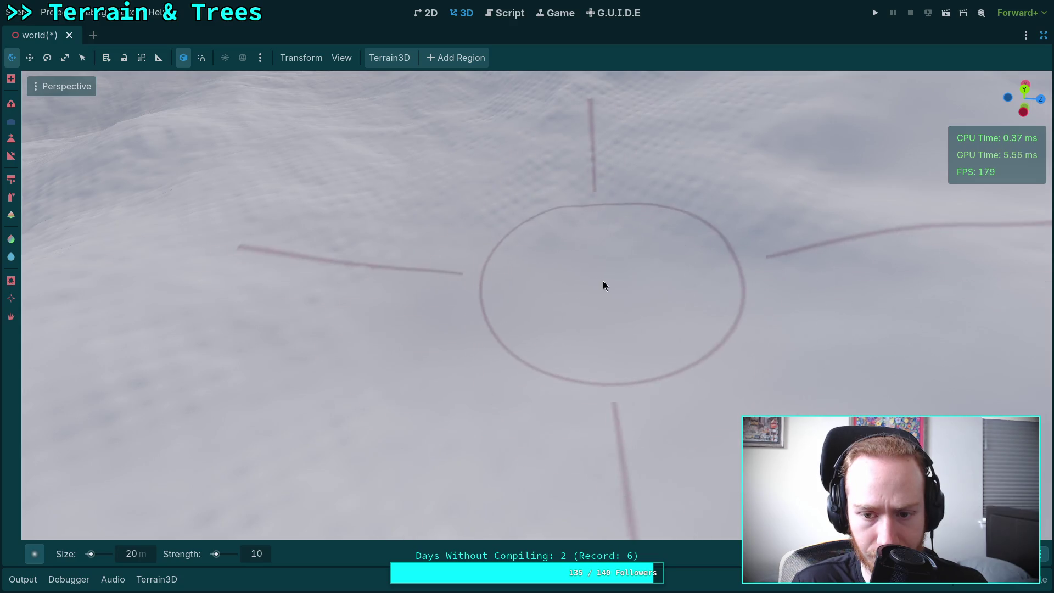
scroll(602, 285, "up", 2)
scroll(499, 258, "down", 2)
scroll(498, 259, "up", 2)
scroll(683, 271, "up", 2)
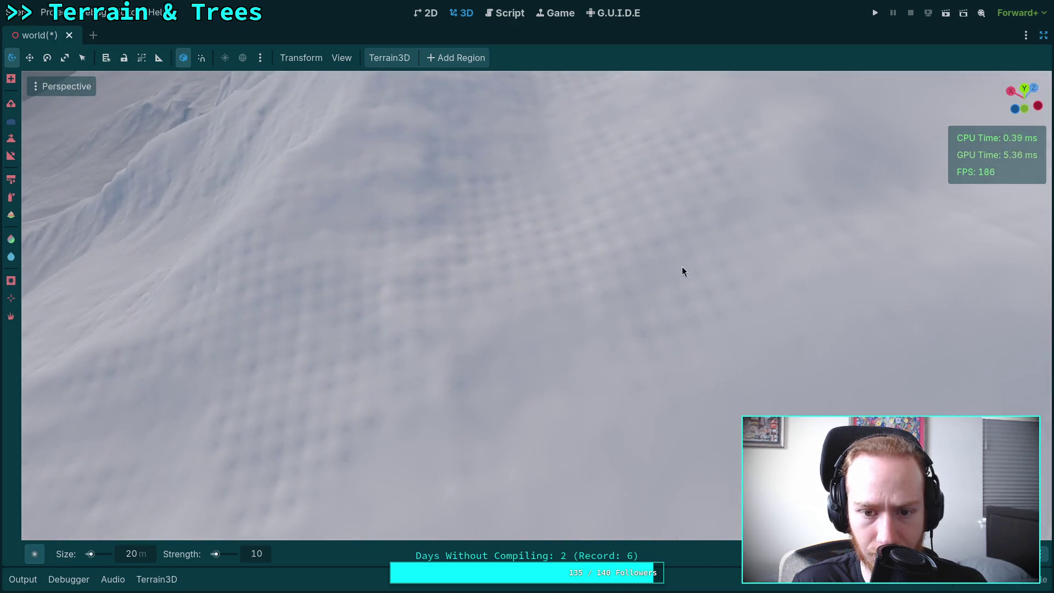
scroll(518, 216, "down", 3)
scroll(541, 311, "up", 1)
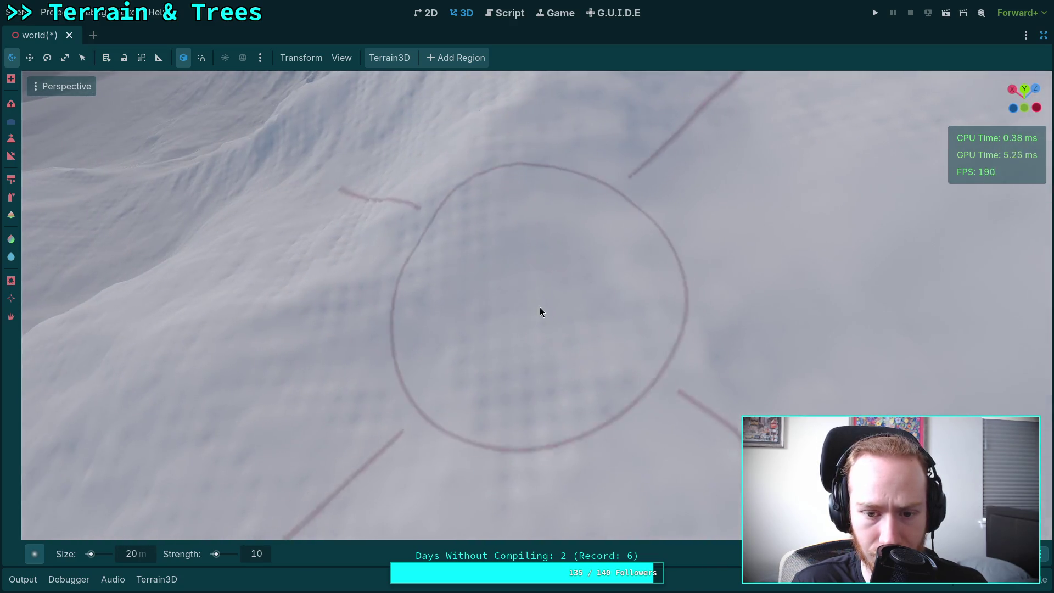
mouse_move(540, 312)
left_mouse_down()
mouse_move(496, 378)
mouse_move(584, 376)
mouse_move(516, 367)
left_mouse_up()
scroll(522, 352, "up", 3)
scroll(521, 351, "down", 3)
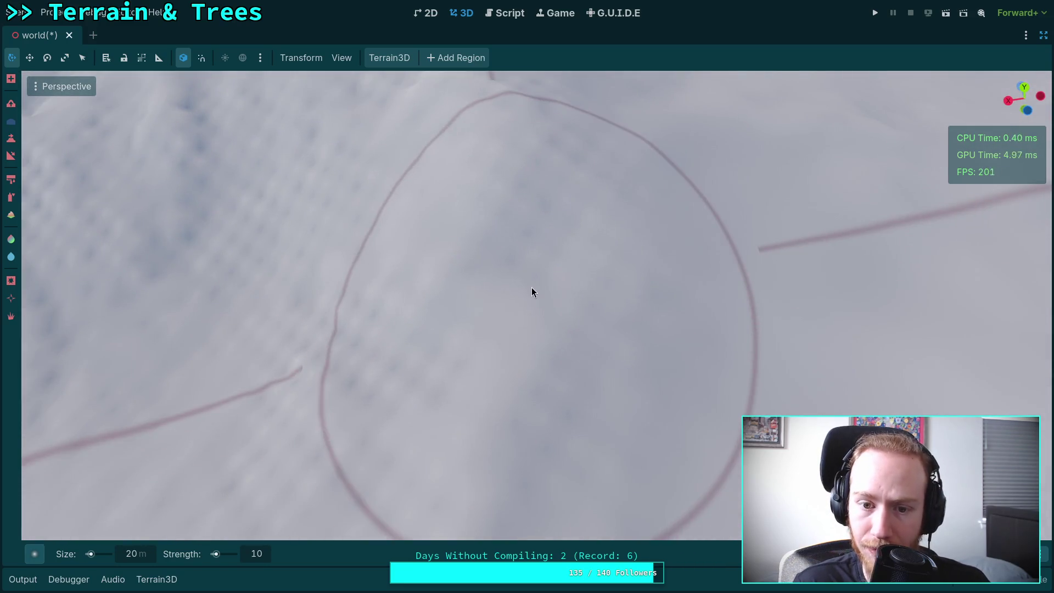
mouse_move(532, 291)
left_mouse_down()
mouse_move(470, 308)
mouse_move(581, 355)
mouse_move(657, 284)
mouse_move(501, 311)
mouse_move(656, 222)
mouse_move(686, 363)
mouse_move(632, 351)
mouse_move(527, 274)
mouse_move(494, 330)
mouse_move(538, 307)
mouse_move(551, 376)
mouse_move(609, 325)
mouse_move(492, 295)
mouse_move(496, 357)
mouse_move(636, 312)
mouse_move(490, 221)
mouse_move(339, 346)
mouse_move(636, 276)
mouse_move(690, 442)
mouse_move(469, 202)
mouse_move(494, 247)
mouse_move(546, 273)
mouse_move(505, 310)
mouse_move(638, 252)
left_mouse_up()
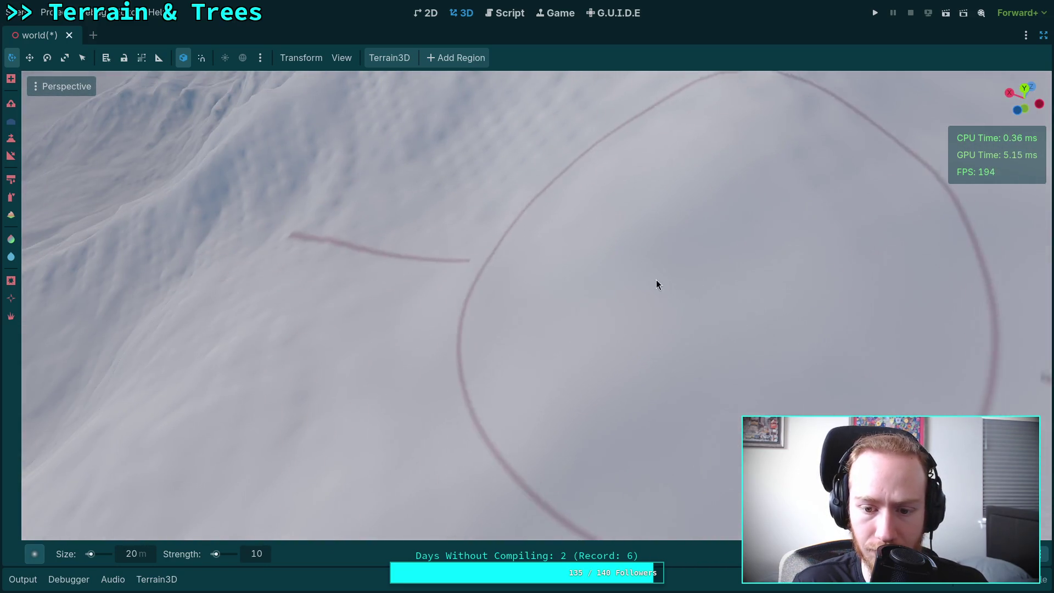
scroll(657, 284, "down", 3)
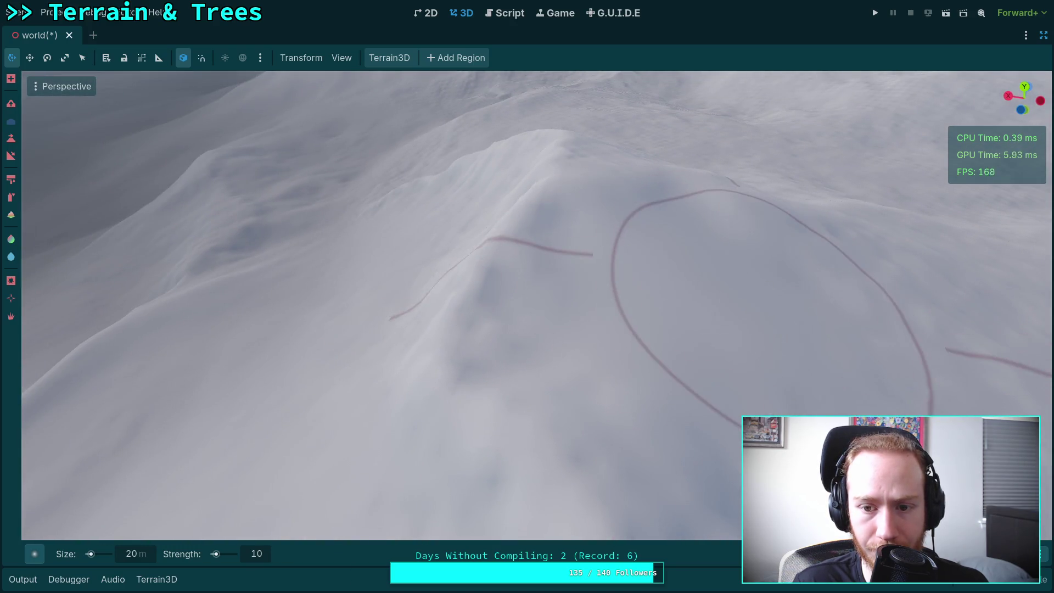
scroll(720, 301, "up", 5)
scroll(707, 339, "up", 5)
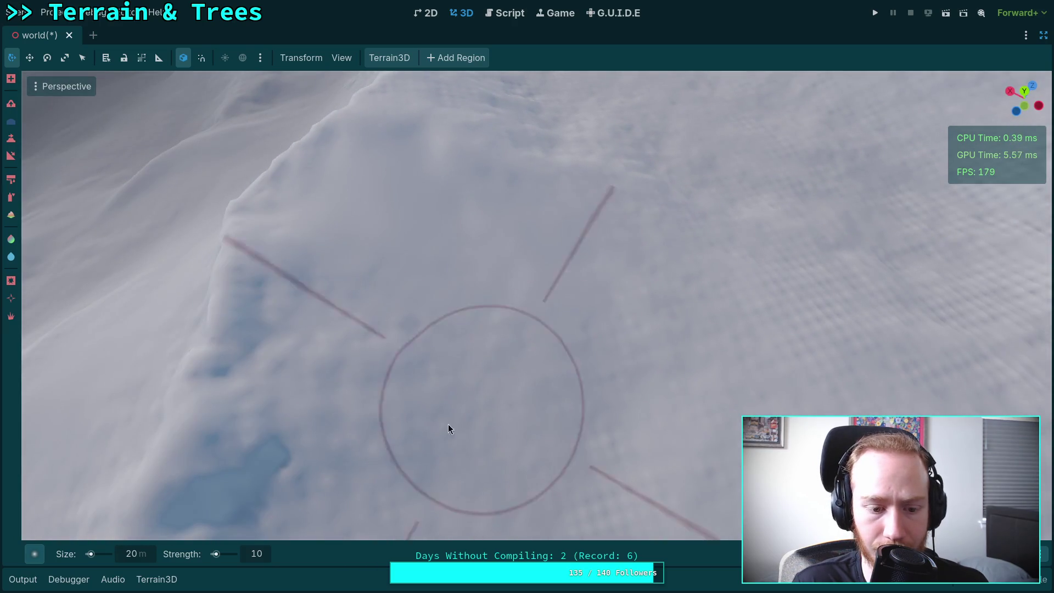
left_click(143, 556)
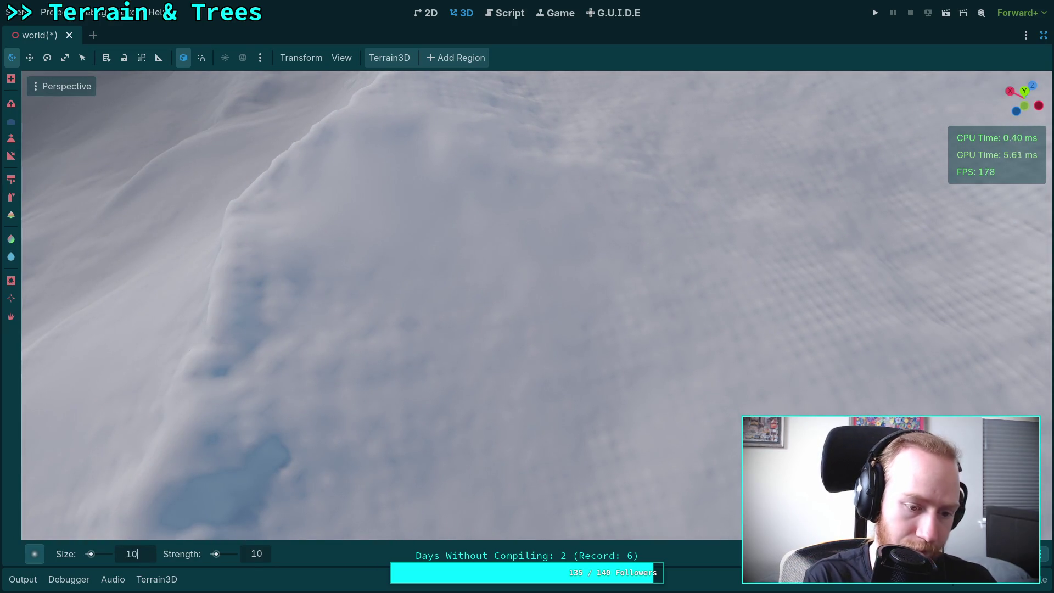
Set the Terrain3D brush size to 10 and zoom in and out over the terrain
type("10")
key("Return")
scroll(471, 271, "down", 3)
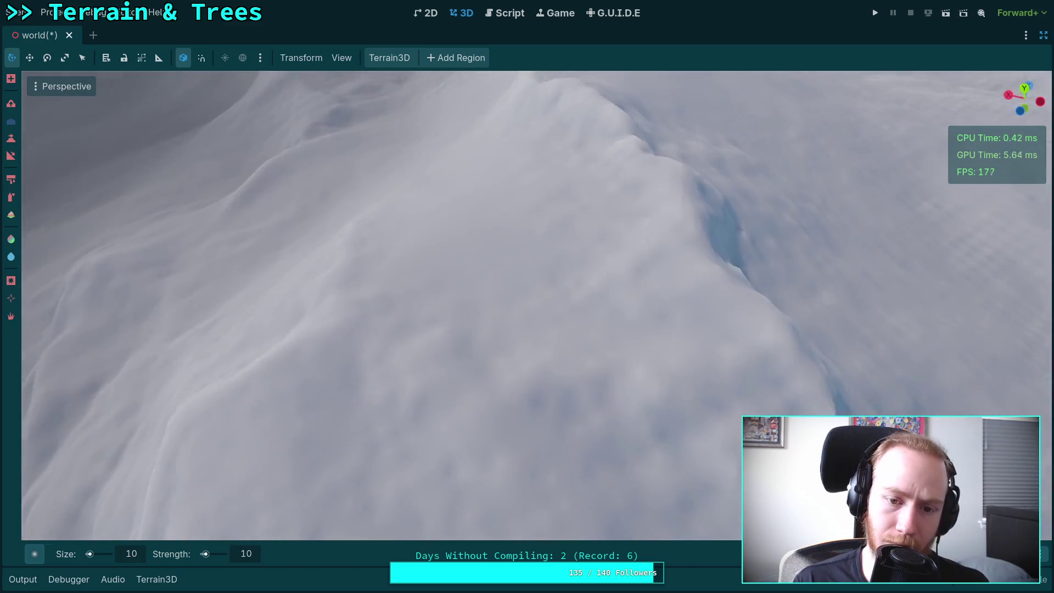
scroll(471, 271, "down", 5)
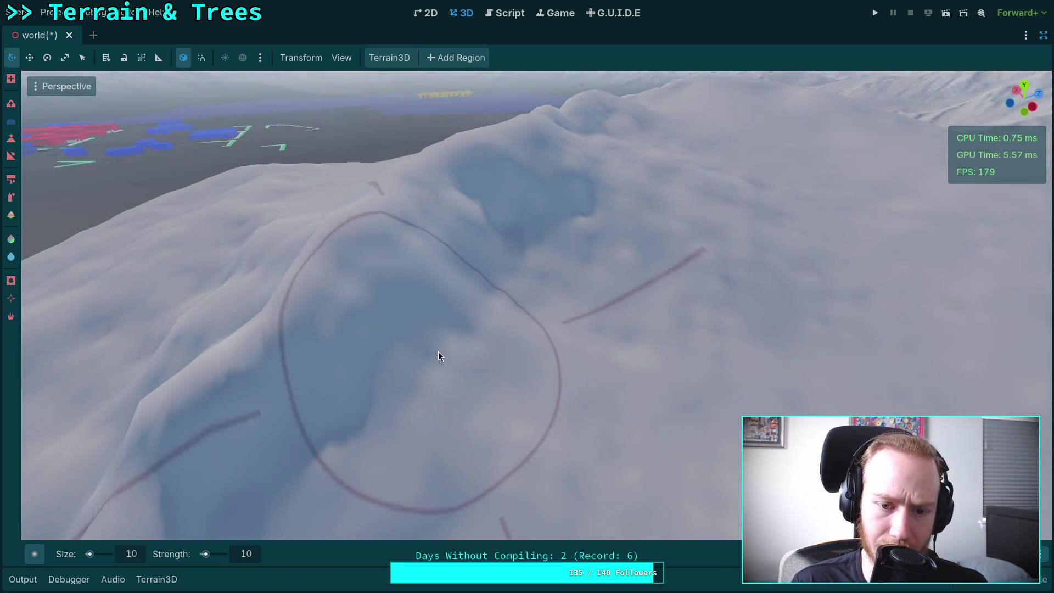
scroll(515, 309, "up", 5)
scroll(543, 397, "up", 5)
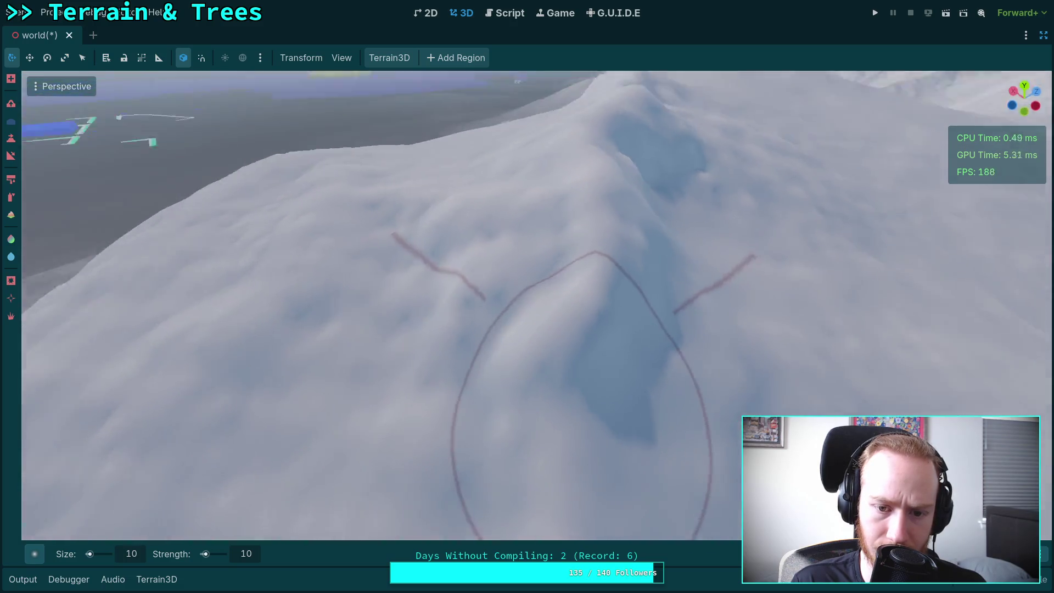
scroll(461, 369, "down", 5)
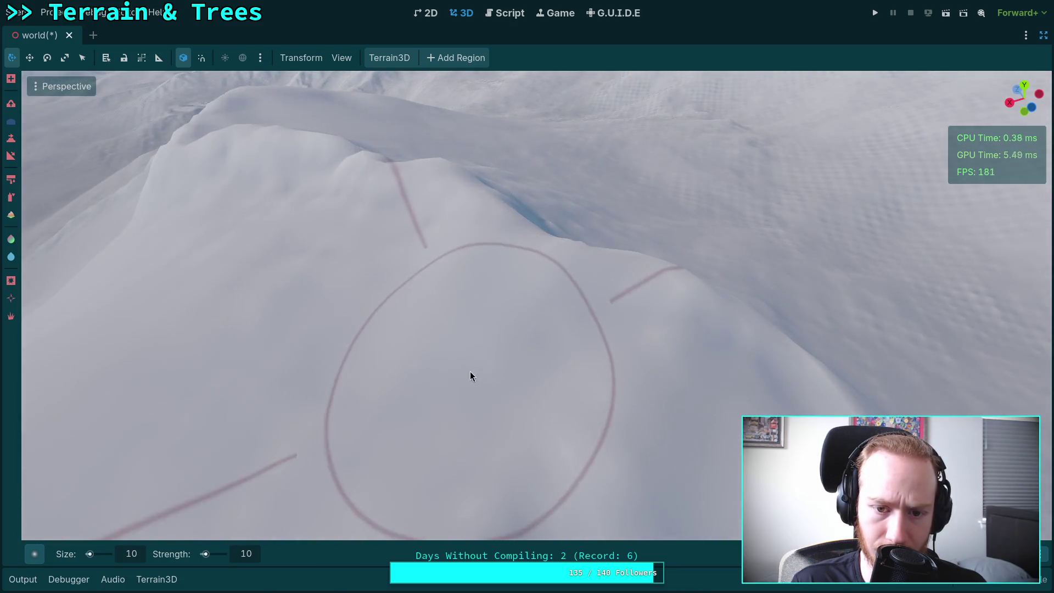
scroll(461, 343, "down", 3)
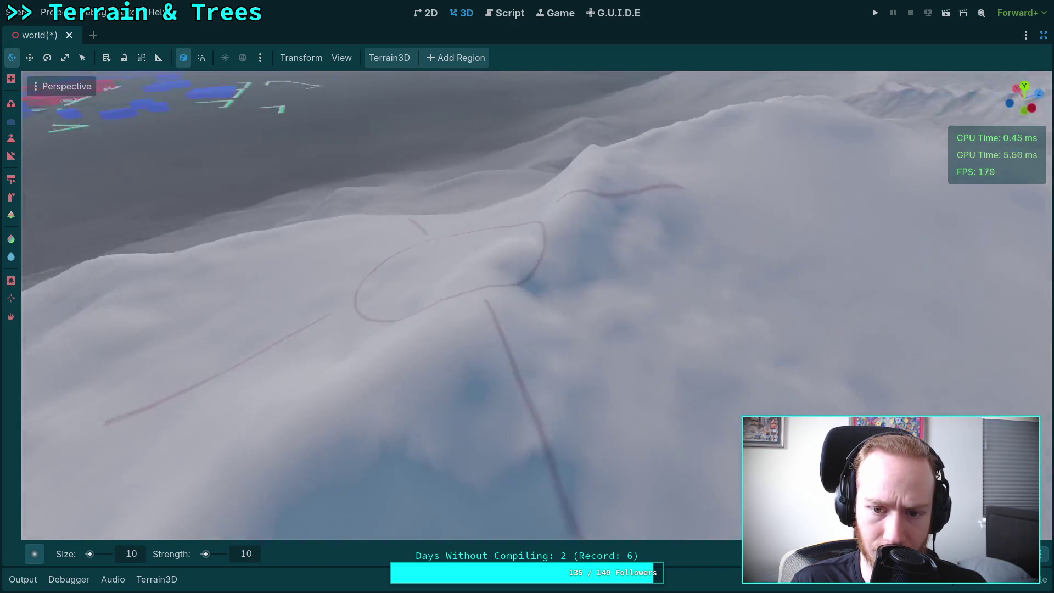
scroll(524, 320, "up", 5)
scroll(561, 285, "down", 3)
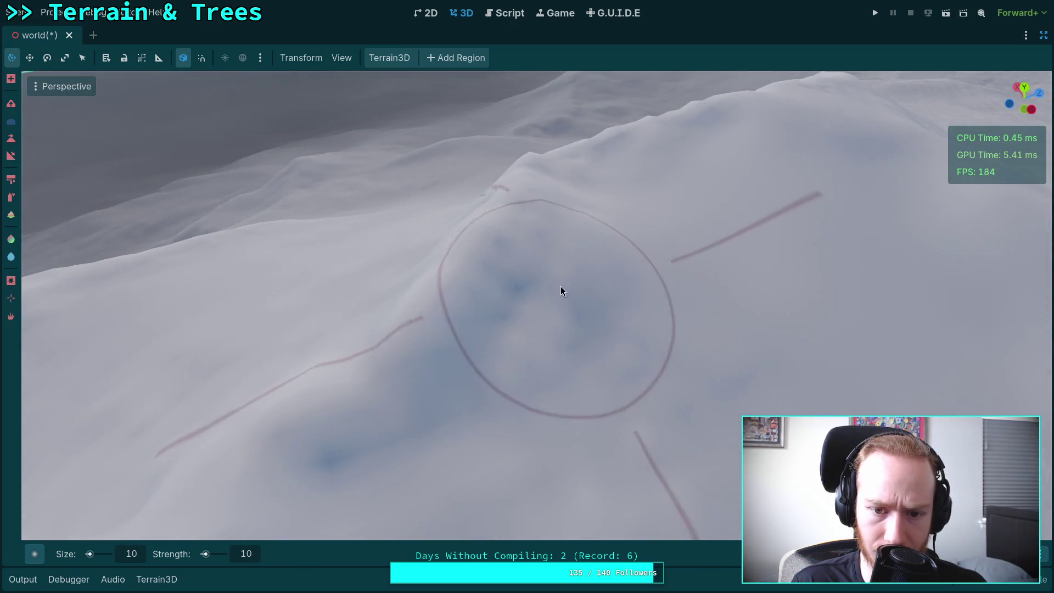
scroll(560, 320, "up", 3)
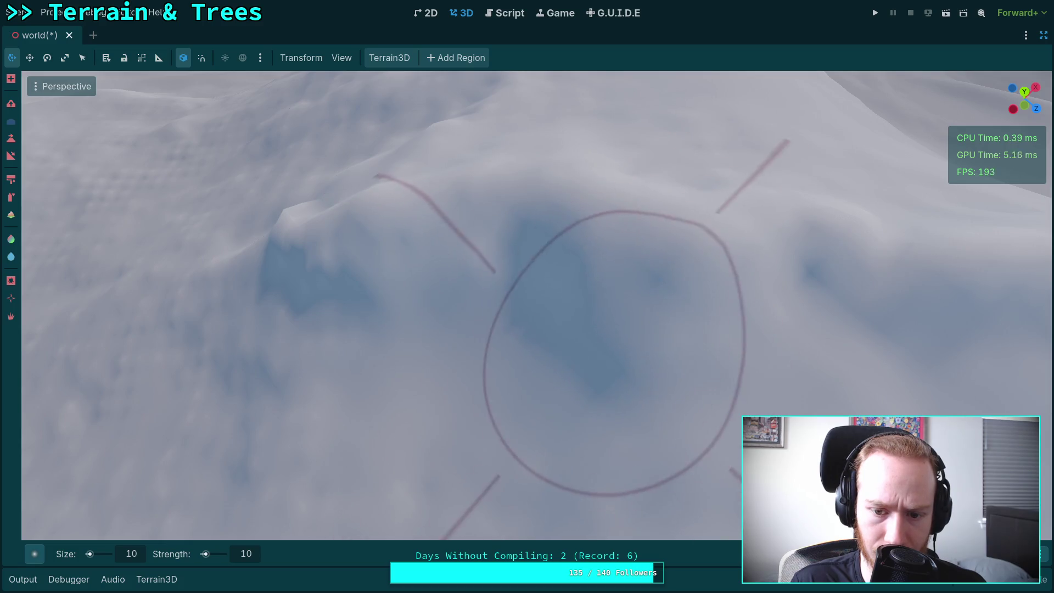
scroll(599, 347, "down", 2)
scroll(408, 442, "down", 2)
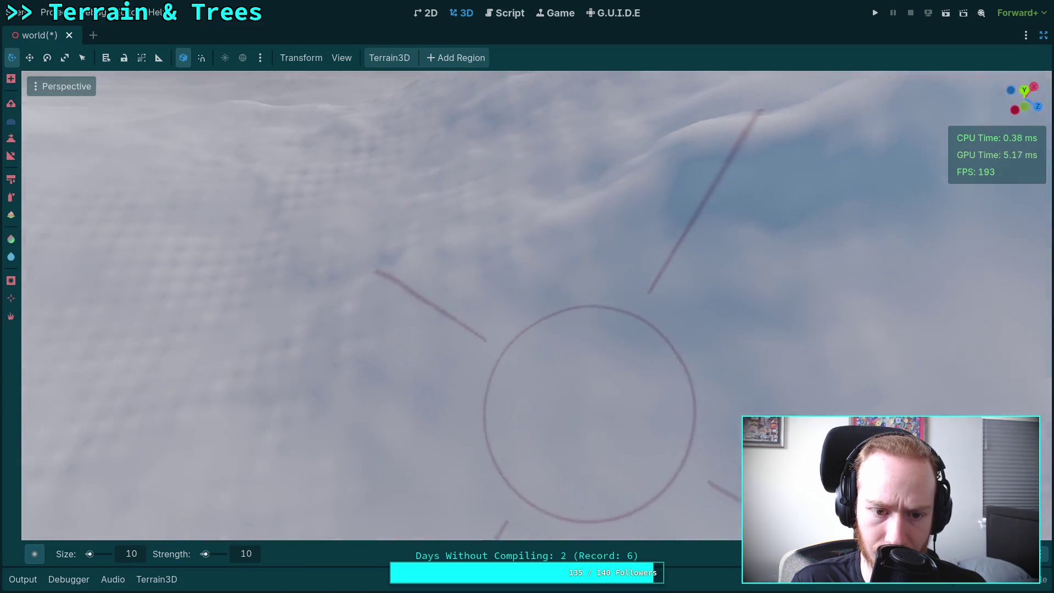
scroll(366, 222, "up", 3)
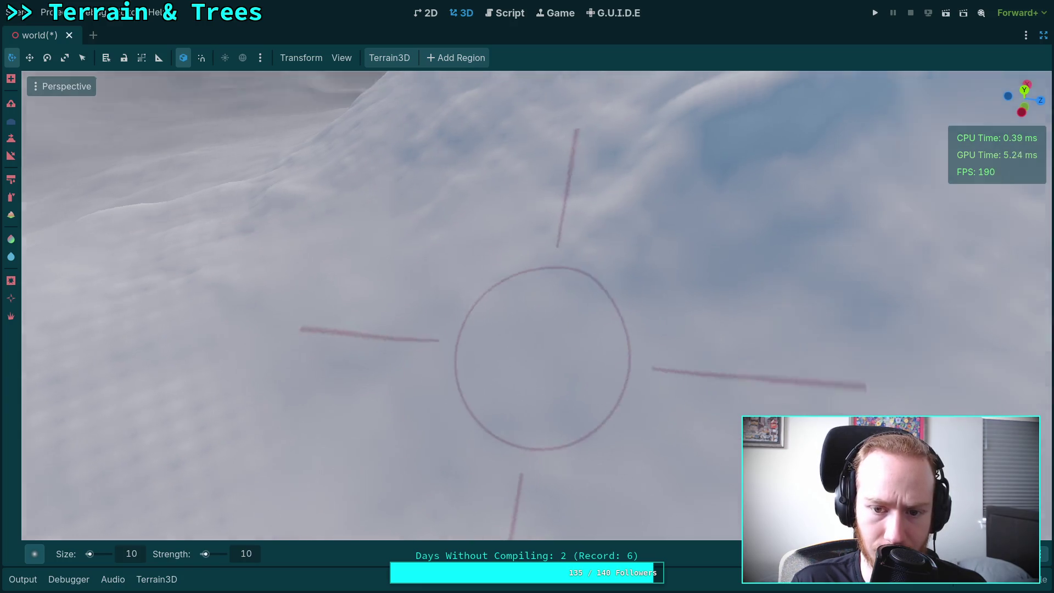
scroll(542, 357, "down", 2)
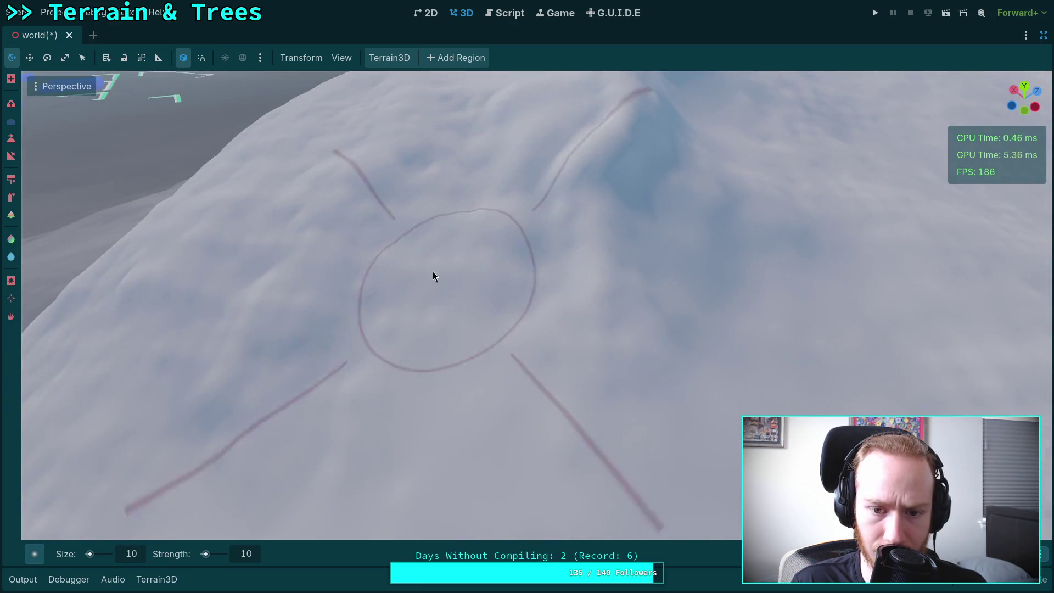
scroll(516, 291, "down", 2)
scroll(451, 315, "down", 2)
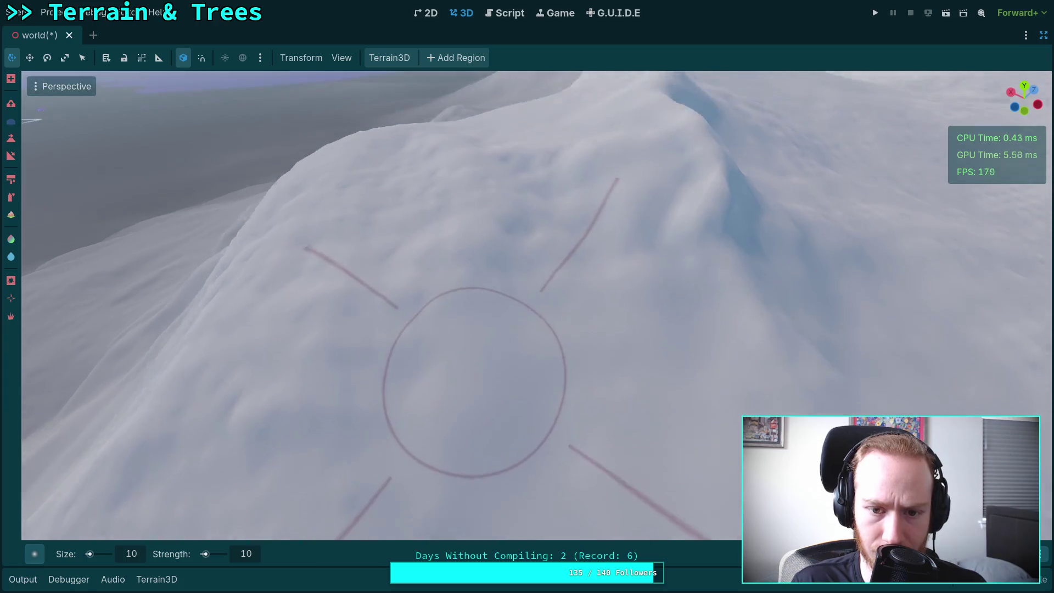
scroll(491, 298, "up", 3)
scroll(418, 181, "down", 2)
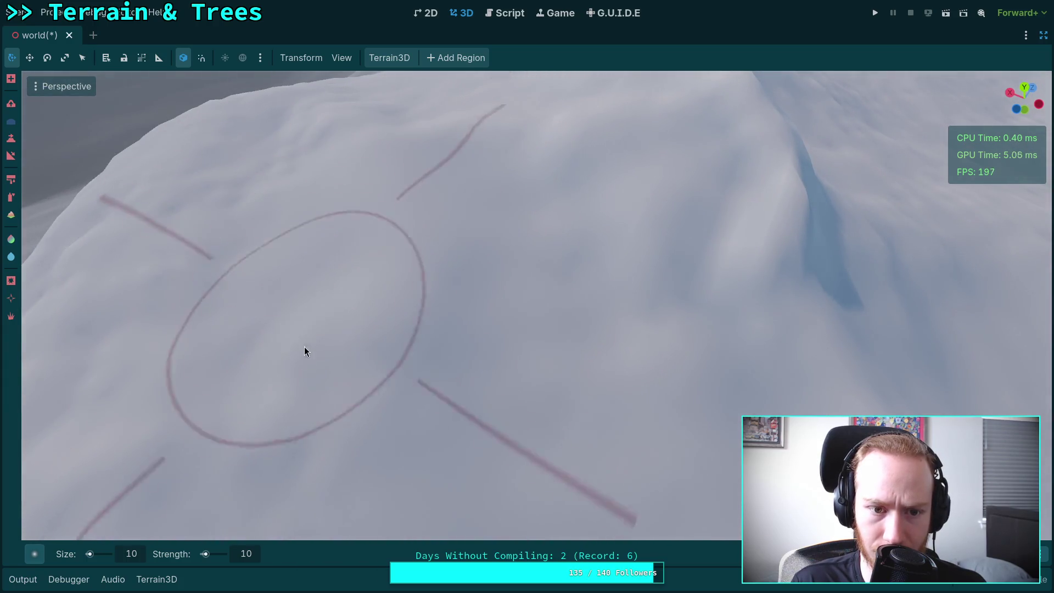
scroll(577, 267, "down", 2)
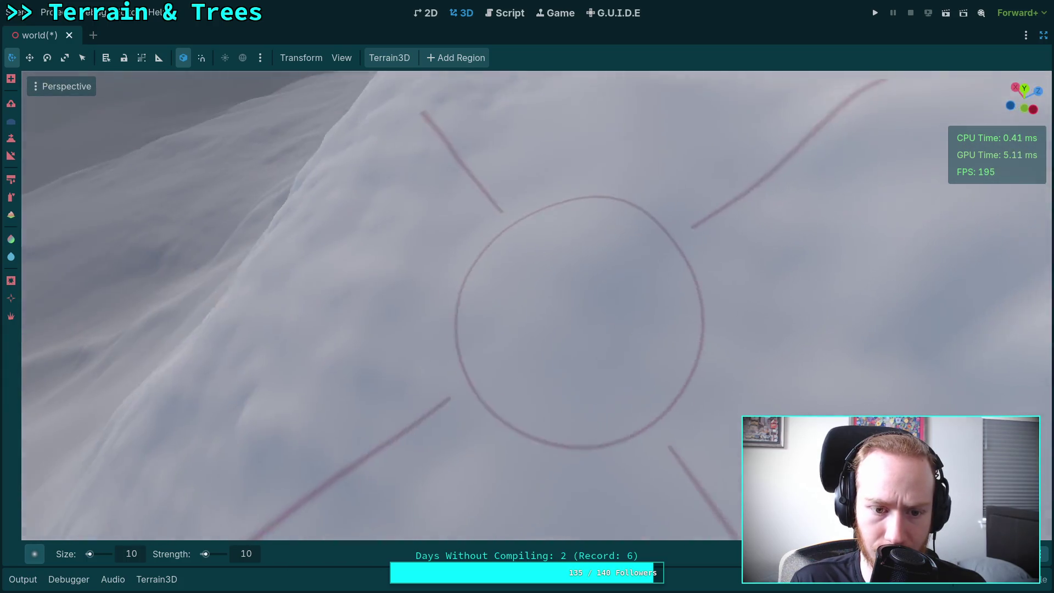
scroll(549, 494, "up", 2)
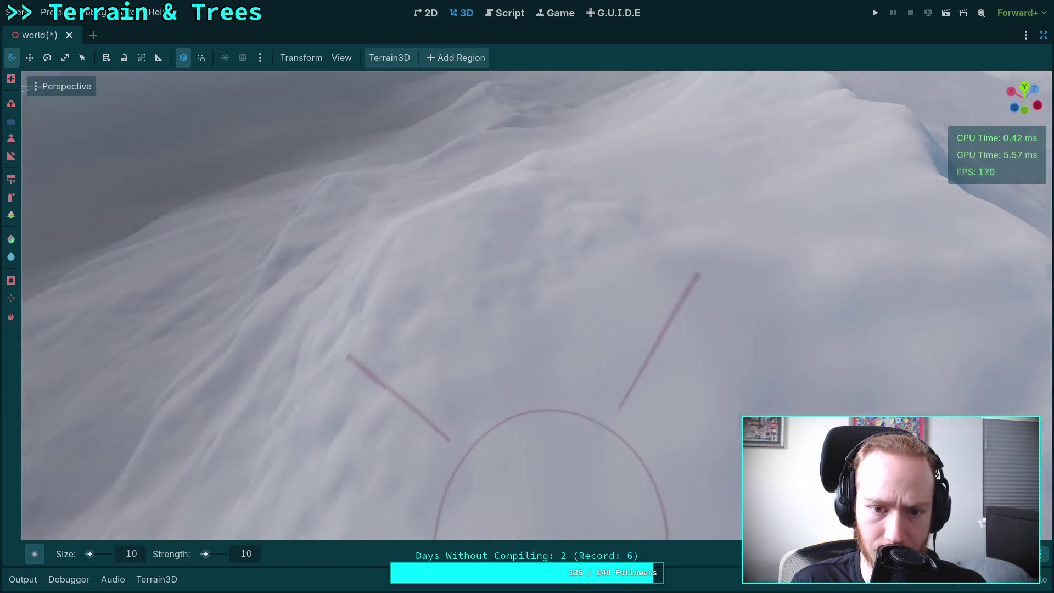
scroll(507, 203, "down", 2)
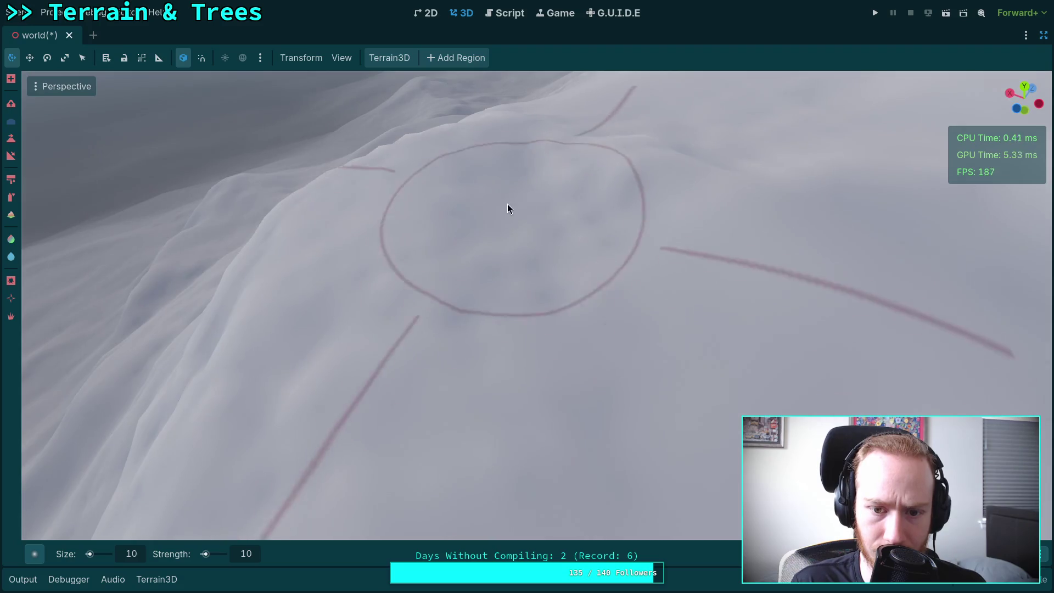
scroll(673, 183, "up", 2)
scroll(524, 279, "down", 2)
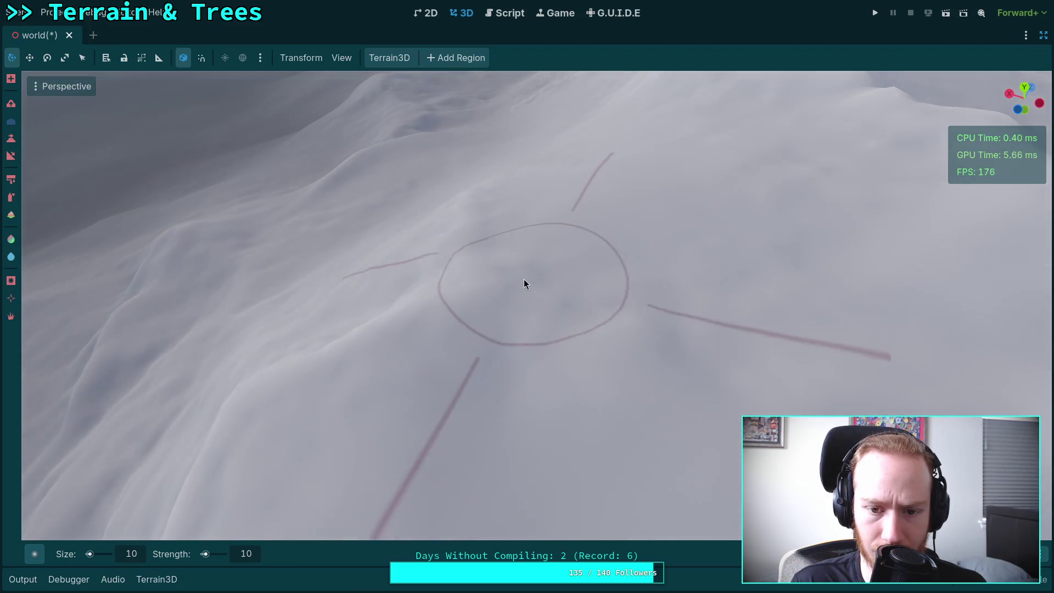
Orbit to view the size-10 brush circle from above and against the hill and horizon
mouse_move(524, 279)
left_mouse_down()
mouse_move(811, 254)
mouse_move(714, 329)
mouse_move(604, 387)
mouse_move(614, 425)
left_mouse_up()
scroll(426, 293, "down", 2)
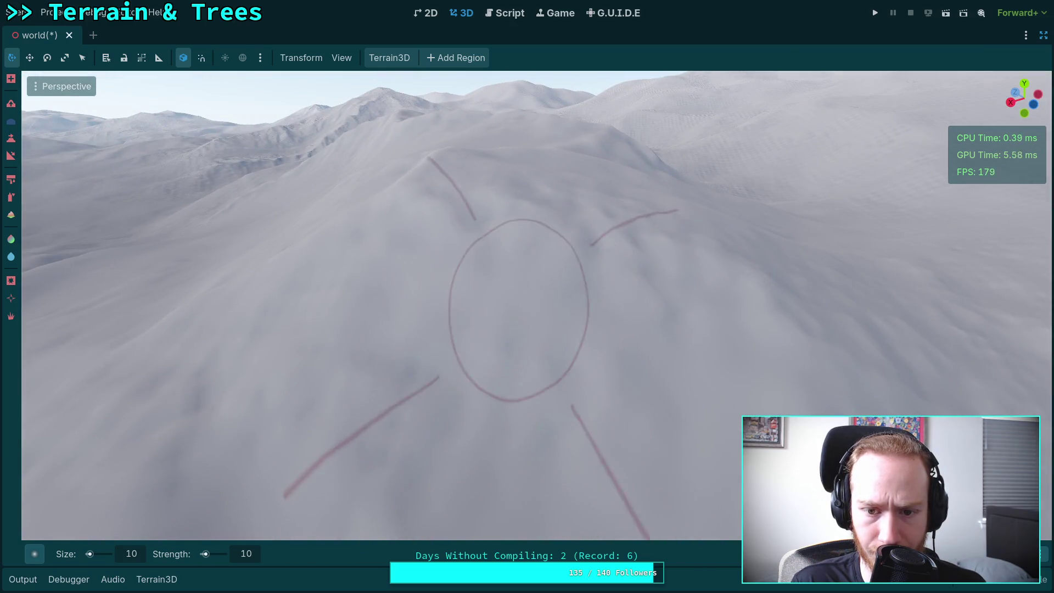
scroll(410, 315, "up", 4)
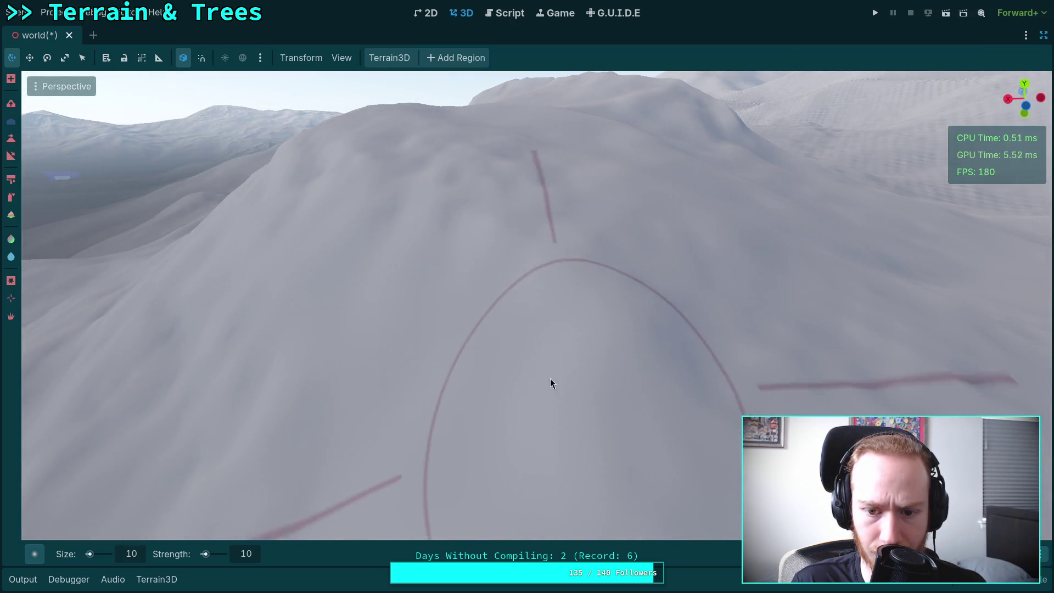
left_click_drag(550, 383, 542, 328)
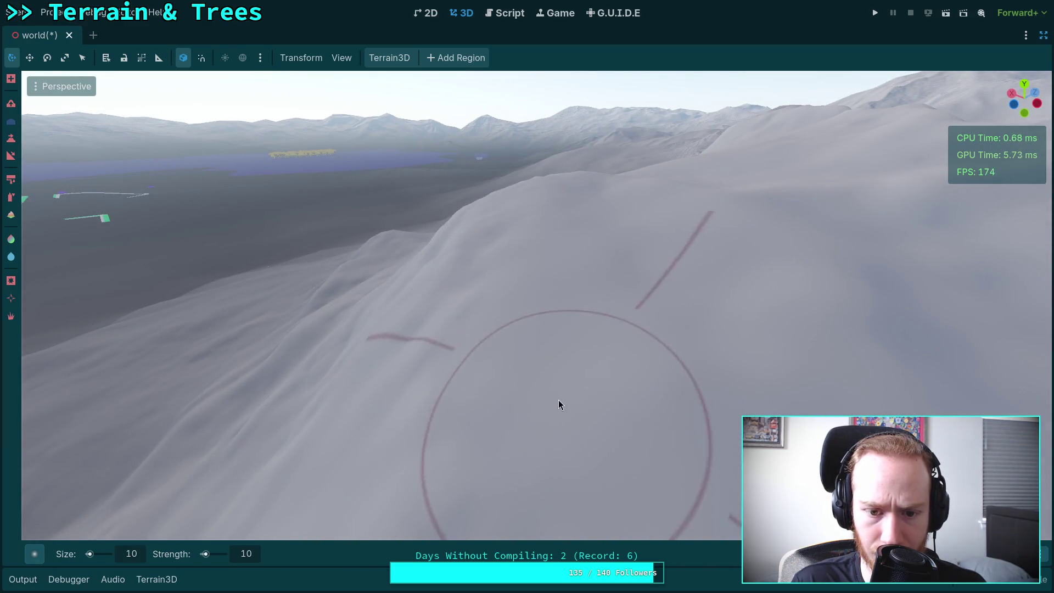
scroll(559, 400, "up", 3)
scroll(551, 280, "down", 3)
scroll(551, 337, "up", 1)
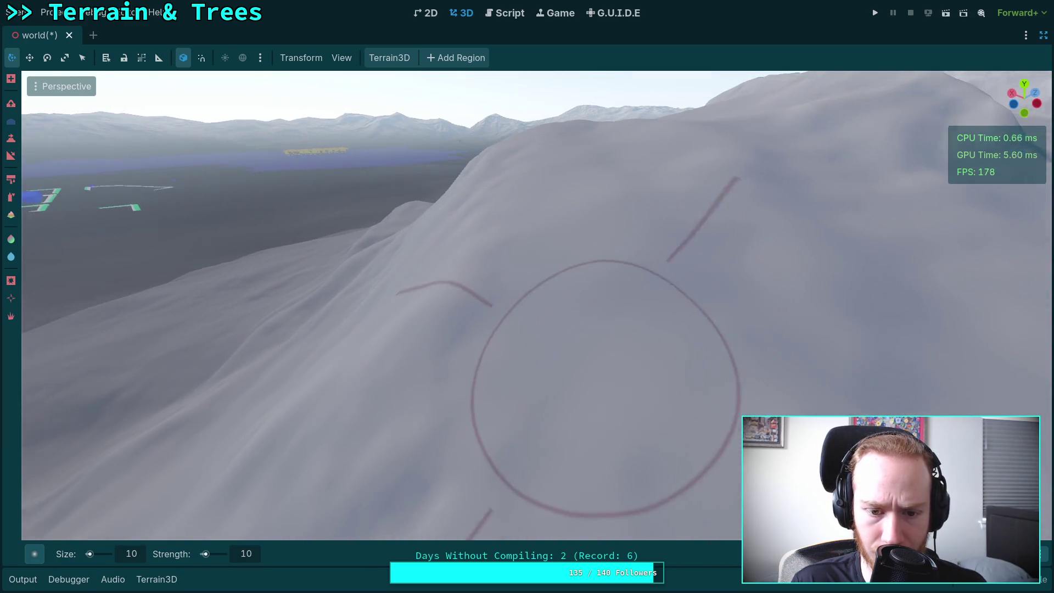
mouse_move(551, 337)
left_mouse_down()
mouse_move(642, 364)
mouse_move(774, 313)
mouse_move(768, 329)
mouse_move(614, 367)
mouse_move(421, 231)
mouse_move(544, 331)
mouse_move(700, 236)
mouse_move(675, 231)
mouse_move(675, 176)
mouse_move(653, 167)
mouse_move(670, 131)
mouse_move(851, 192)
left_mouse_up()
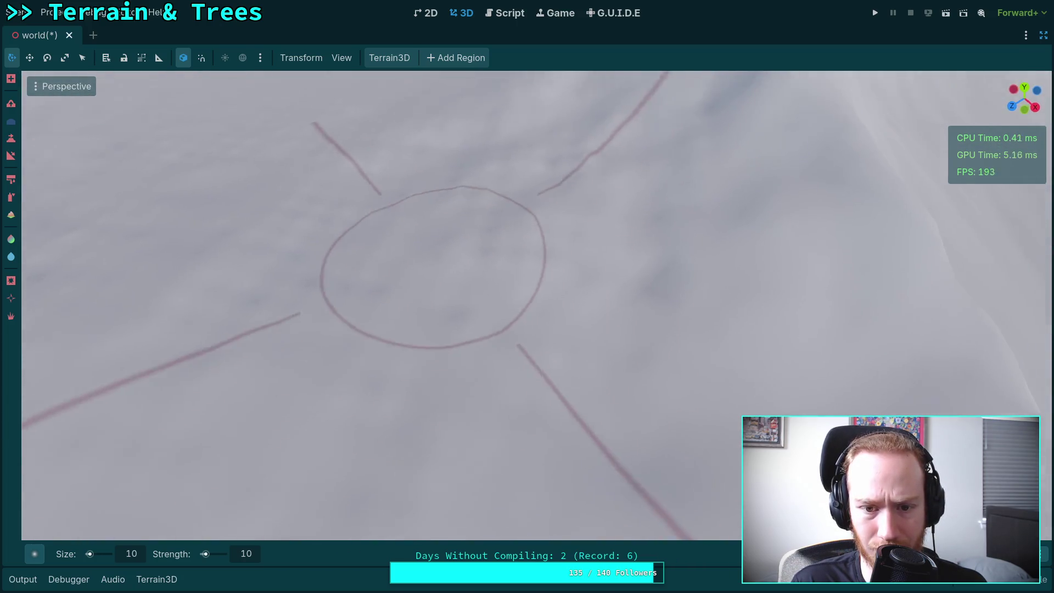
scroll(527, 297, "up", 2)
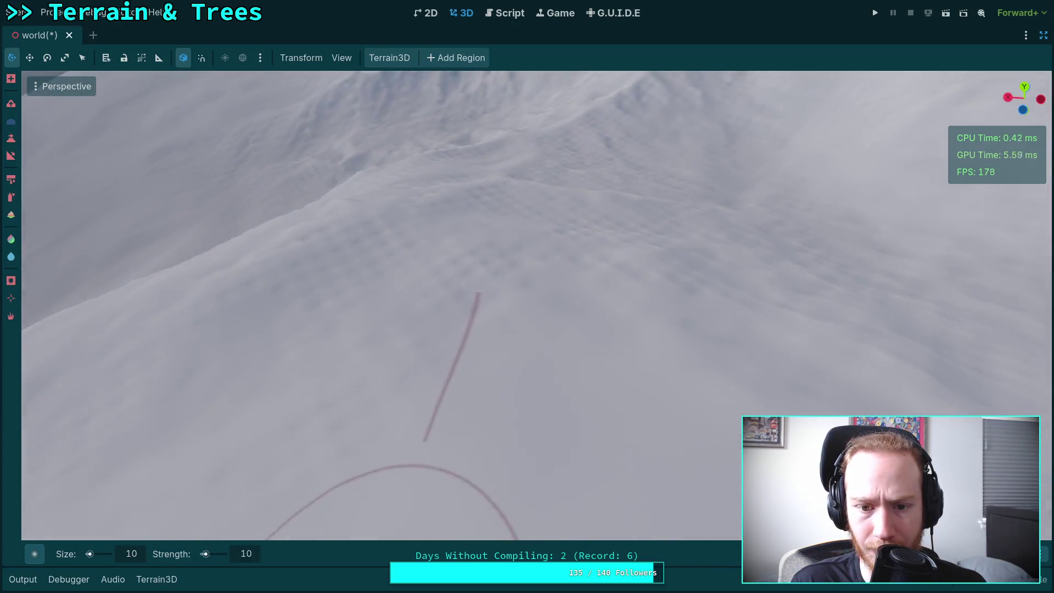
key("ctrl+z")
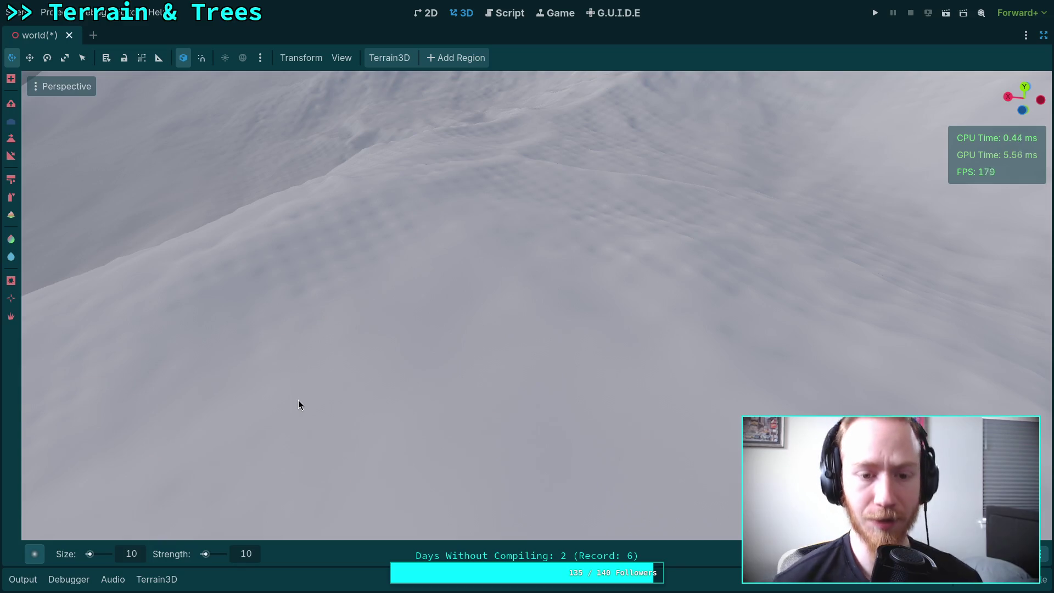
key("ctrl+shift+z")
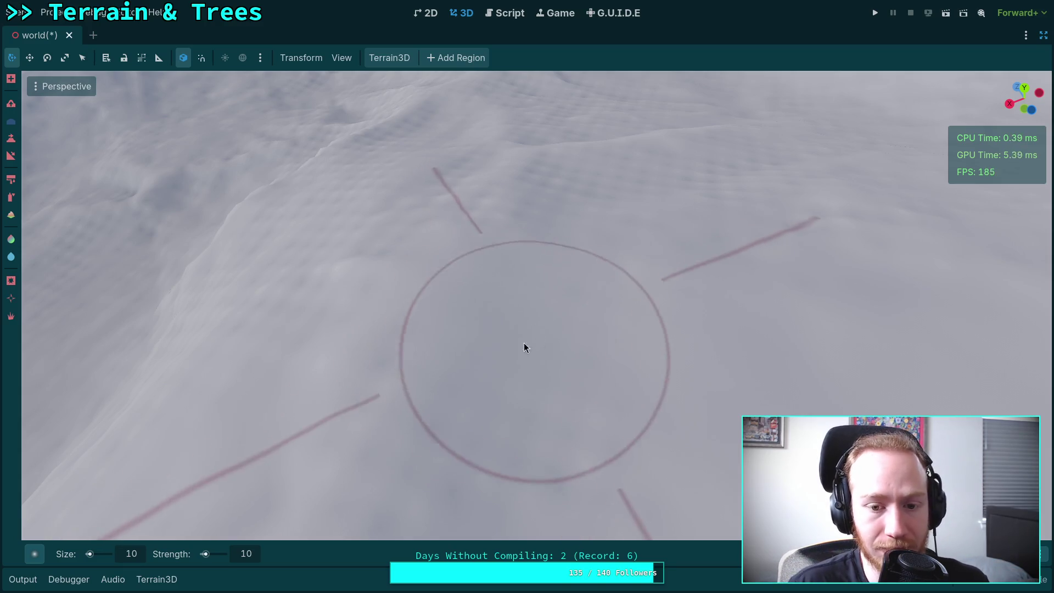
scroll(535, 339, "up", 3)
scroll(403, 353, "down", 3)
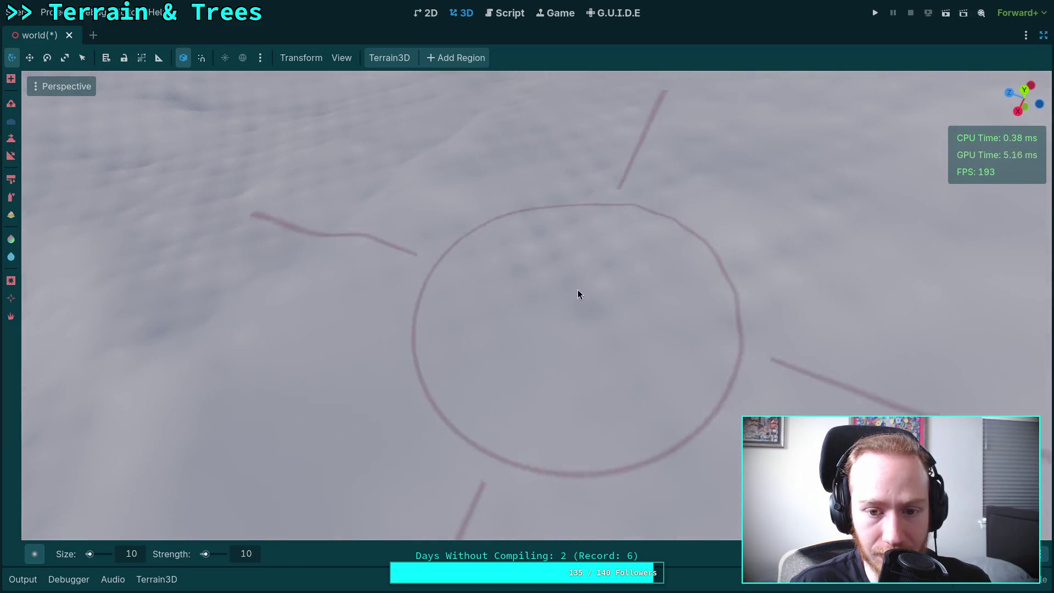
scroll(596, 290, "up", 3)
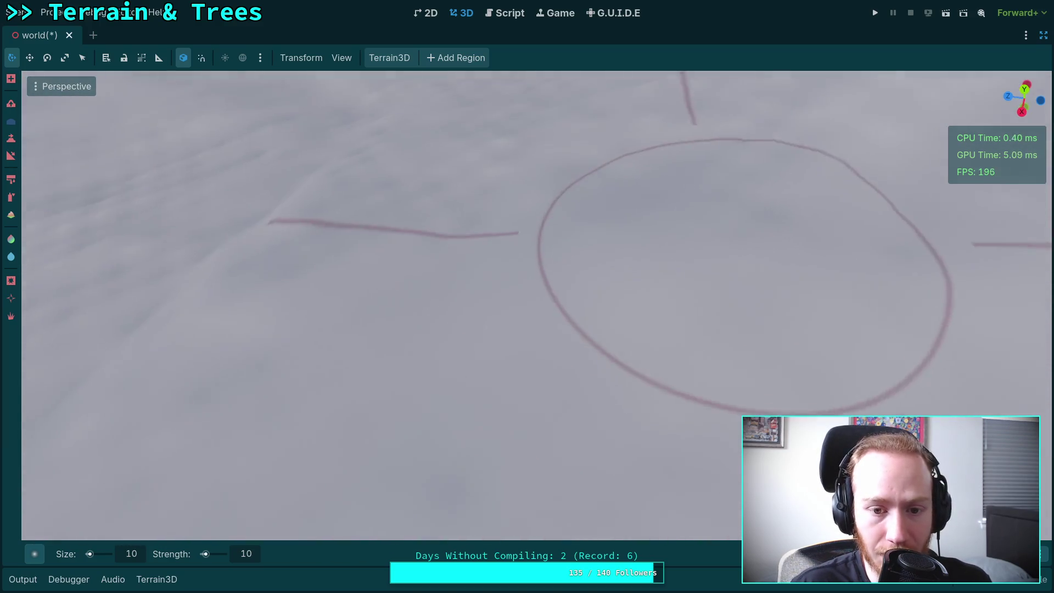
scroll(455, 350, "down", 3)
scroll(558, 332, "up", 3)
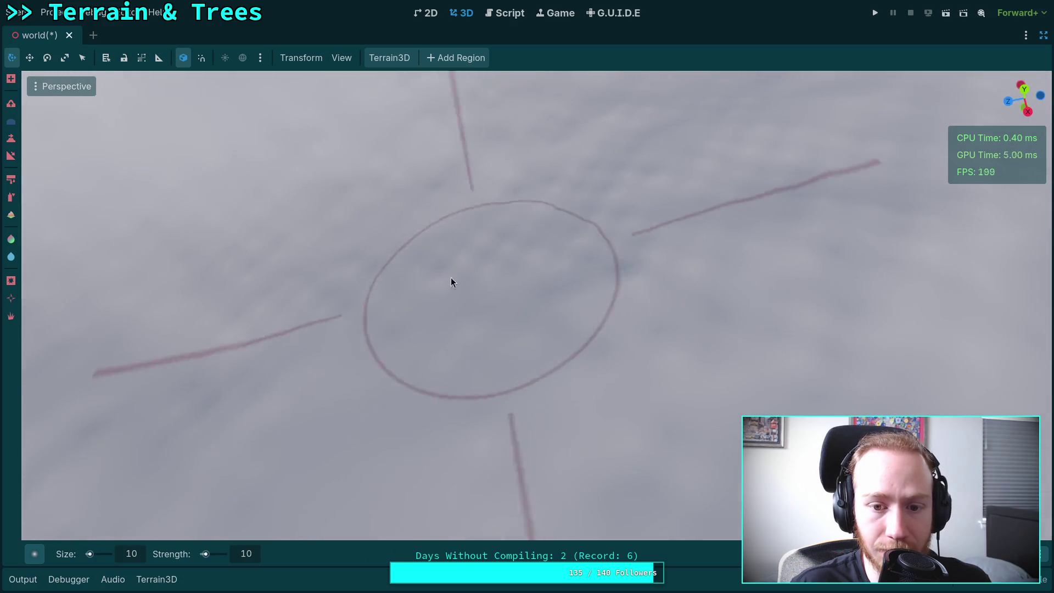
scroll(558, 332, "up", 3)
scroll(585, 330, "down", 3)
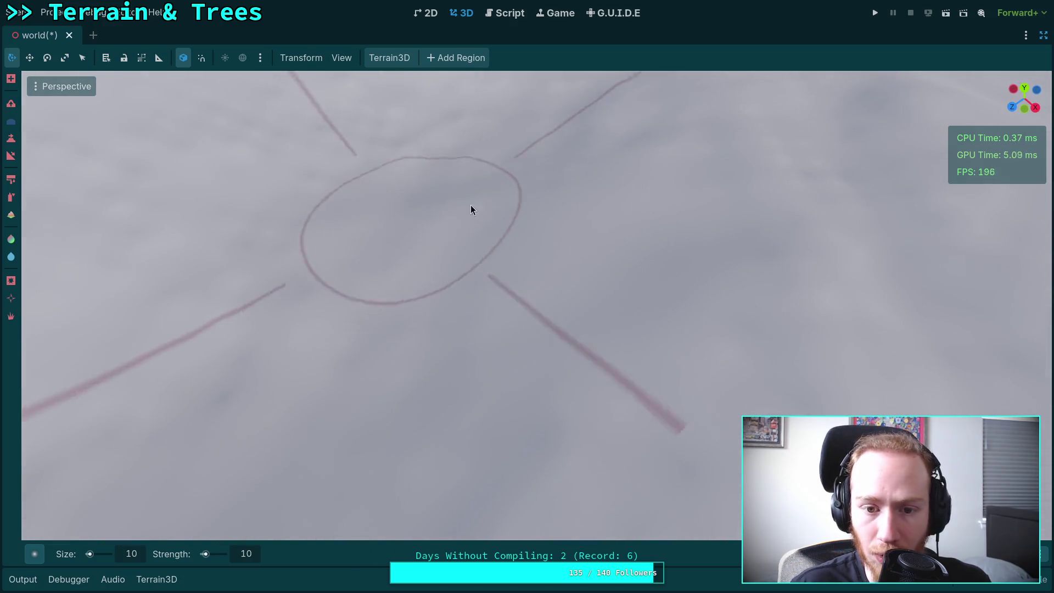
scroll(439, 207, "up", 3)
scroll(372, 247, "down", 3)
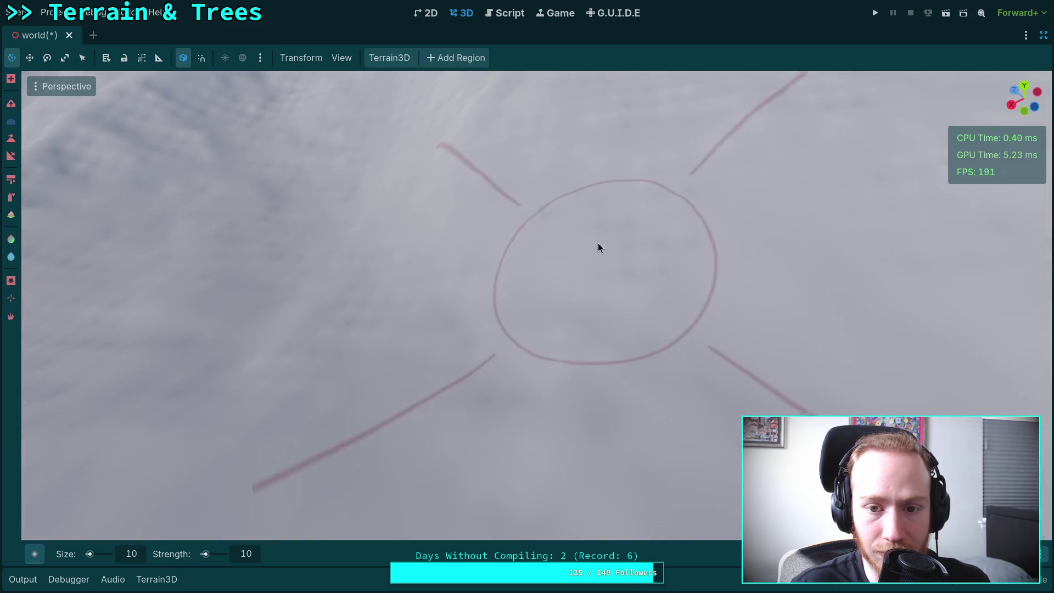
scroll(510, 361, "up", 3)
scroll(511, 361, "down", 3)
scroll(427, 372, "up", 3)
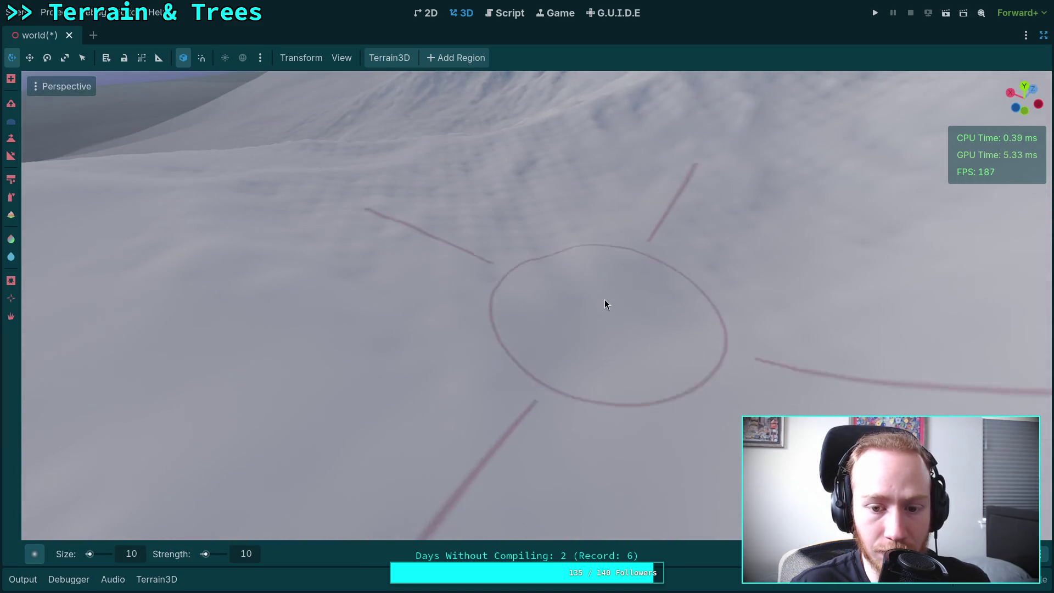
scroll(538, 285, "down", 3)
scroll(475, 275, "up", 3)
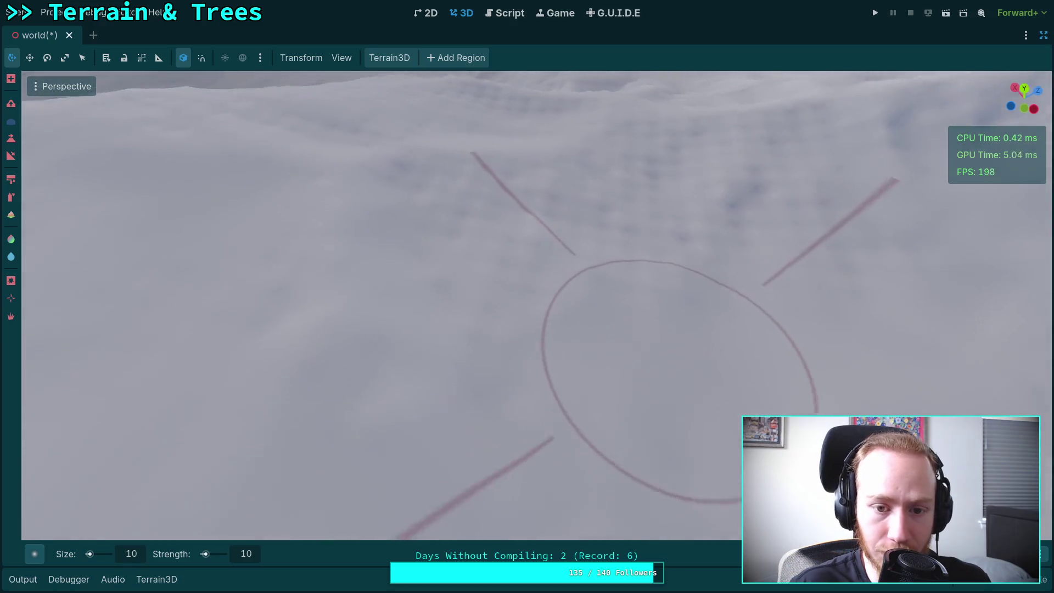
scroll(445, 280, "down", 3)
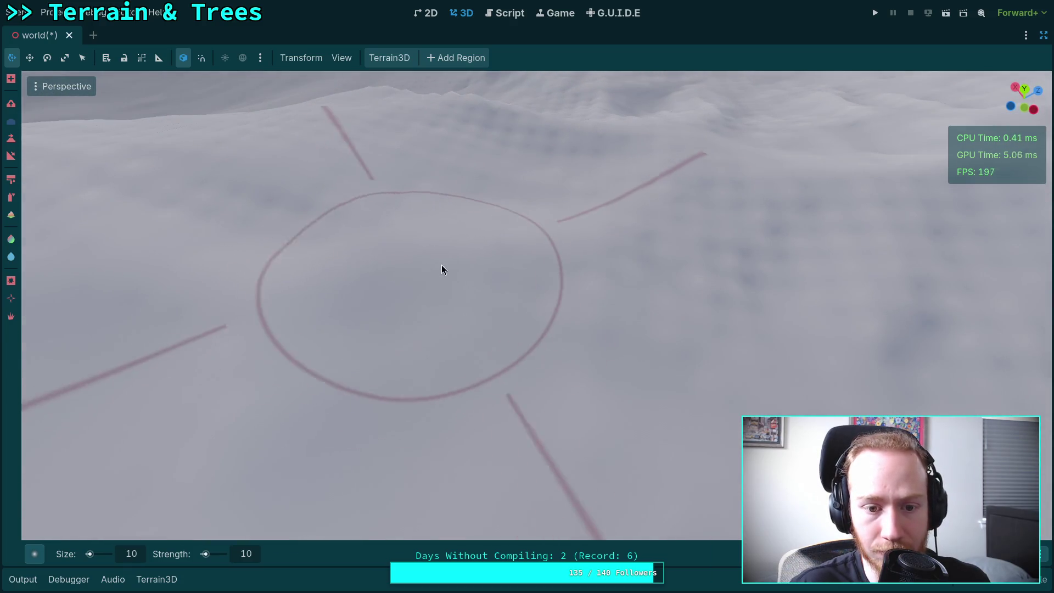
scroll(437, 269, "up", 5)
scroll(433, 267, "down", 3)
scroll(456, 249, "up", 3)
scroll(410, 226, "down", 3)
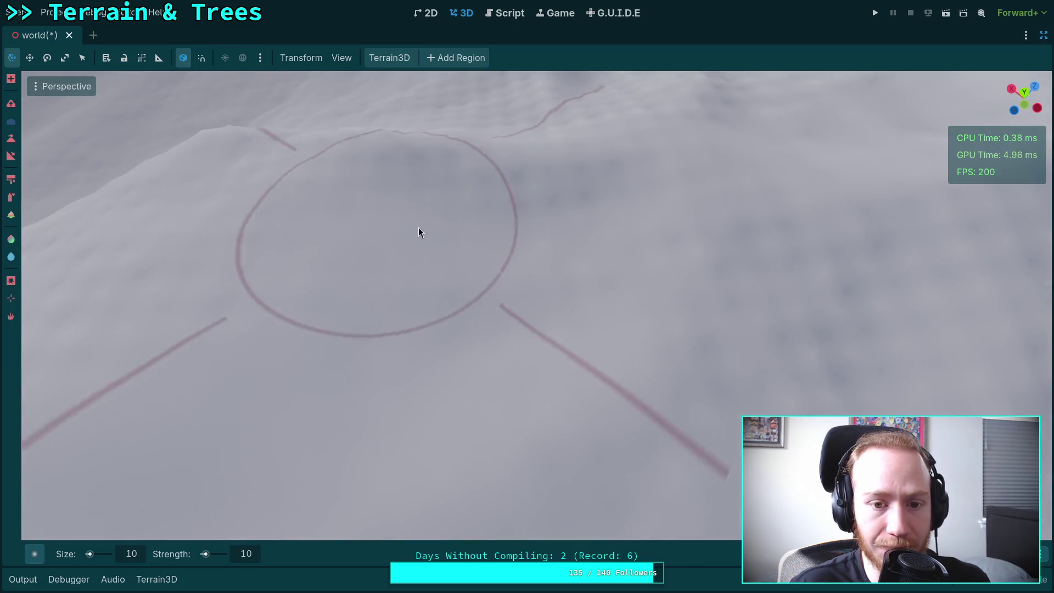
scroll(410, 226, "up", 2)
scroll(496, 210, "down", 5)
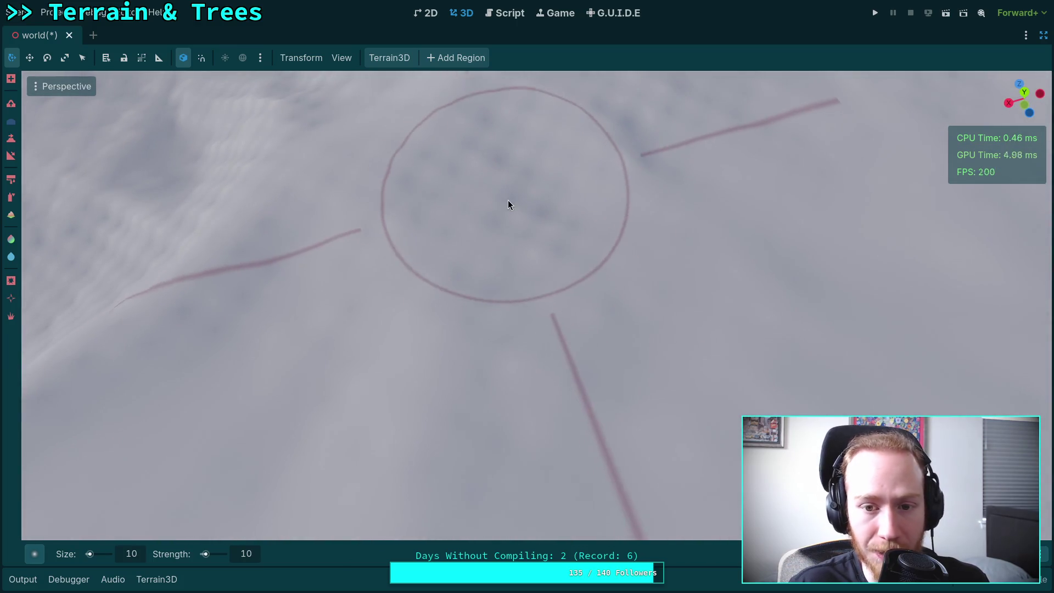
scroll(505, 153, "up", 3)
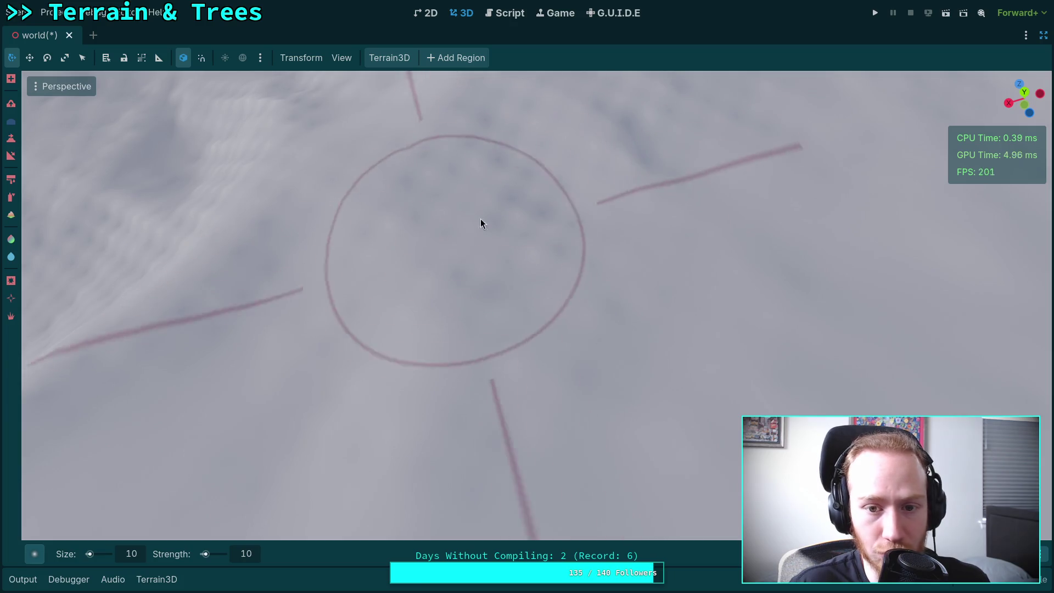
mouse_move(482, 206)
left_mouse_down()
mouse_move(569, 273)
mouse_move(811, 282)
mouse_move(388, 256)
mouse_move(735, 291)
mouse_move(342, 193)
mouse_move(381, 223)
mouse_move(397, 265)
mouse_move(560, 235)
mouse_move(633, 198)
mouse_move(538, 241)
mouse_move(419, 181)
mouse_move(381, 188)
mouse_move(542, 271)
mouse_move(514, 527)
mouse_move(628, 236)
mouse_move(452, 252)
mouse_move(576, 230)
mouse_move(308, 527)
mouse_move(417, 384)
mouse_move(549, 285)
mouse_move(595, 232)
left_mouse_up()
key("ctrl+shift+F11")
scroll(906, 275, "down", 3)
scroll(860, 391, "down", 10)
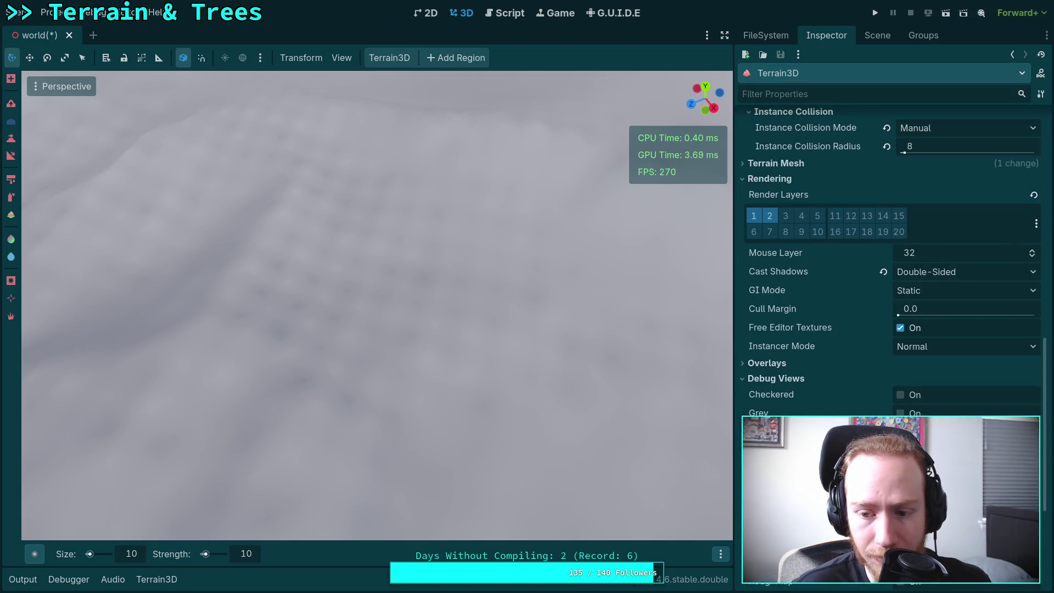
left_click(900, 380)
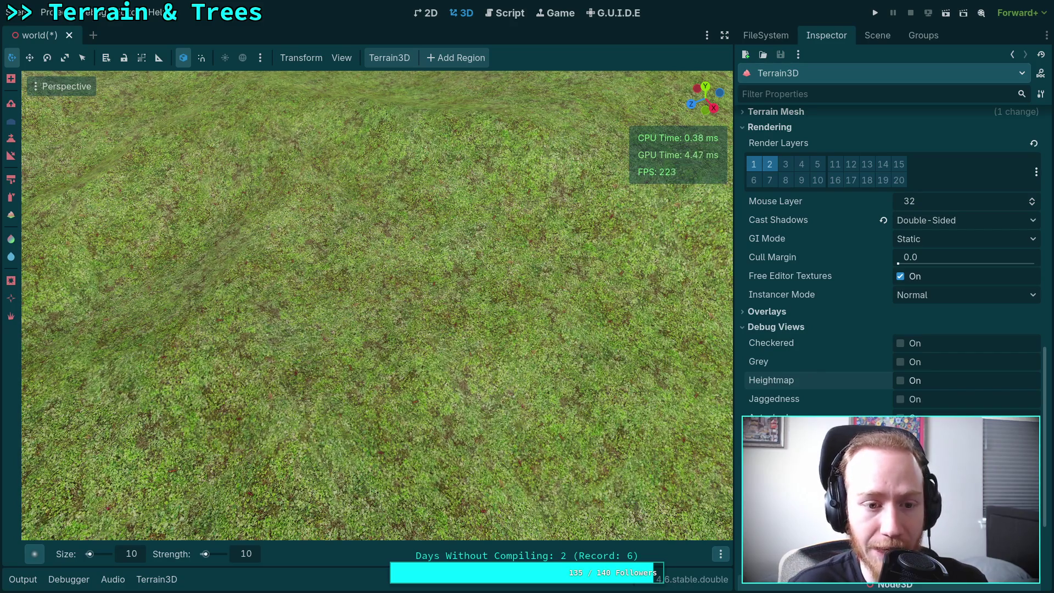
left_click(900, 380)
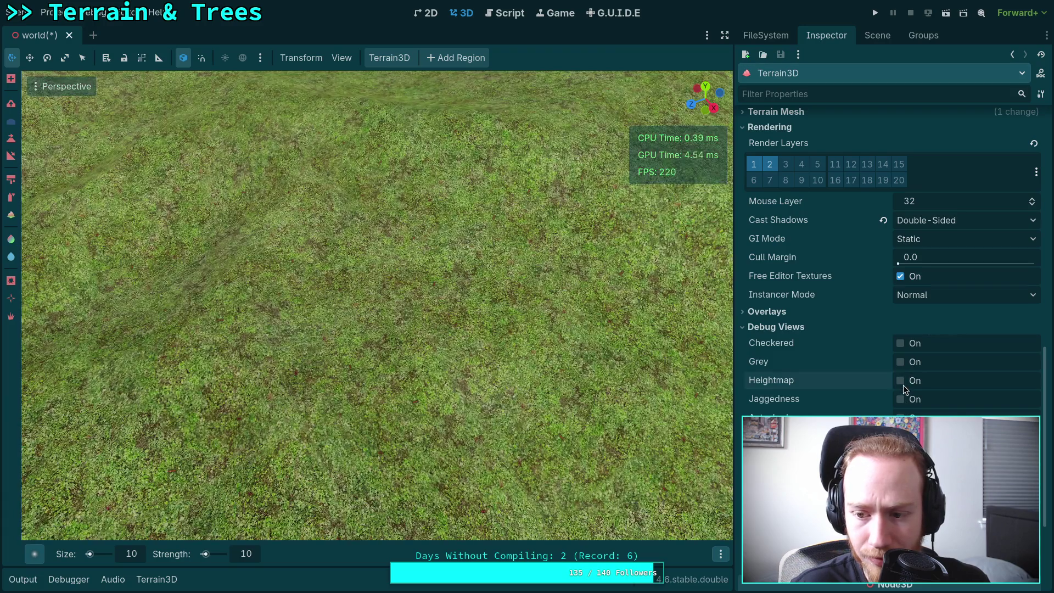
left_click(900, 381)
scroll(904, 385, "up", 2)
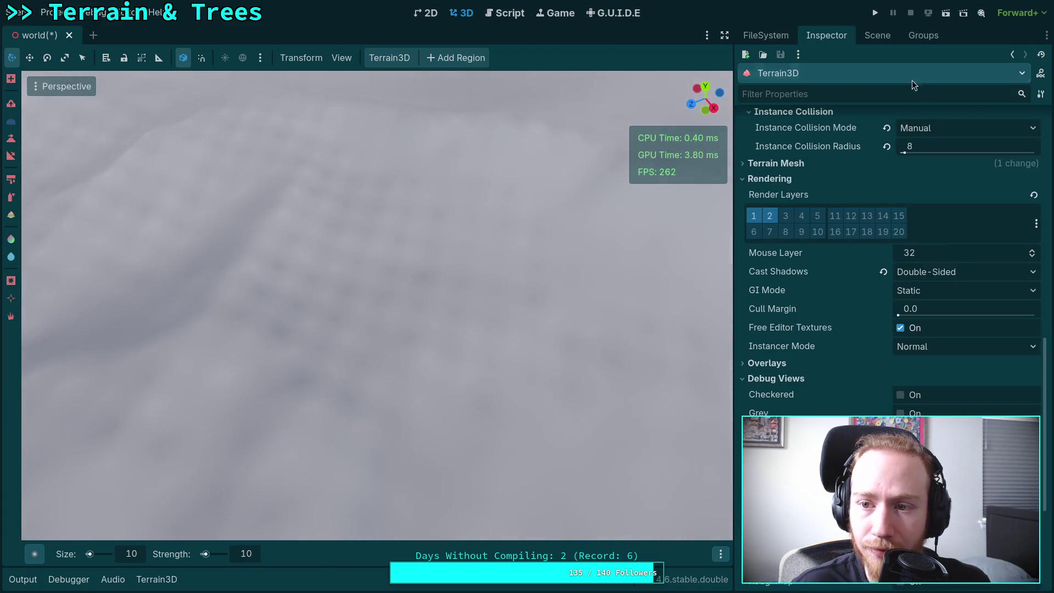
key("ctrl+shift+F11")
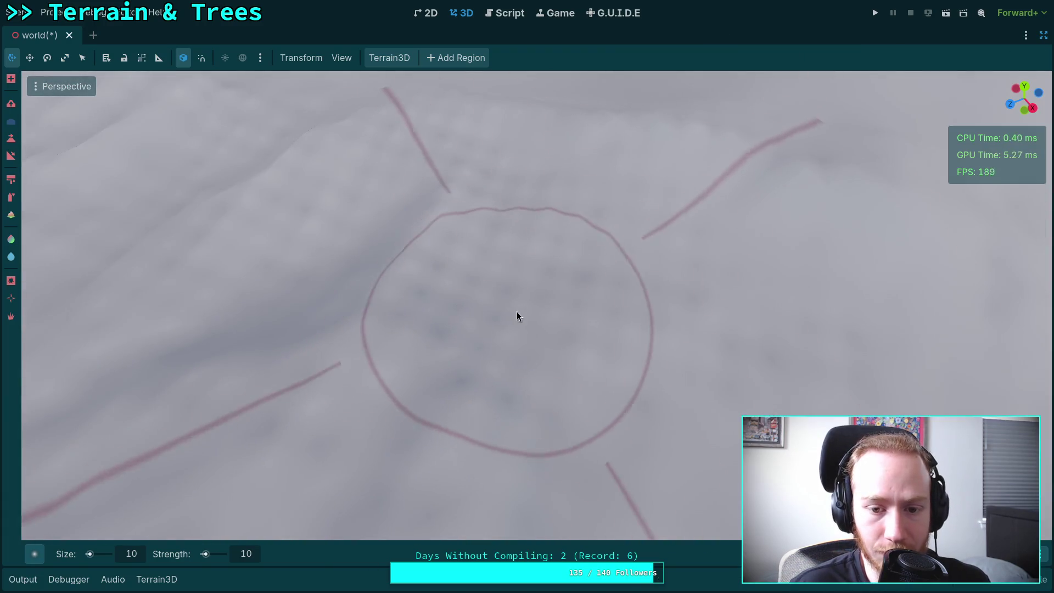
mouse_move(684, 222)
left_mouse_down()
mouse_move(504, 324)
mouse_move(565, 222)
mouse_move(370, 296)
mouse_move(469, 308)
mouse_move(488, 384)
mouse_move(343, 333)
mouse_move(393, 287)
mouse_move(692, 297)
mouse_move(551, 229)
mouse_move(783, 334)
mouse_move(534, 388)
mouse_move(469, 255)
mouse_move(581, 188)
mouse_move(661, 308)
mouse_move(471, 278)
mouse_move(537, 370)
mouse_move(646, 300)
mouse_move(514, 243)
mouse_move(631, 285)
mouse_move(553, 270)
mouse_move(624, 271)
mouse_move(520, 233)
mouse_move(502, 243)
left_mouse_up()
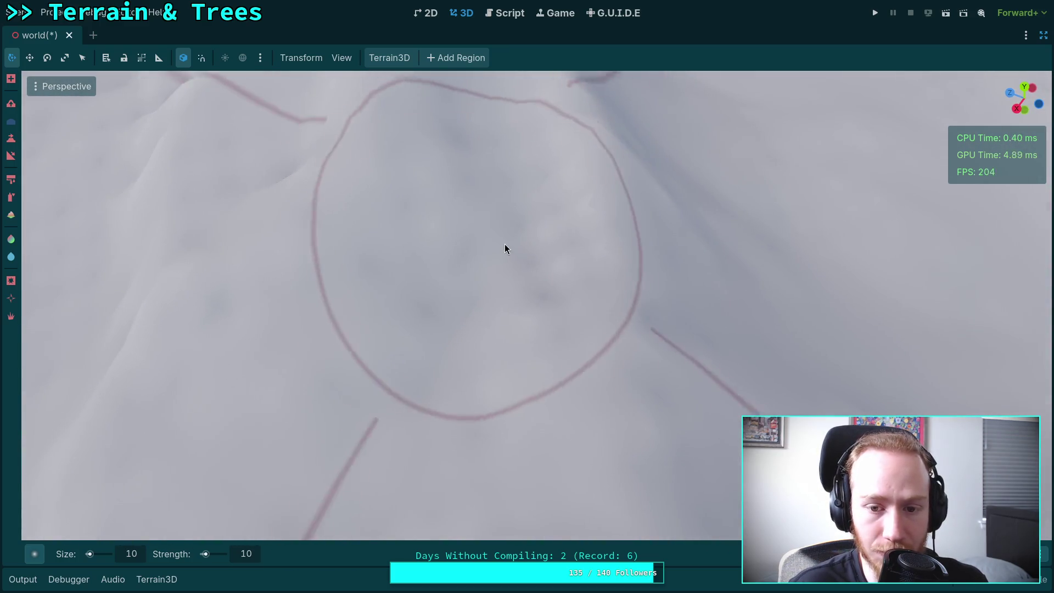
left_click(140, 555)
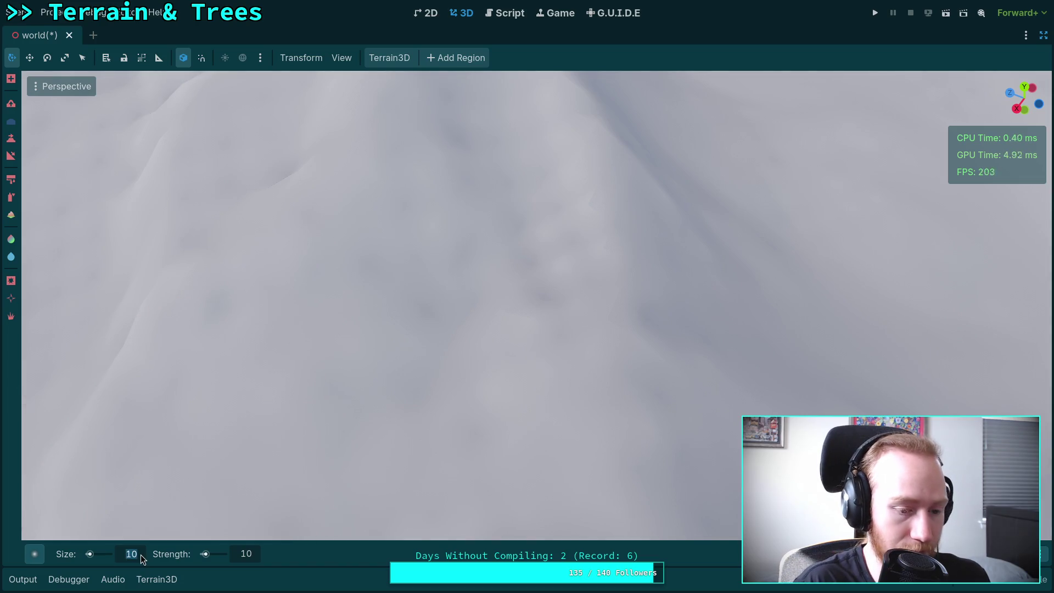
Set the brush strength to 5
left_click(241, 554)
type("5")
key("Return")
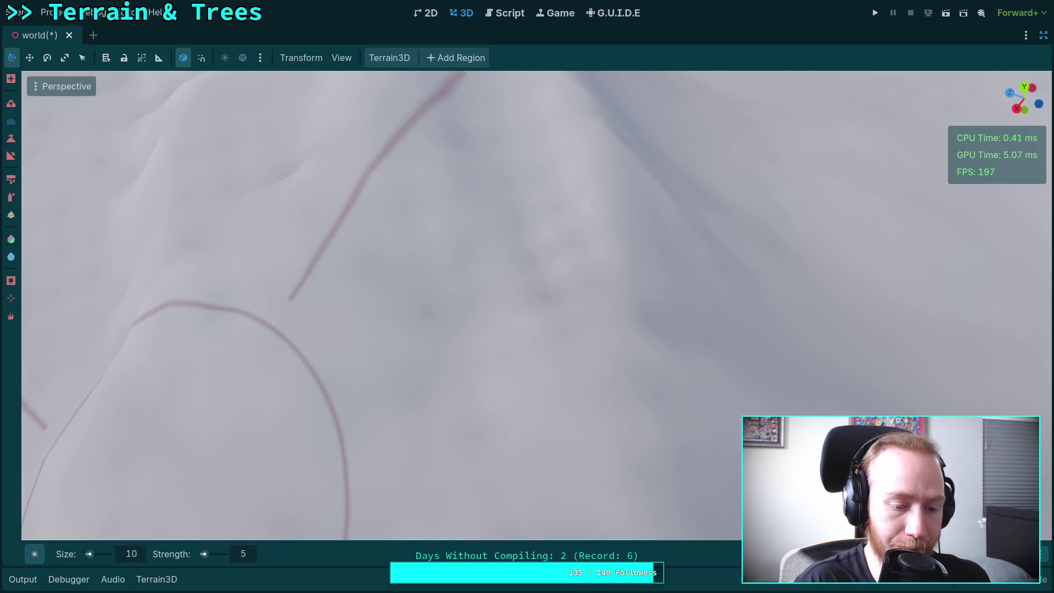
Orbit the camera around the brush area, then restore the side panels
left_click_drag(503, 198, 503, 198)
left_click_drag(454, 321, 455, 321)
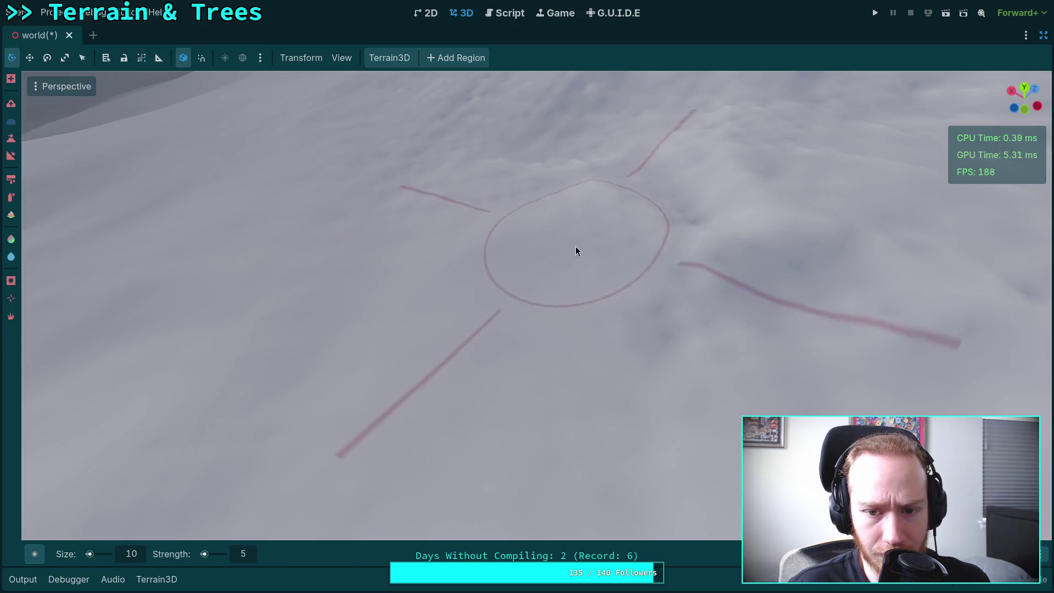
left_click_drag(572, 238, 572, 238)
left_click_drag(565, 284, 565, 283)
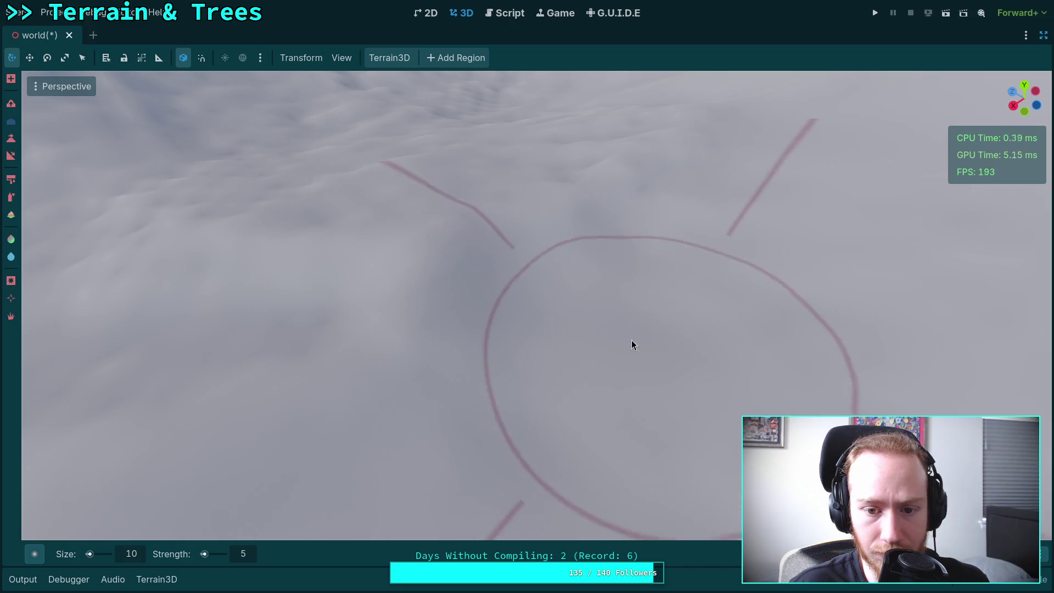
left_click_drag(645, 348, 644, 348)
mouse_move(481, 348)
left_mouse_down()
mouse_move(518, 276)
mouse_move(471, 295)
mouse_move(536, 221)
mouse_move(527, 209)
left_mouse_up()
mouse_move(572, 245)
left_mouse_down()
mouse_move(588, 236)
mouse_move(320, 341)
mouse_move(529, 372)
mouse_move(552, 259)
mouse_move(453, 279)
mouse_move(463, 195)
mouse_move(479, 283)
mouse_move(273, 305)
mouse_move(463, 312)
mouse_move(609, 226)
mouse_move(686, 209)
mouse_move(499, 295)
mouse_move(479, 267)
mouse_move(456, 350)
mouse_move(524, 212)
mouse_move(487, 447)
mouse_move(378, 315)
mouse_move(670, 251)
mouse_move(612, 298)
mouse_move(492, 264)
mouse_move(670, 337)
mouse_move(548, 290)
mouse_move(570, 270)
mouse_move(600, 263)
mouse_move(557, 372)
mouse_move(602, 360)
mouse_move(360, 306)
mouse_move(475, 341)
mouse_move(499, 244)
mouse_move(625, 329)
mouse_move(717, 270)
mouse_move(661, 318)
mouse_move(452, 302)
mouse_move(346, 346)
mouse_move(369, 321)
mouse_move(593, 311)
mouse_move(426, 233)
mouse_move(439, 236)
left_mouse_up()
mouse_move(574, 282)
left_mouse_down()
mouse_move(578, 252)
mouse_move(717, 192)
mouse_move(657, 362)
mouse_move(539, 286)
mouse_move(226, 352)
mouse_move(571, 311)
mouse_move(702, 263)
mouse_move(998, 66)
left_mouse_up()
left_click(1044, 38)
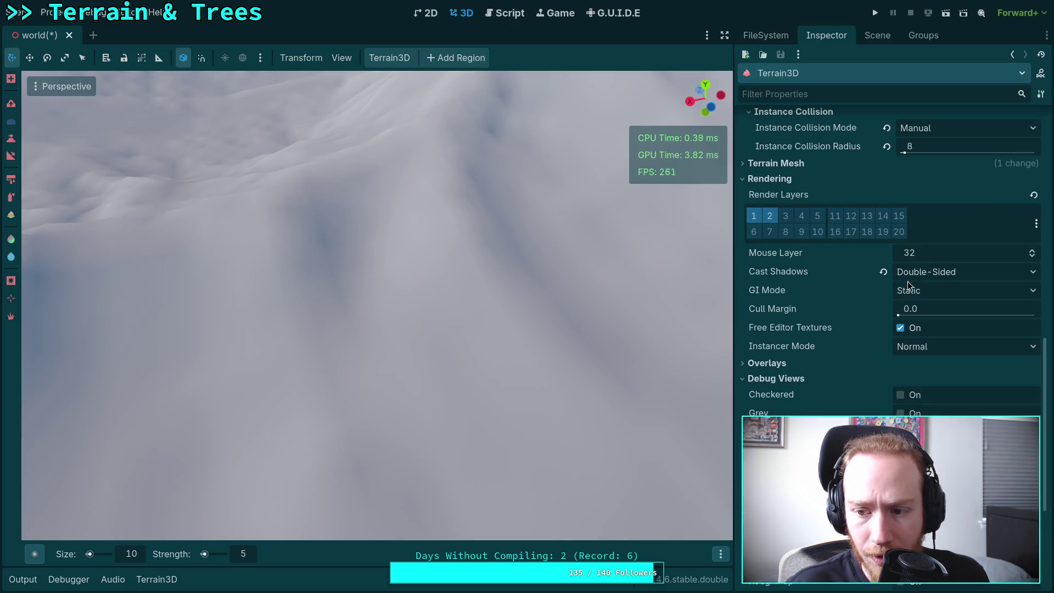
Expand Terrain Mesh, raise Tessellation Level to 1 and open its Displacement settings
scroll(840, 354, "up", 2)
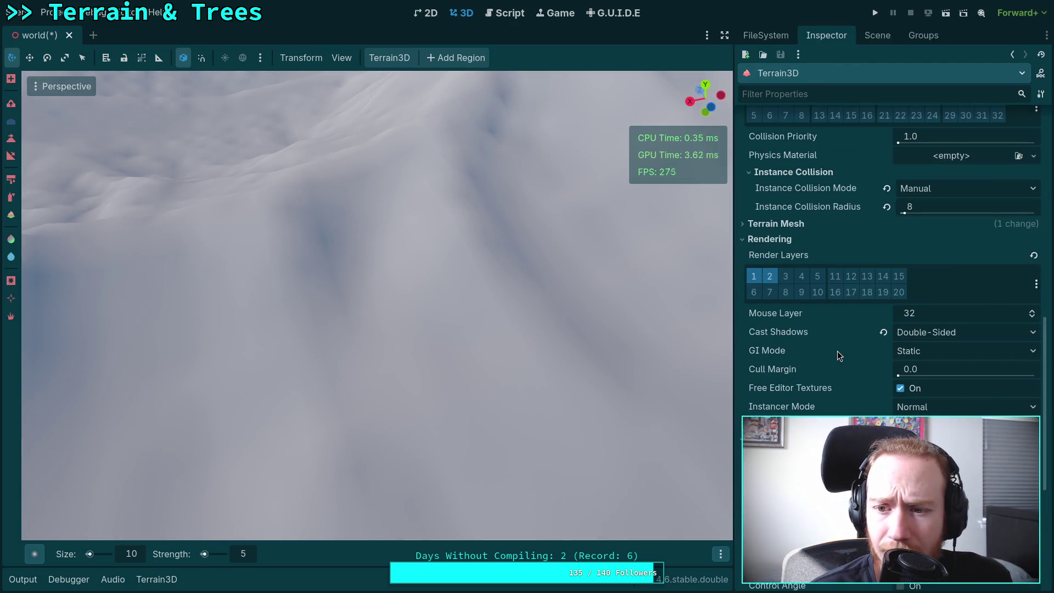
left_click(804, 225)
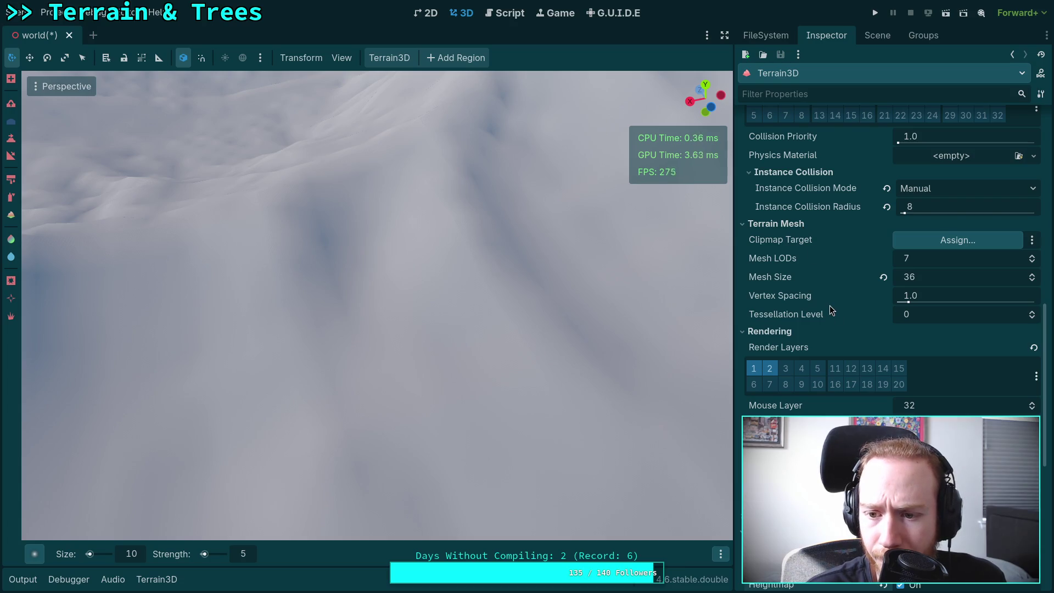
left_click(1033, 314)
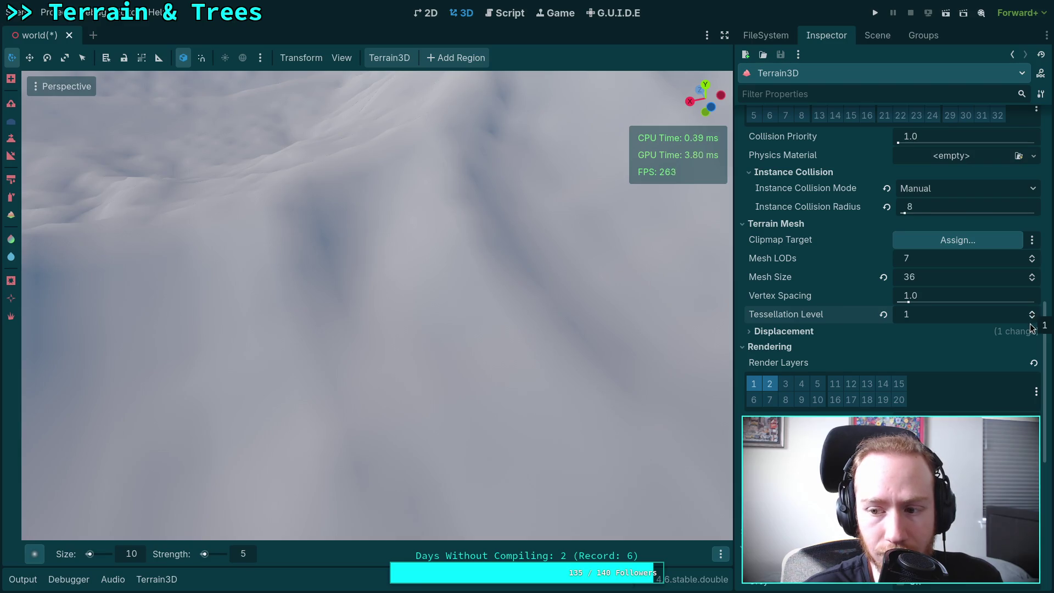
left_click(806, 332)
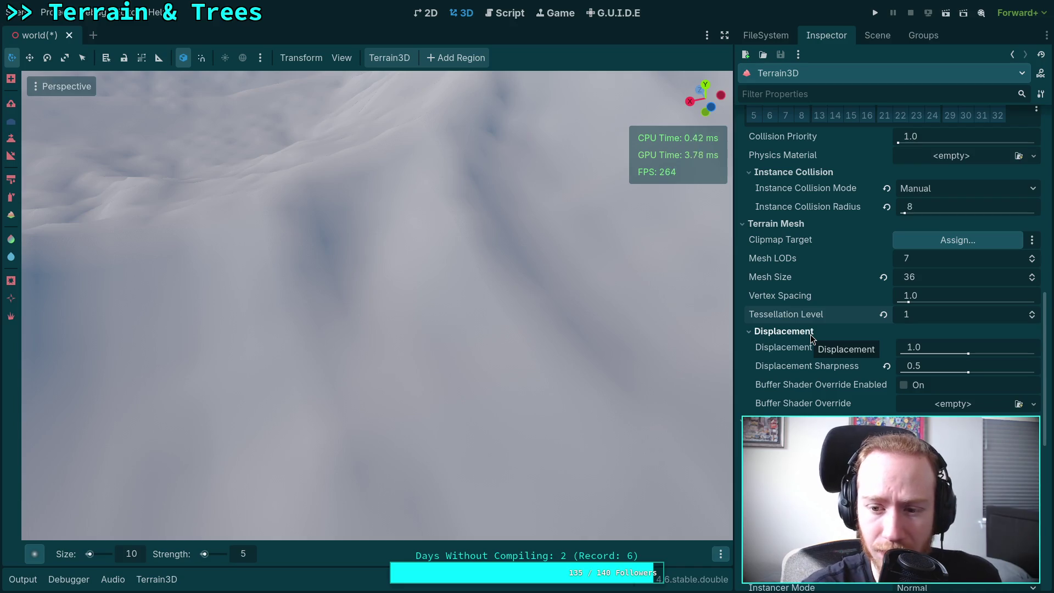
left_click(811, 332)
left_click(1033, 318)
left_click(1032, 311)
left_click(784, 332)
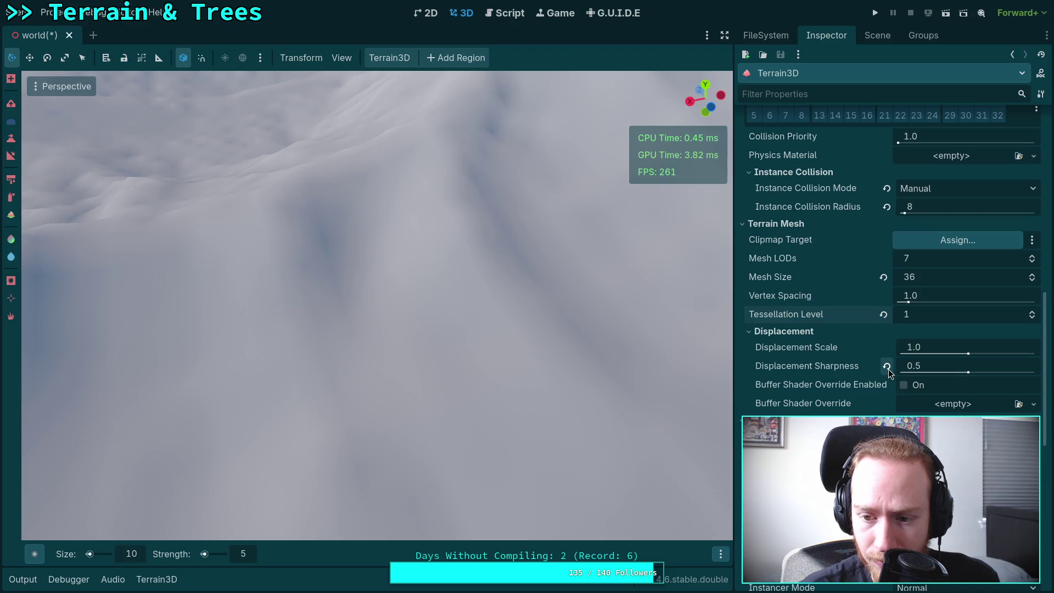
Review the Displacement options, then return Tessellation Level to 0
mouse_move(815, 372)
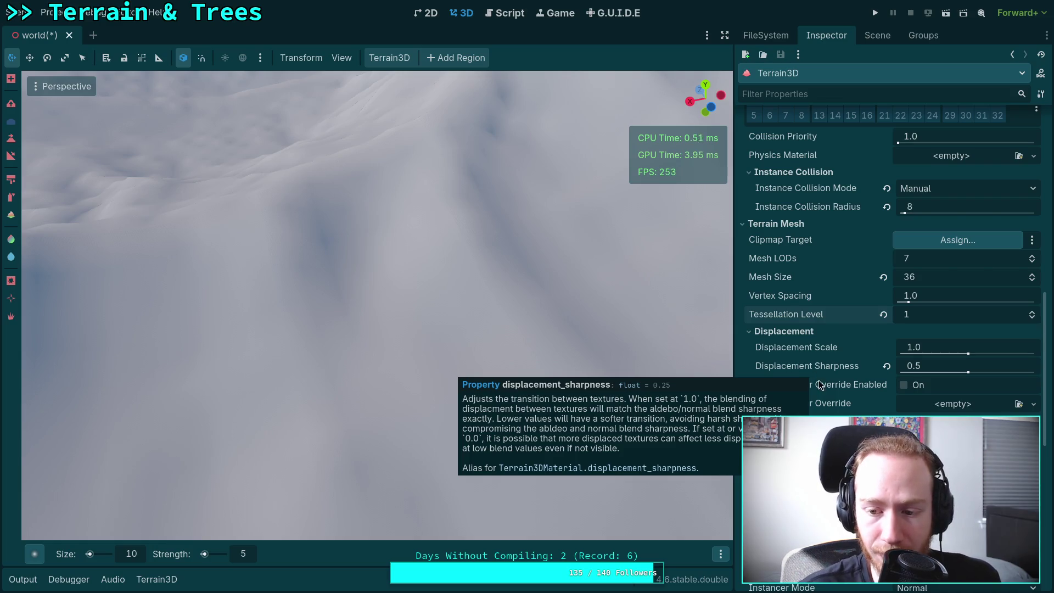
mouse_move(789, 371)
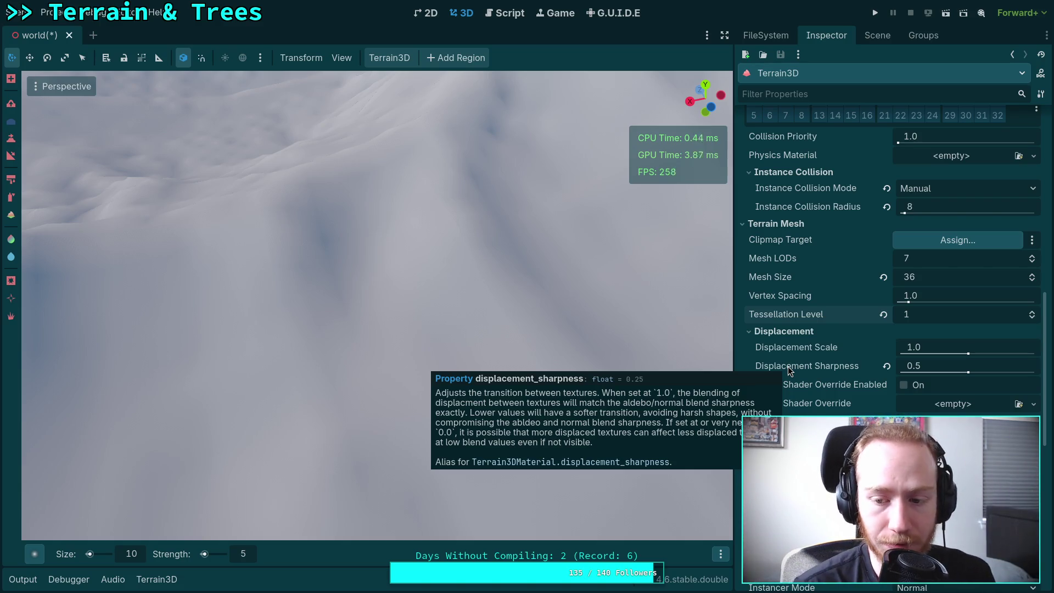
left_click(1033, 318)
left_click(1031, 312)
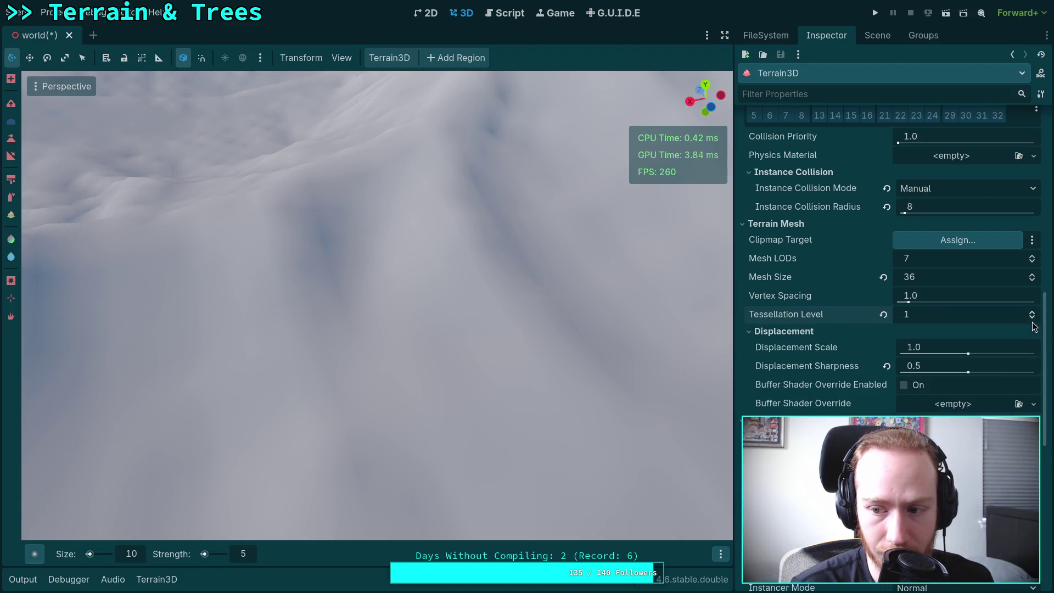
left_click(1032, 317)
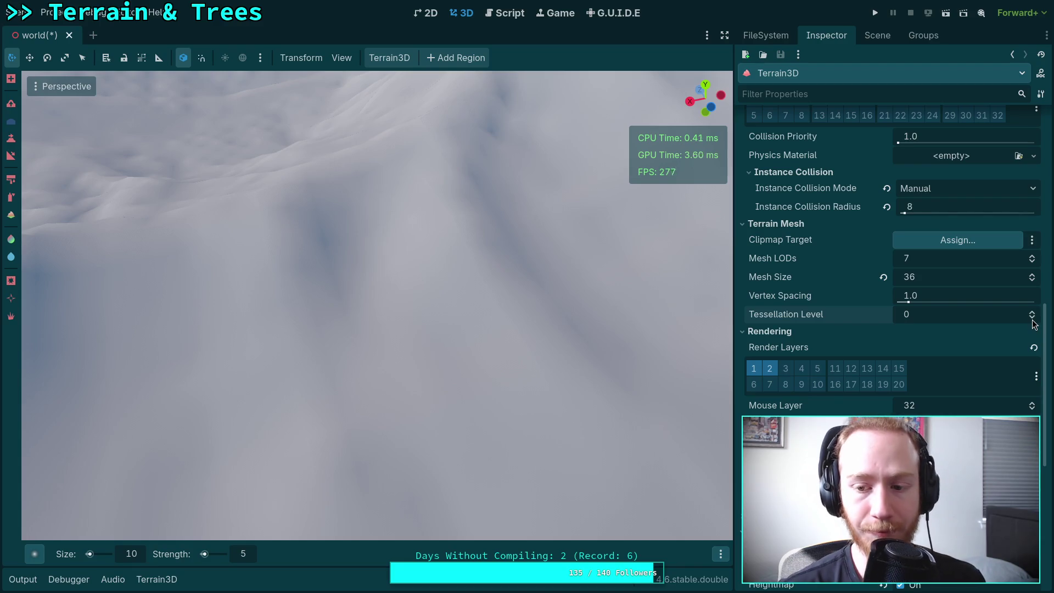
scroll(641, 331, "down", 3)
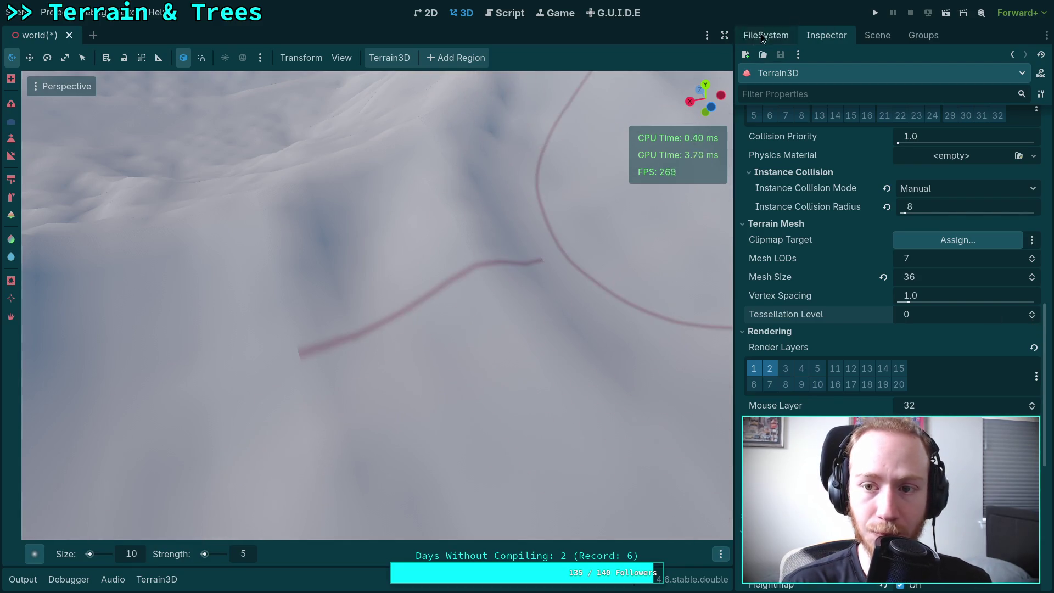
Switch to distraction-free mode and bring the brush circle closer into view
left_click(725, 35)
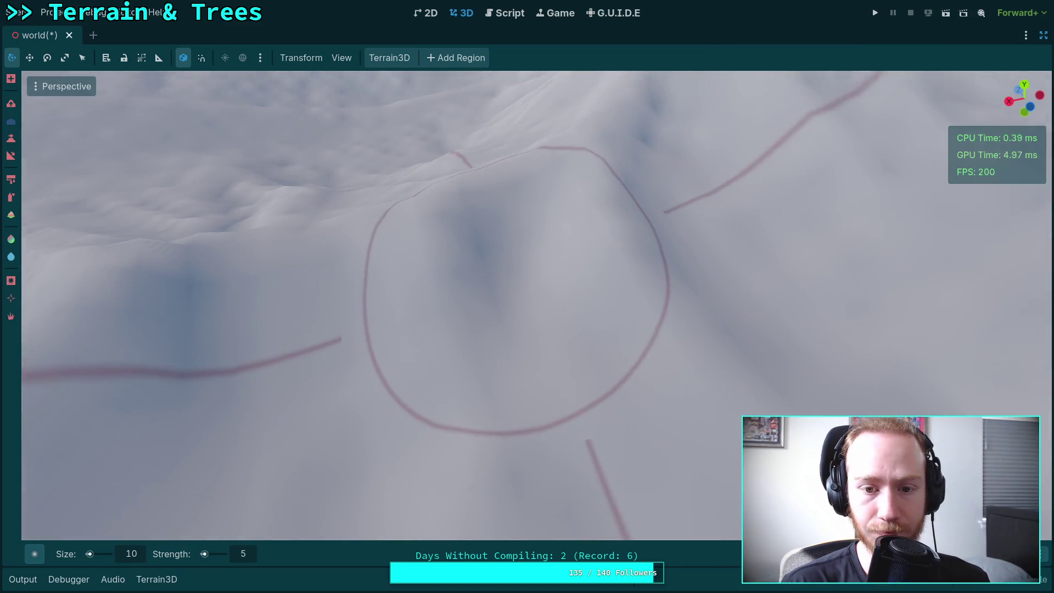
scroll(475, 312, "up", 3)
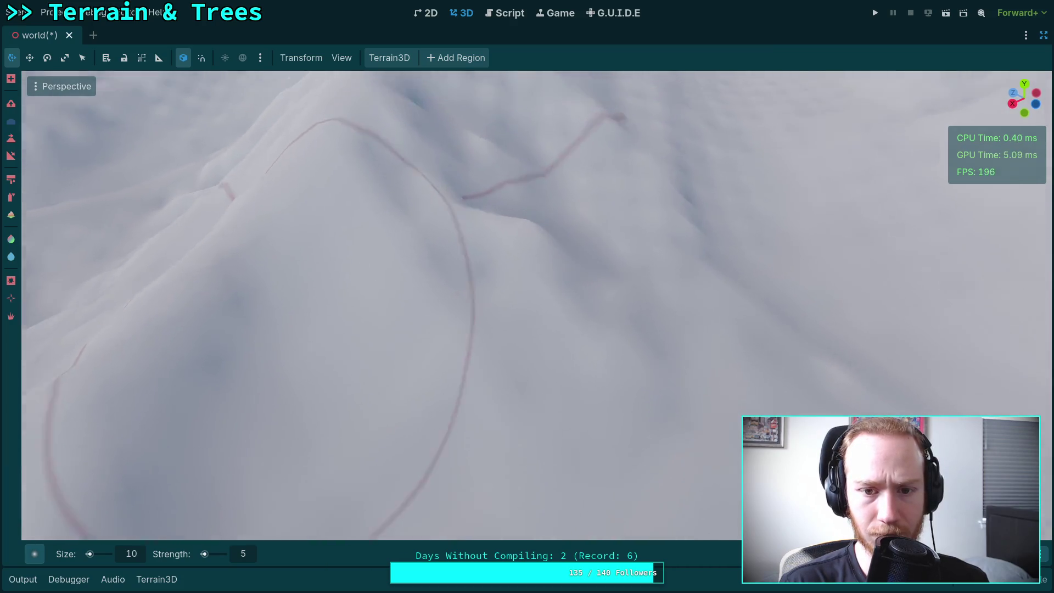
scroll(473, 326, "down", 3)
mouse_move(473, 326)
left_mouse_down()
mouse_move(717, 255)
mouse_move(494, 377)
mouse_move(657, 351)
mouse_move(624, 230)
mouse_move(642, 396)
mouse_move(473, 299)
mouse_move(513, 246)
left_mouse_up()
scroll(535, 288, "up", 3)
mouse_move(535, 288)
left_mouse_down()
mouse_move(494, 308)
mouse_move(499, 317)
mouse_move(522, 229)
mouse_move(571, 318)
mouse_move(513, 305)
mouse_move(489, 205)
mouse_move(516, 329)
mouse_move(471, 285)
mouse_move(534, 181)
mouse_move(527, 307)
mouse_move(466, 236)
mouse_move(585, 256)
mouse_move(474, 188)
mouse_move(454, 229)
mouse_move(697, 259)
mouse_move(604, 285)
mouse_move(647, 262)
mouse_move(624, 283)
mouse_move(630, 300)
mouse_move(447, 336)
mouse_move(515, 306)
mouse_move(628, 190)
mouse_move(723, 304)
mouse_move(551, 245)
mouse_move(400, 219)
mouse_move(727, 295)
mouse_move(527, 334)
mouse_move(548, 229)
mouse_move(506, 229)
mouse_move(445, 313)
mouse_move(364, 315)
mouse_move(487, 216)
mouse_move(409, 311)
mouse_move(494, 294)
mouse_move(589, 206)
mouse_move(593, 288)
mouse_move(440, 247)
mouse_move(515, 240)
mouse_move(324, 299)
mouse_move(424, 279)
mouse_move(264, 409)
mouse_move(376, 409)
mouse_move(455, 201)
left_mouse_up()
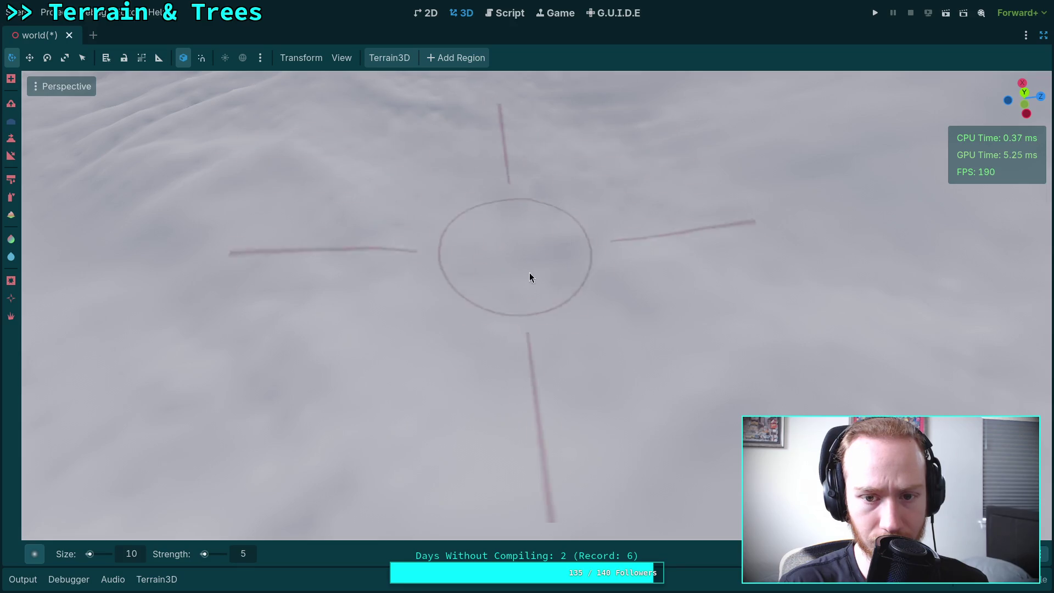
Fly the camera over the foggy terrain from several angles, then restore the Inspector dock
left_click_drag(628, 166, 629, 259)
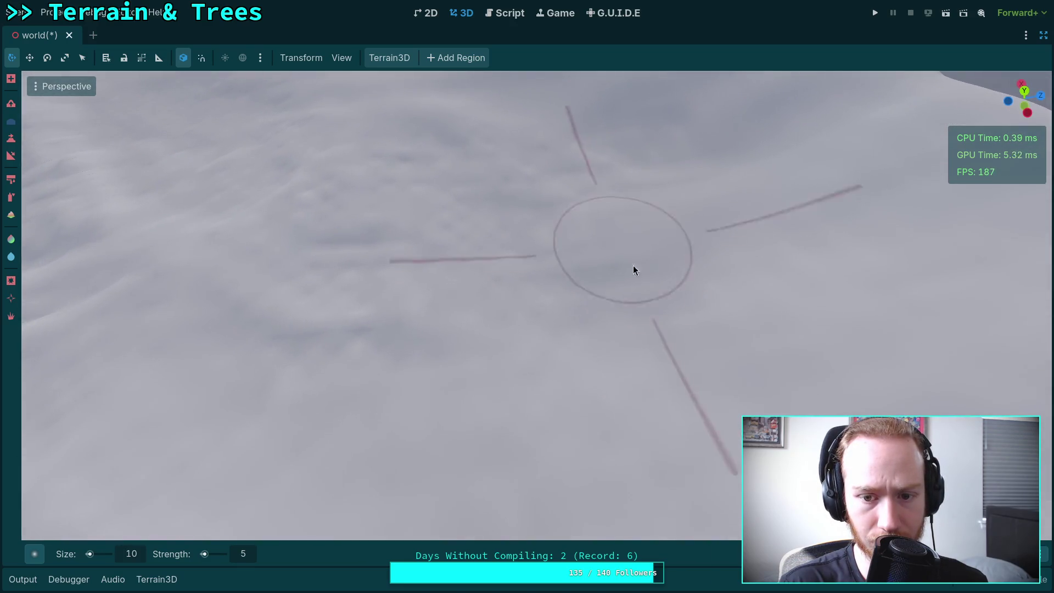
mouse_move(377, 318)
left_mouse_down()
mouse_move(355, 261)
mouse_move(428, 228)
mouse_move(782, 327)
left_mouse_up()
mouse_move(576, 268)
left_mouse_down()
mouse_move(558, 279)
mouse_move(522, 216)
mouse_move(573, 323)
left_mouse_up()
mouse_move(442, 252)
left_mouse_down()
mouse_move(487, 311)
mouse_move(395, 348)
mouse_move(461, 292)
mouse_move(640, 317)
mouse_move(462, 336)
mouse_move(626, 299)
mouse_move(549, 238)
mouse_move(373, 395)
mouse_move(528, 367)
mouse_move(517, 191)
mouse_move(315, 322)
mouse_move(624, 188)
mouse_move(706, 362)
mouse_move(681, 483)
mouse_move(474, 370)
mouse_move(403, 419)
mouse_move(517, 411)
mouse_move(461, 311)
mouse_move(675, 258)
left_mouse_up()
mouse_move(667, 343)
left_mouse_down()
mouse_move(640, 363)
mouse_move(541, 250)
mouse_move(597, 165)
left_mouse_up()
mouse_move(627, 256)
left_mouse_down()
mouse_move(576, 365)
mouse_move(694, 304)
left_mouse_up()
left_click_drag(382, 268, 382, 268)
left_click_drag(500, 263, 531, 341)
scroll(531, 341, "up", 3)
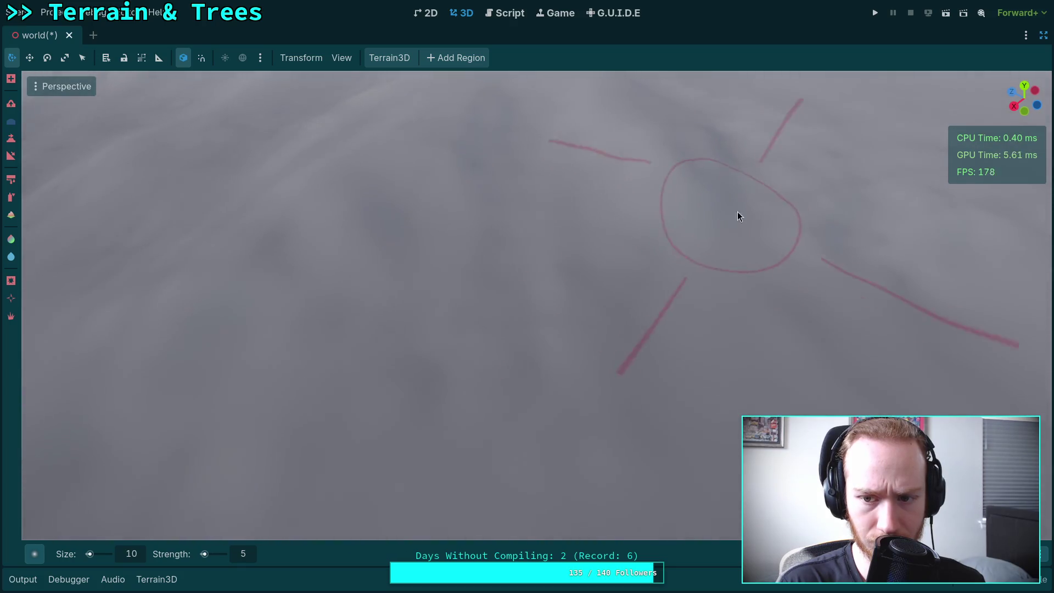
left_click_drag(730, 219, 730, 219)
left_click_drag(506, 259, 506, 259)
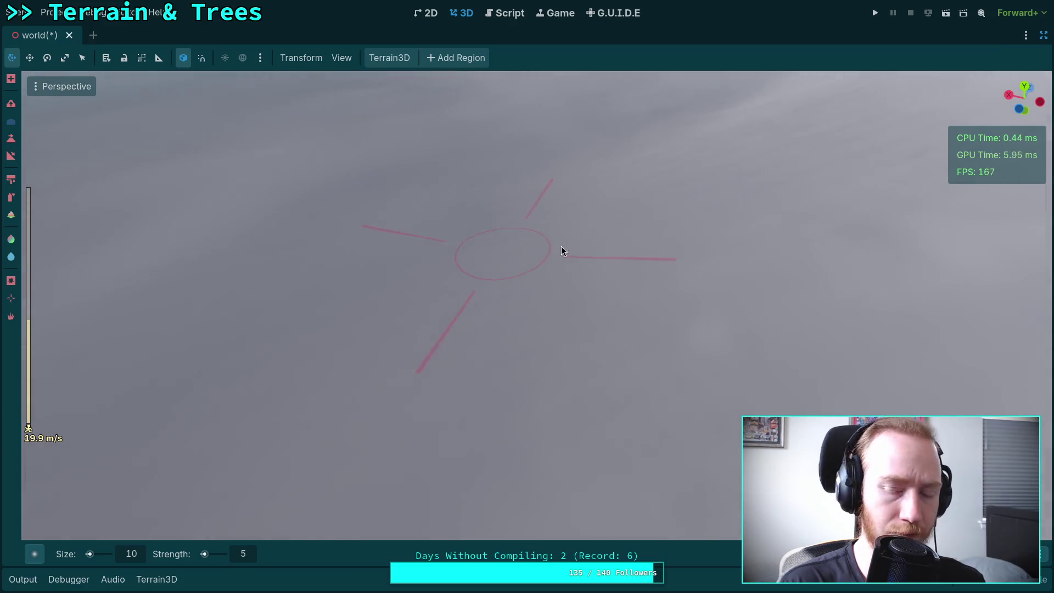
left_click(1045, 33)
In Debug Heightmap, set White Height to 100 and Black Height to 0
scroll(812, 346, "down", 5)
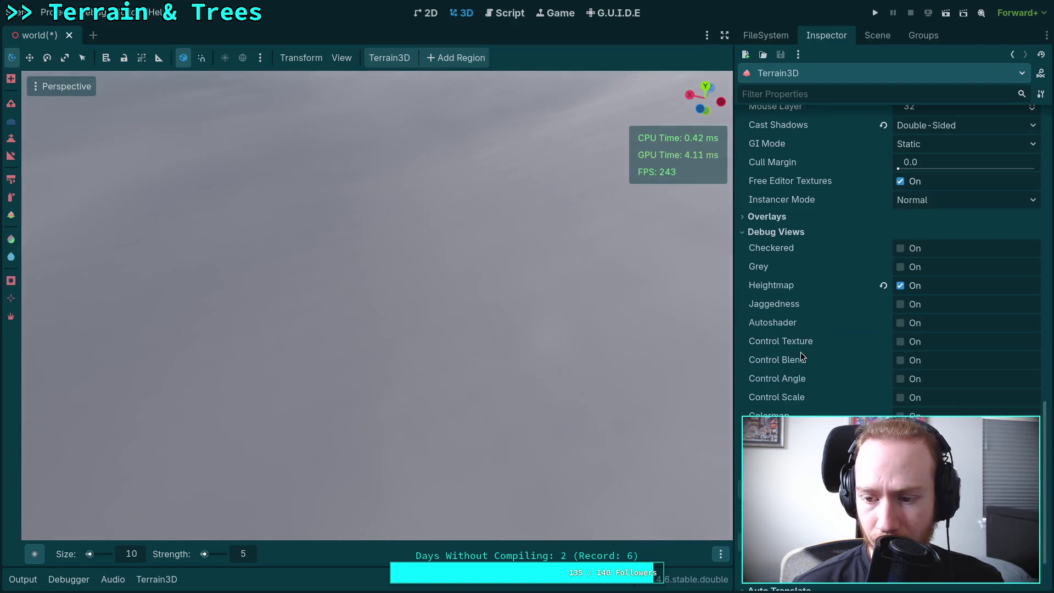
scroll(818, 302, "up", 8)
scroll(818, 295, "up", 2)
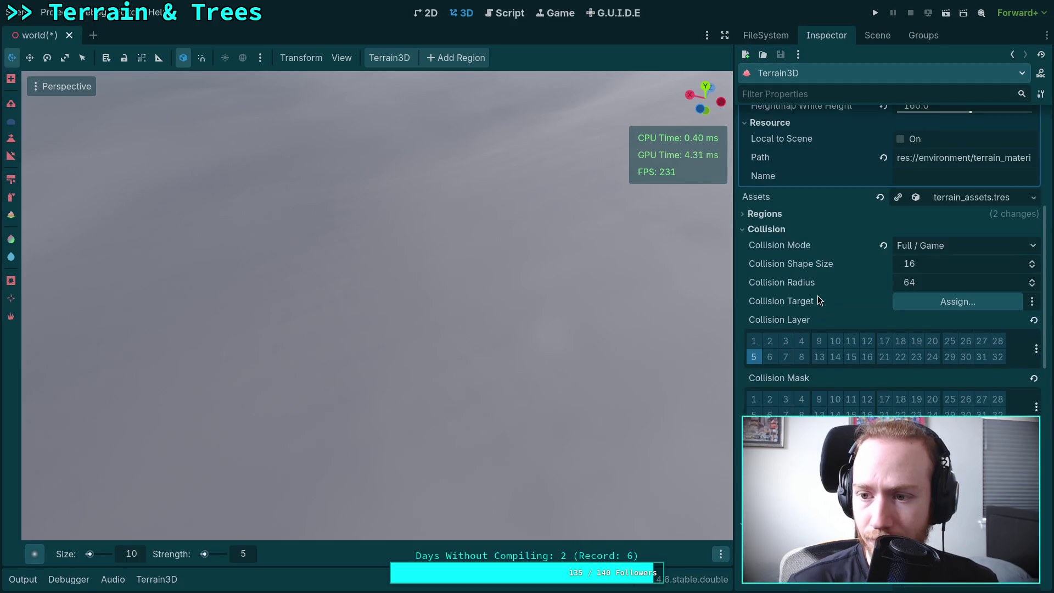
scroll(821, 301, "up", 4)
left_click(911, 286)
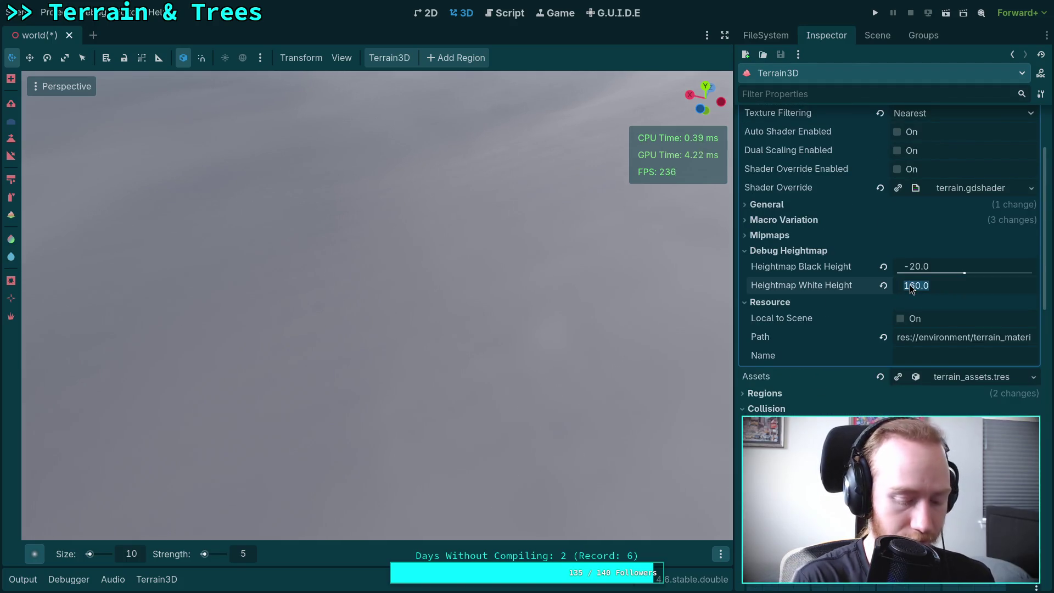
type("100")
key("Return")
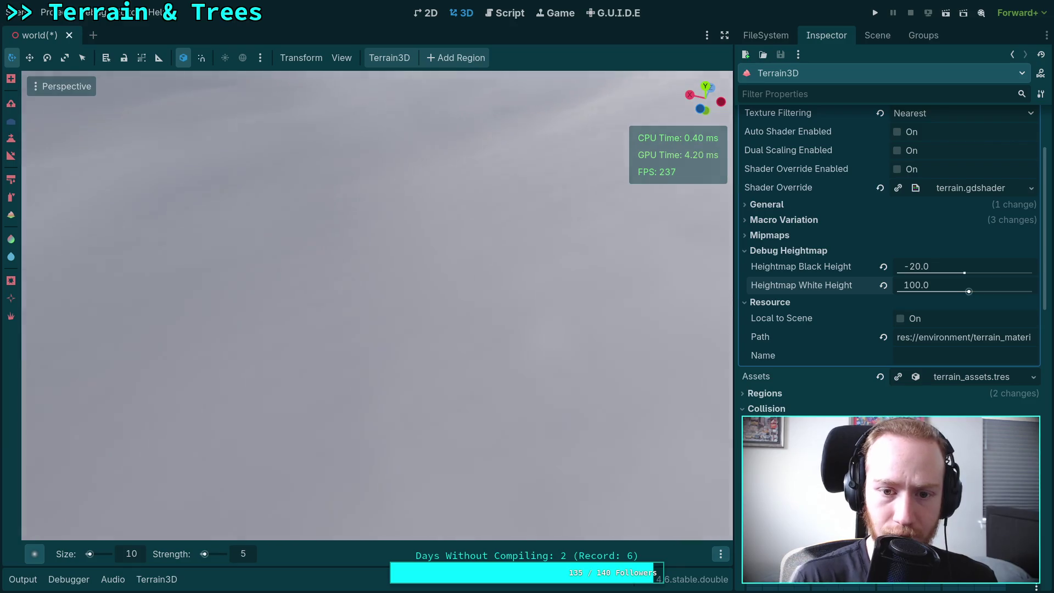
left_click(933, 267)
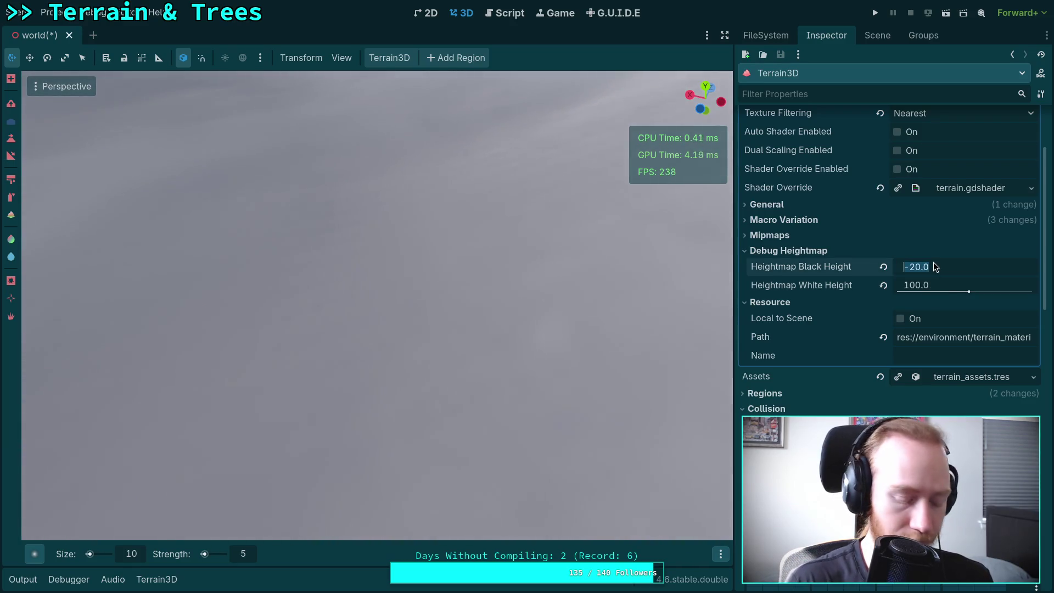
type("0")
key("Return")
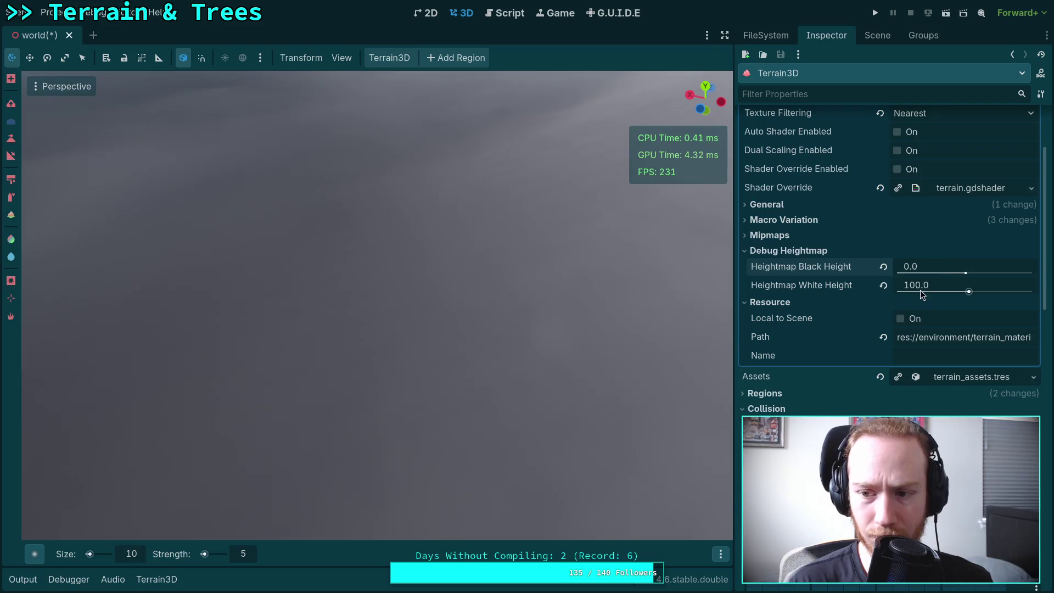
Raise White Height to 200 and set Black Height to 10, checking the new shading
left_click(916, 286)
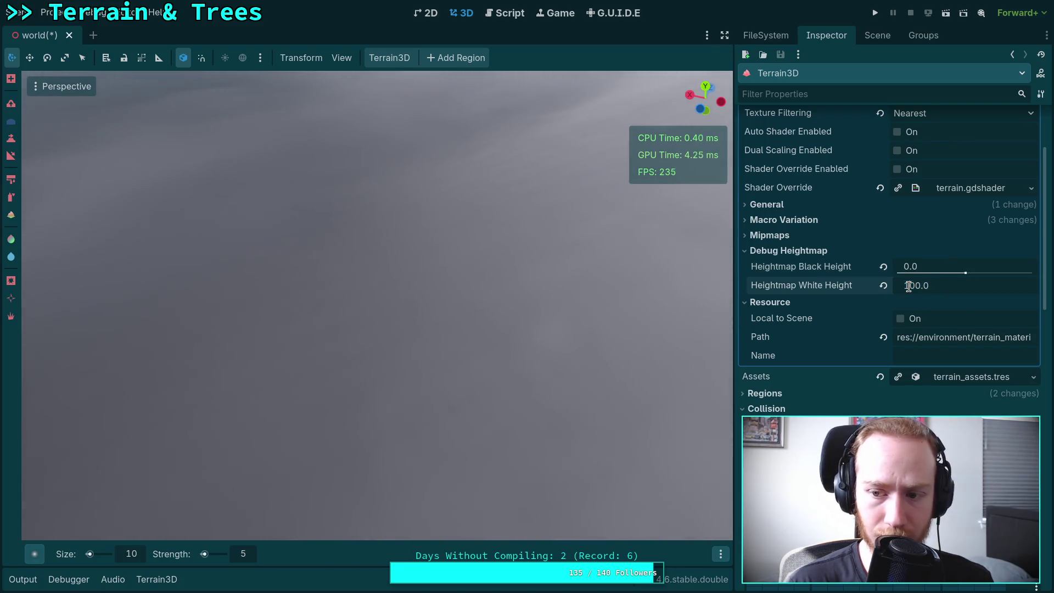
type("200")
key("Return")
mouse_move(460, 363)
left_mouse_down()
mouse_move(472, 308)
mouse_move(484, 319)
left_mouse_up()
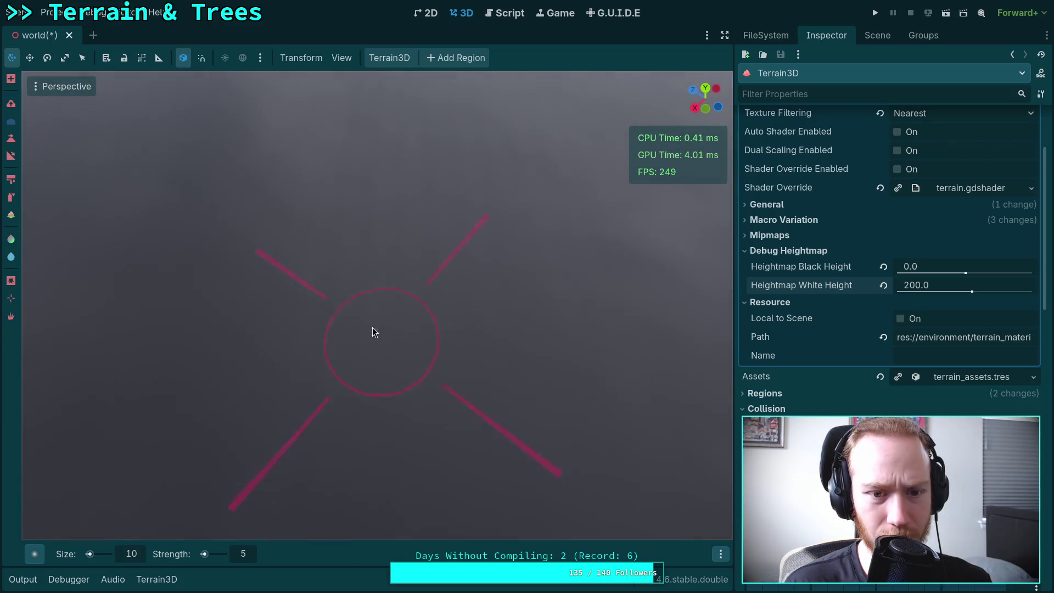
mouse_move(549, 379)
left_mouse_down()
mouse_move(530, 349)
mouse_move(667, 296)
left_mouse_up()
type("10")
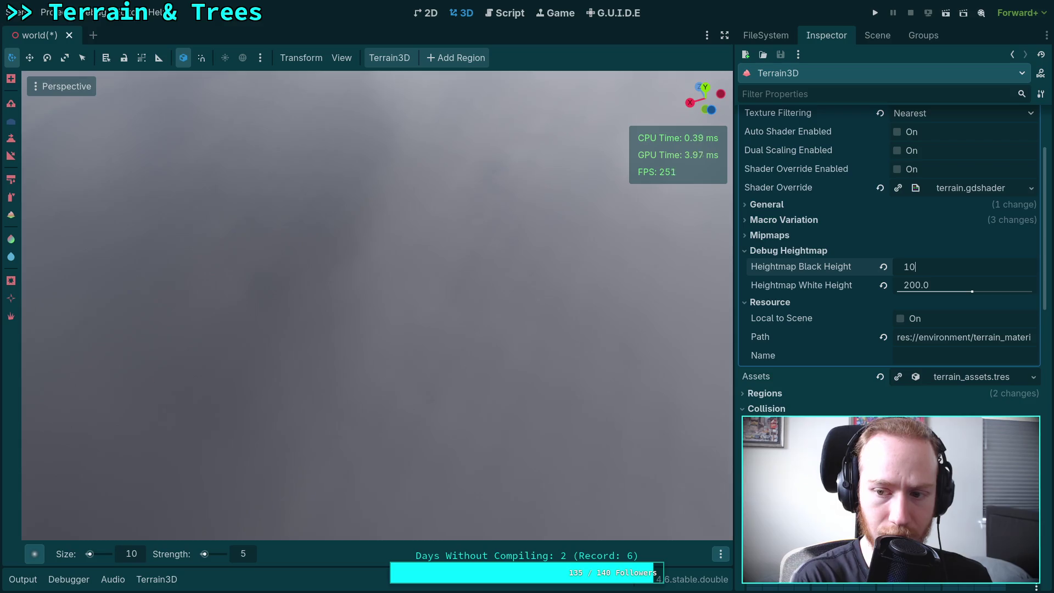
key("Return")
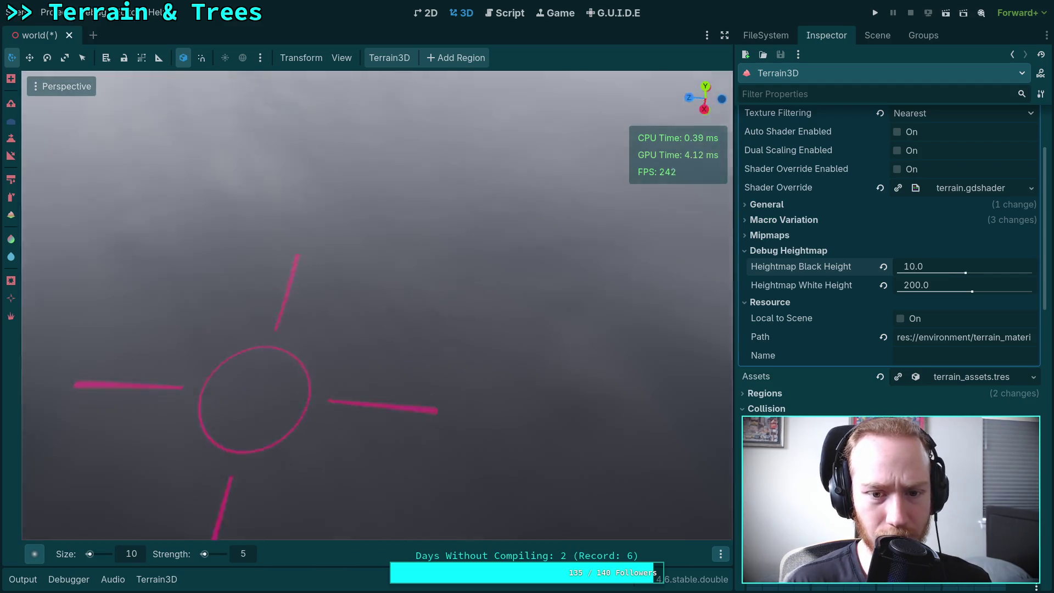
Orbit over the ground, ridge and distant snowy mountains to judge the 10–200 heightmap shading
mouse_move(271, 424)
left_mouse_down()
mouse_move(385, 414)
mouse_move(419, 269)
mouse_move(431, 285)
mouse_move(423, 280)
left_mouse_up()
left_click_drag(400, 189, 385, 142)
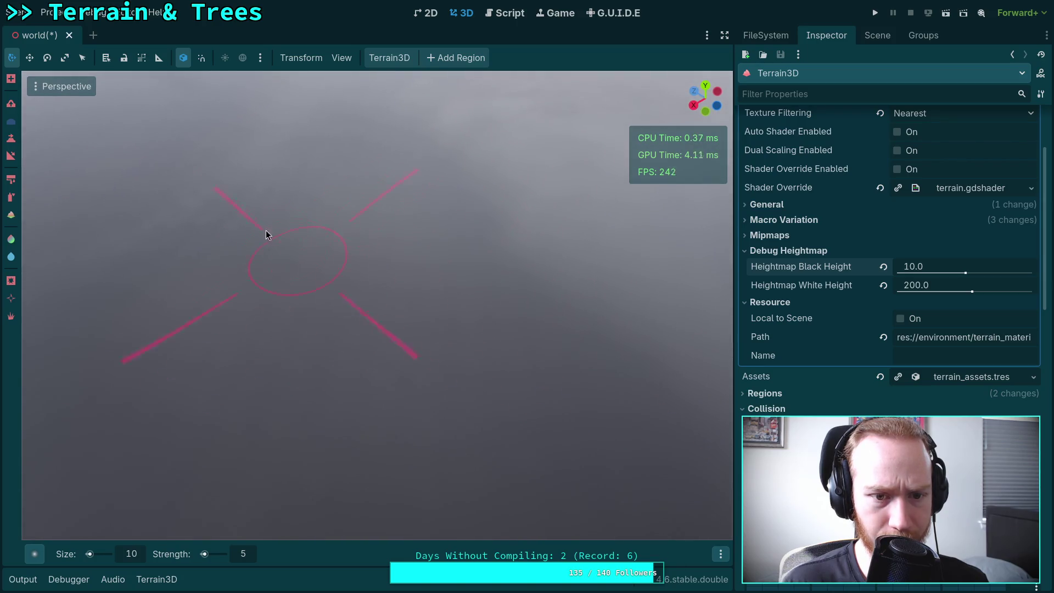
mouse_move(473, 274)
left_mouse_down()
mouse_move(491, 312)
mouse_move(465, 274)
mouse_move(466, 231)
mouse_move(477, 321)
left_mouse_up()
left_click_drag(714, 373, 546, 305)
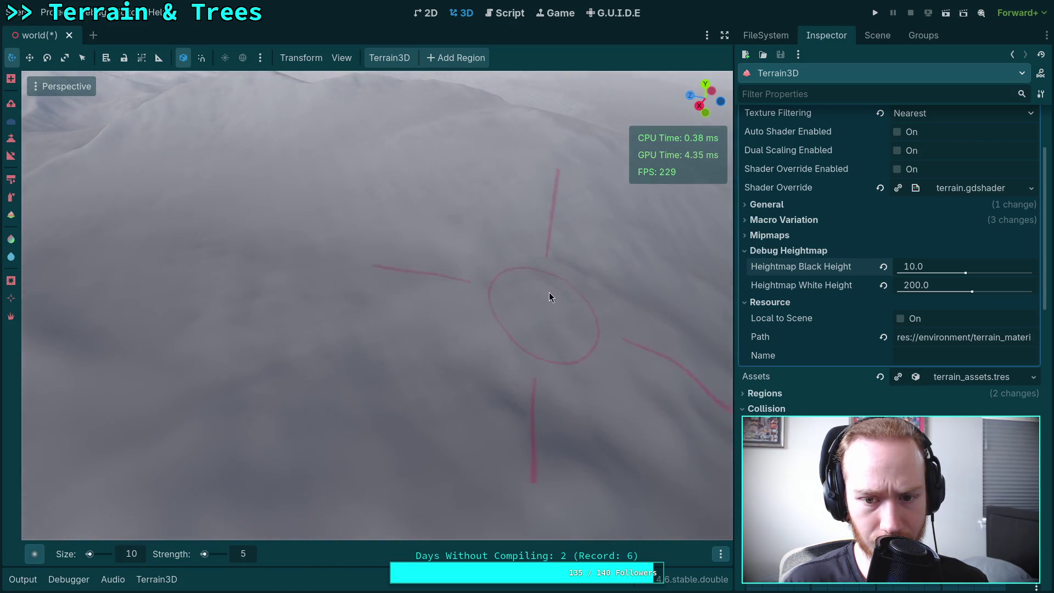
mouse_move(398, 299)
left_mouse_down()
mouse_move(393, 244)
mouse_move(397, 298)
left_mouse_up()
left_click_drag(604, 488, 545, 433)
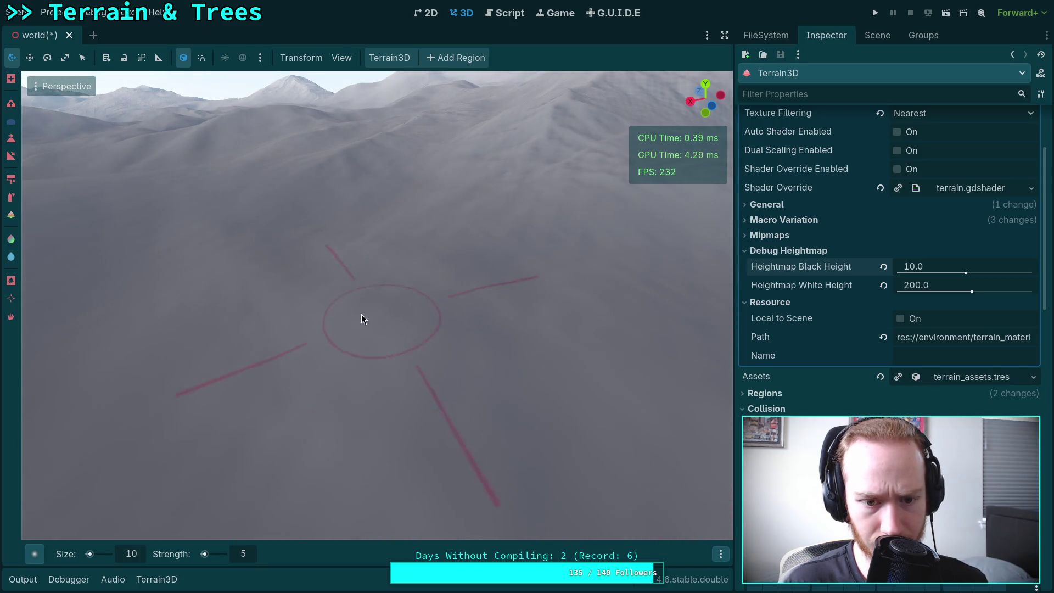
left_click_drag(387, 318, 422, 325)
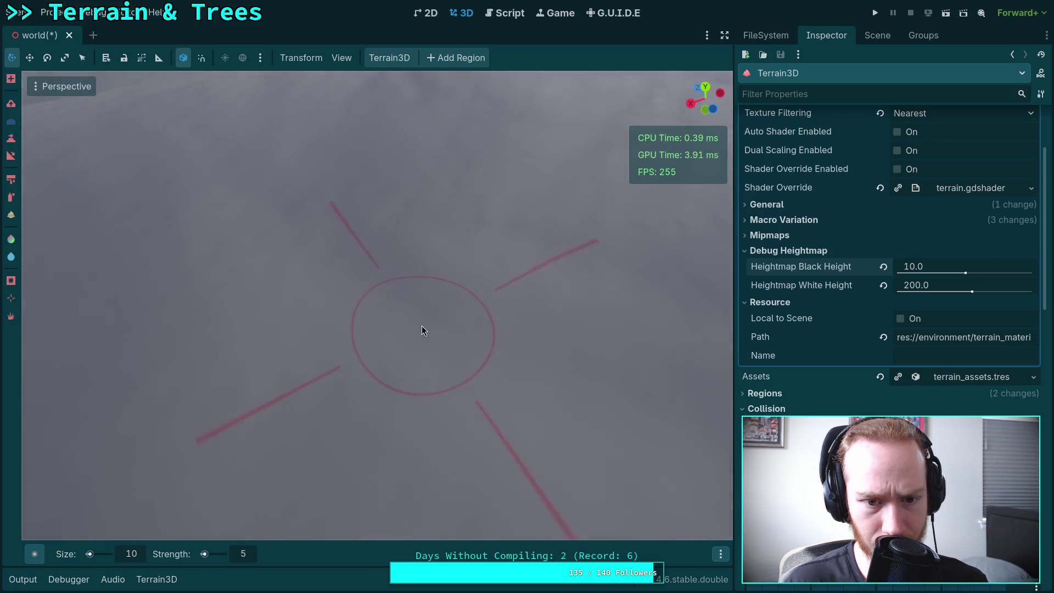
left_click_drag(216, 273, 255, 273)
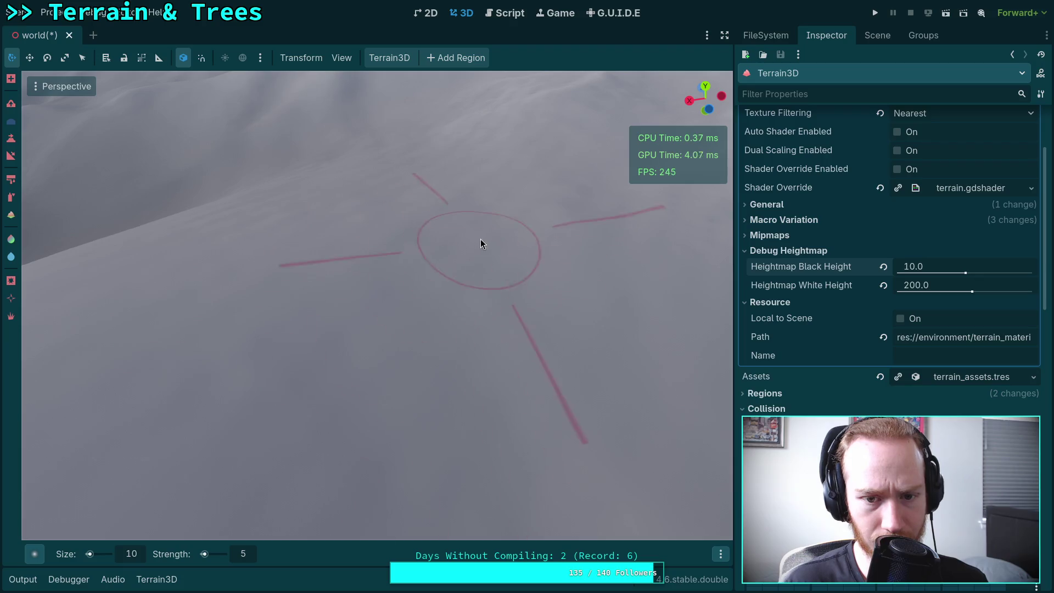
left_click_drag(385, 351, 307, 323)
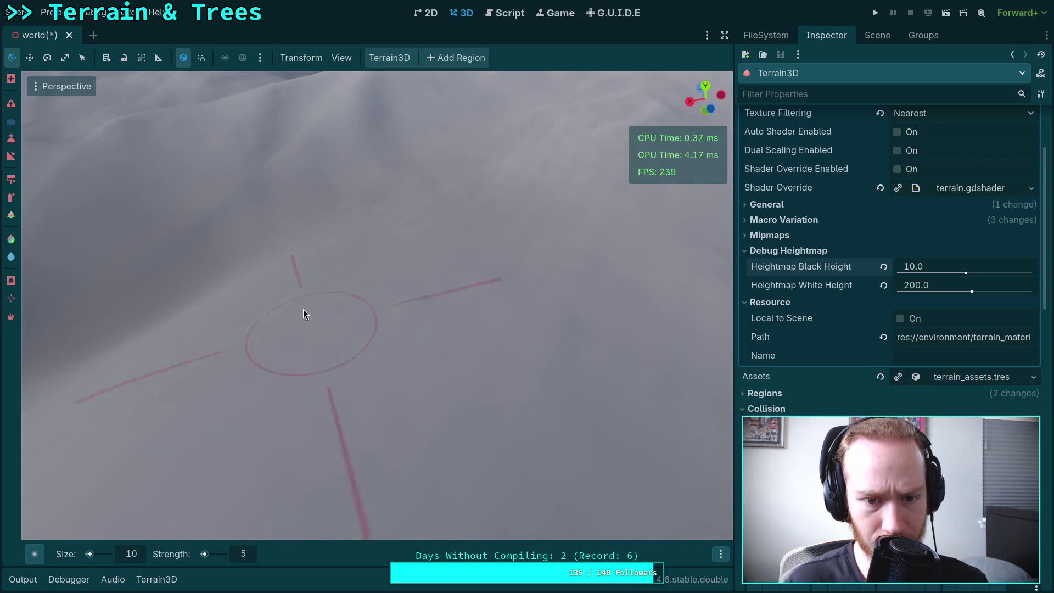
mouse_move(521, 320)
left_mouse_down()
mouse_move(520, 283)
mouse_move(413, 324)
mouse_move(467, 373)
mouse_move(467, 417)
left_mouse_up()
left_click_drag(541, 274, 565, 297)
left_click_drag(310, 314, 365, 327)
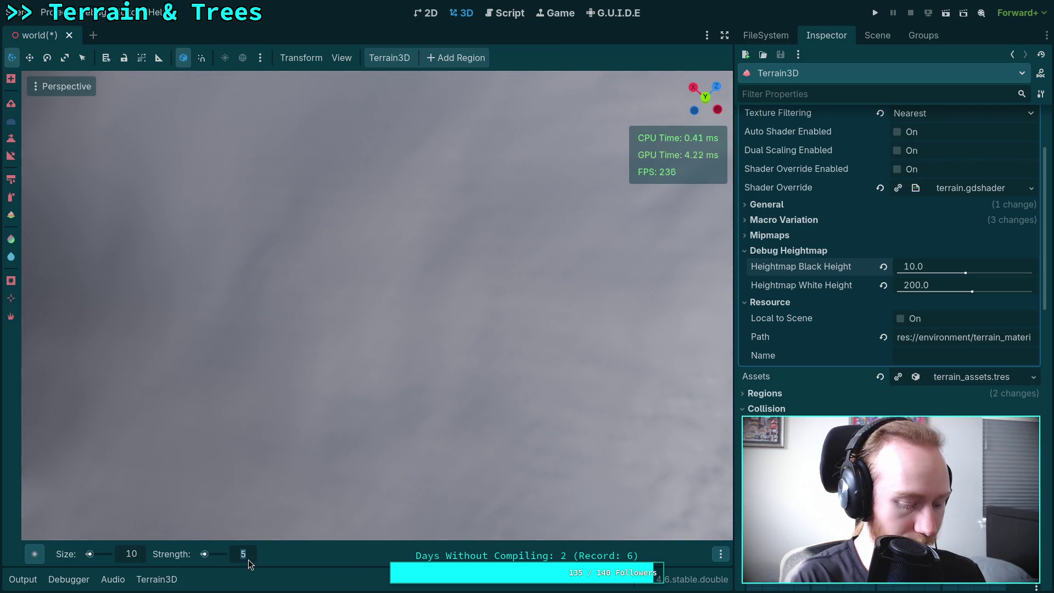
Set the brush Size field to 20 and the Strength field to 5
type("1020")
key("Return")
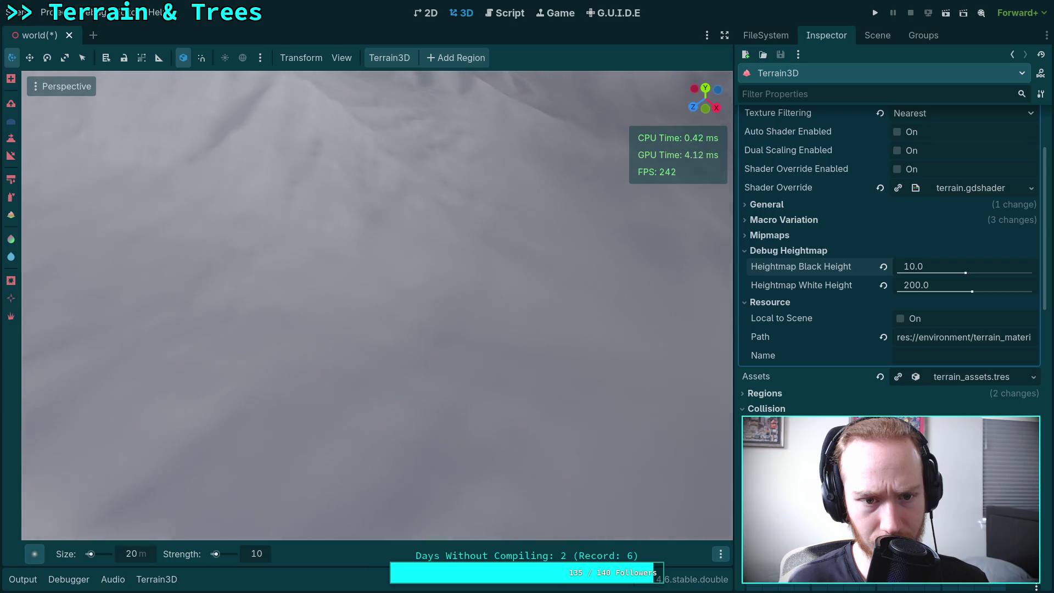
double_click(257, 553)
type("5")
key("Return")
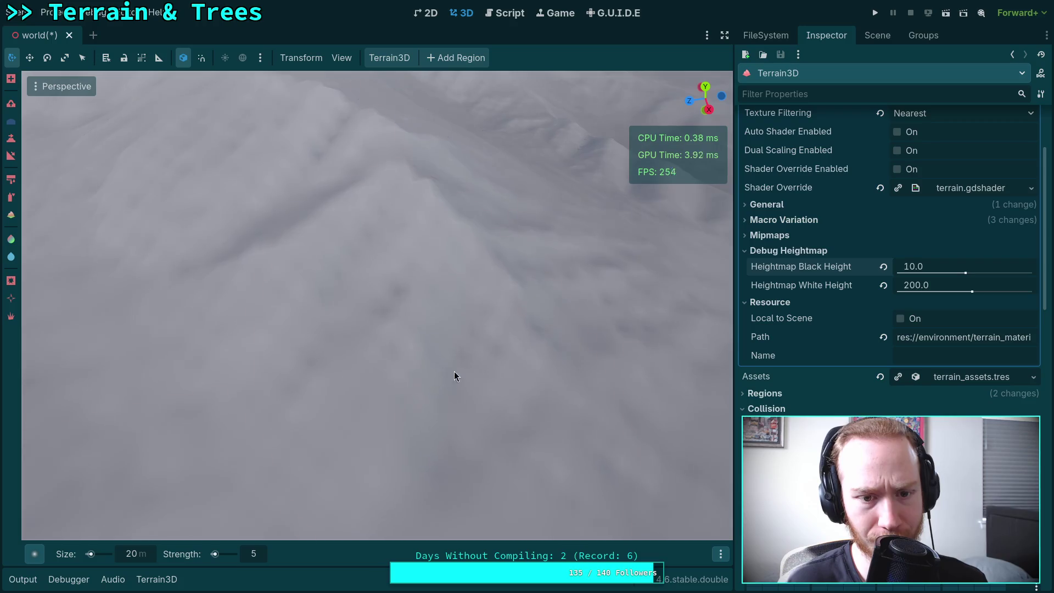
Drag the brush Size slider from 20 down to 10
left_click_drag(148, 559, 132, 559)
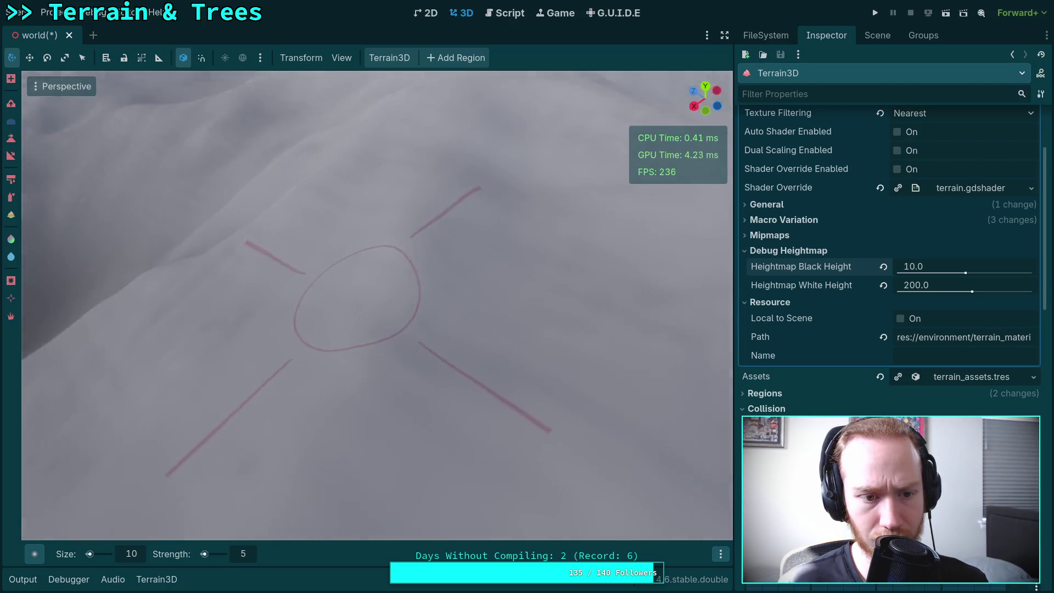
Zoom the viewport in and show the world scene tree with DynamicDay's SunLight and MoonLight
scroll(244, 348, "up", 3)
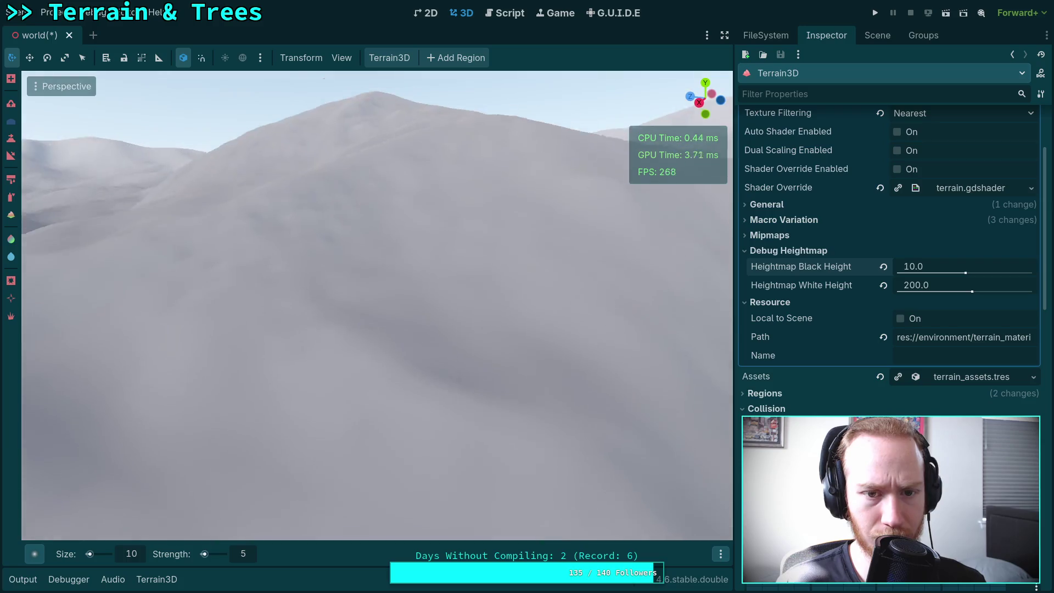
left_click(878, 35)
Set DynamicDay's Initial Time to 0.64995 for 15:35 afternoon light
left_click(788, 93)
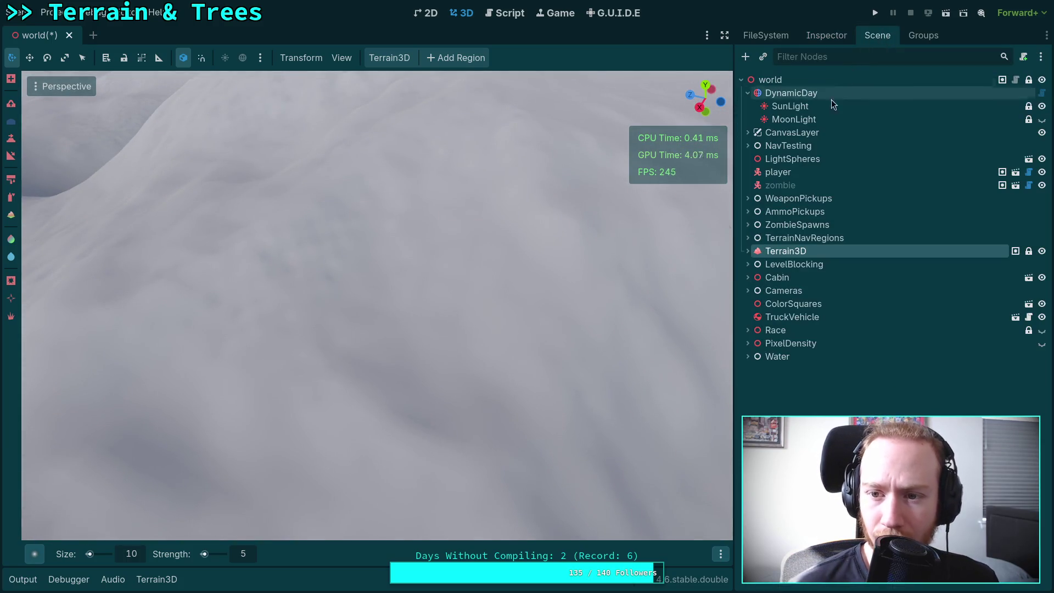
left_click(827, 35)
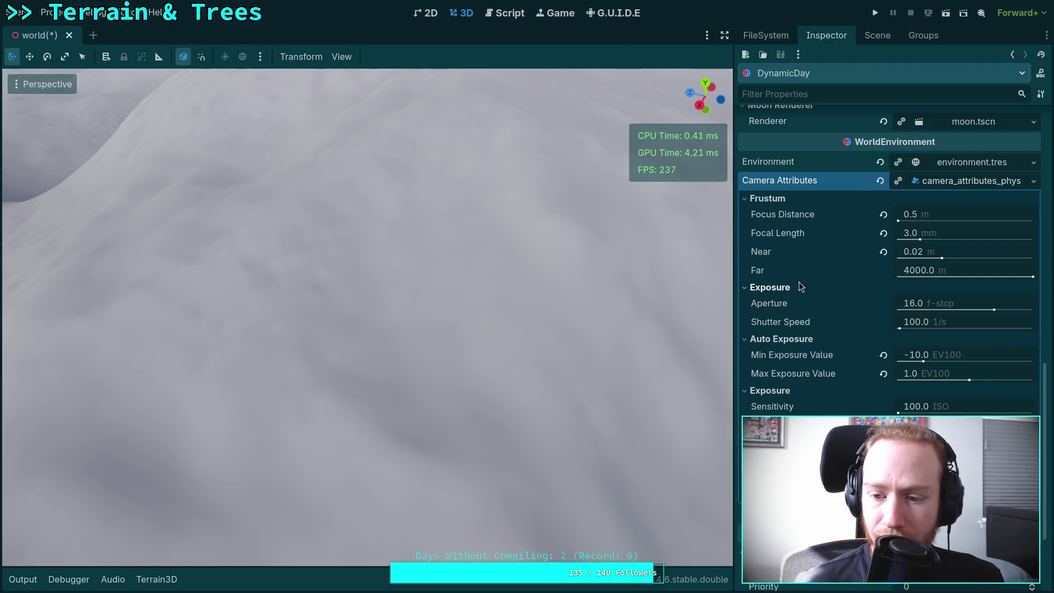
left_click(933, 181)
scroll(860, 236, "up", 10)
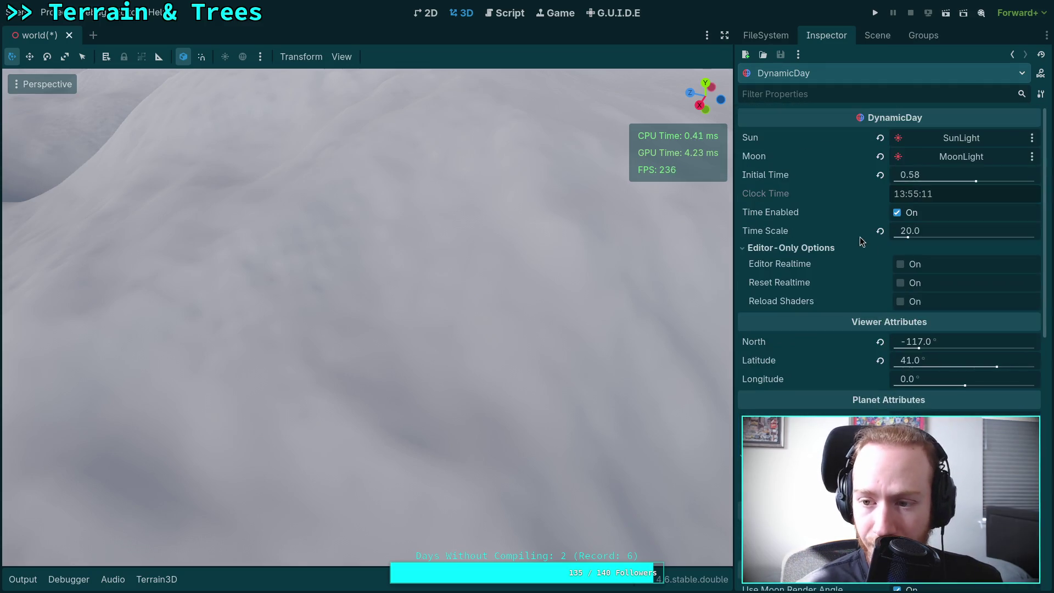
left_click_drag(917, 172, 961, 172)
left_click_drag(423, 242, 424, 241)
mouse_move(906, 174)
left_mouse_down()
mouse_move(893, 174)
mouse_move(923, 174)
mouse_move(911, 175)
left_mouse_up()
left_click_drag(368, 318, 396, 296)
Reselect the Terrain3D node for sculpting and expand the 3D viewport to full width
key("w")
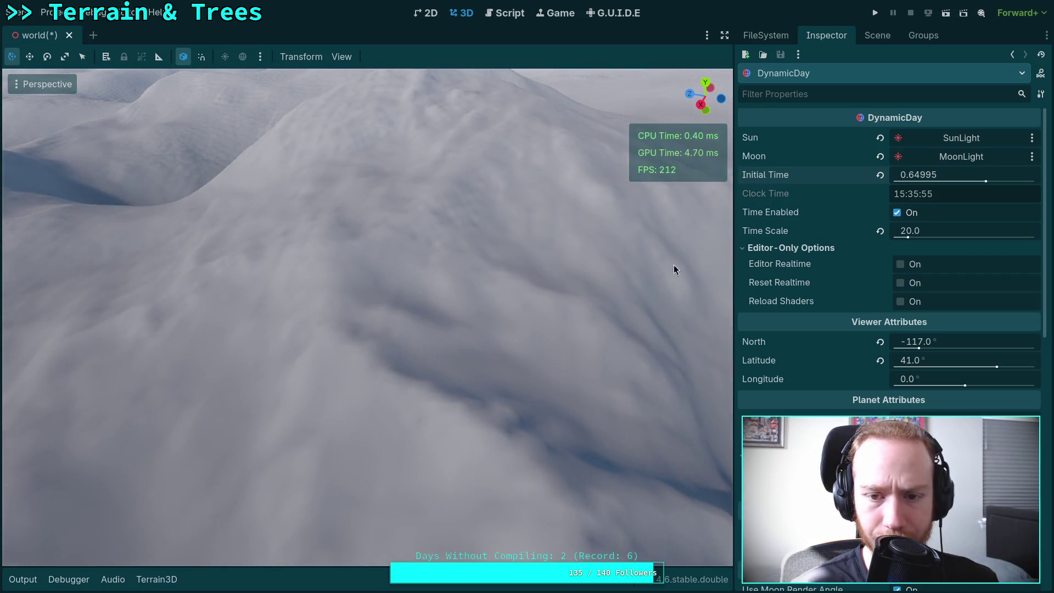
left_click(877, 35)
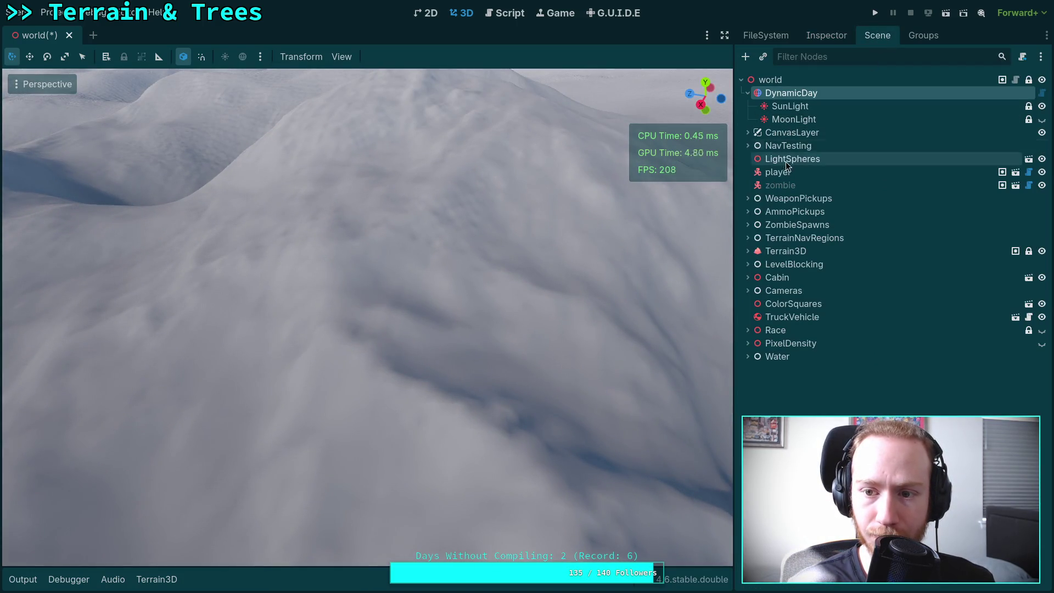
left_click(785, 251)
left_click(725, 34)
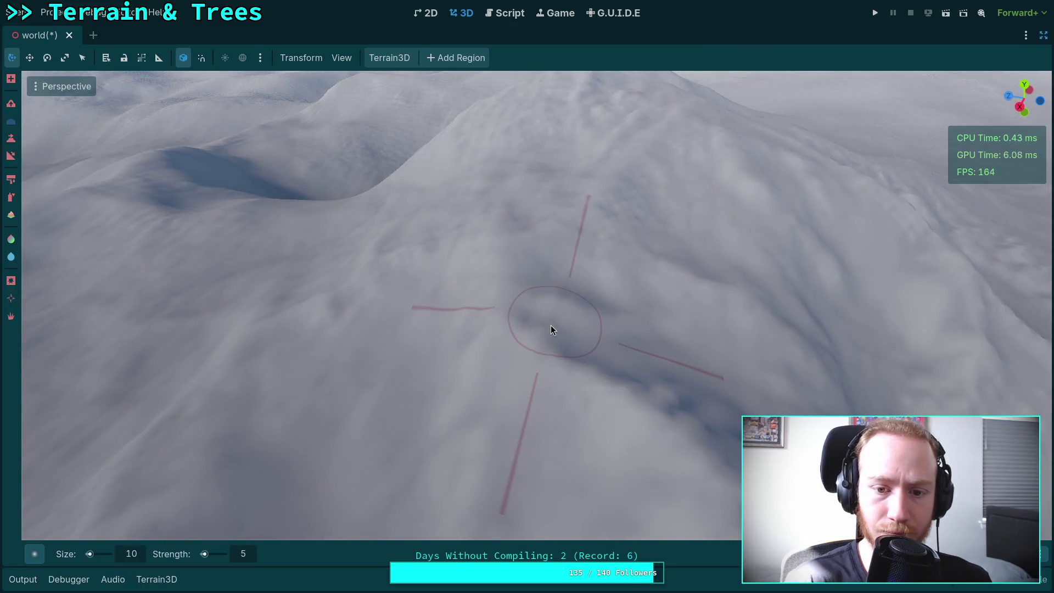
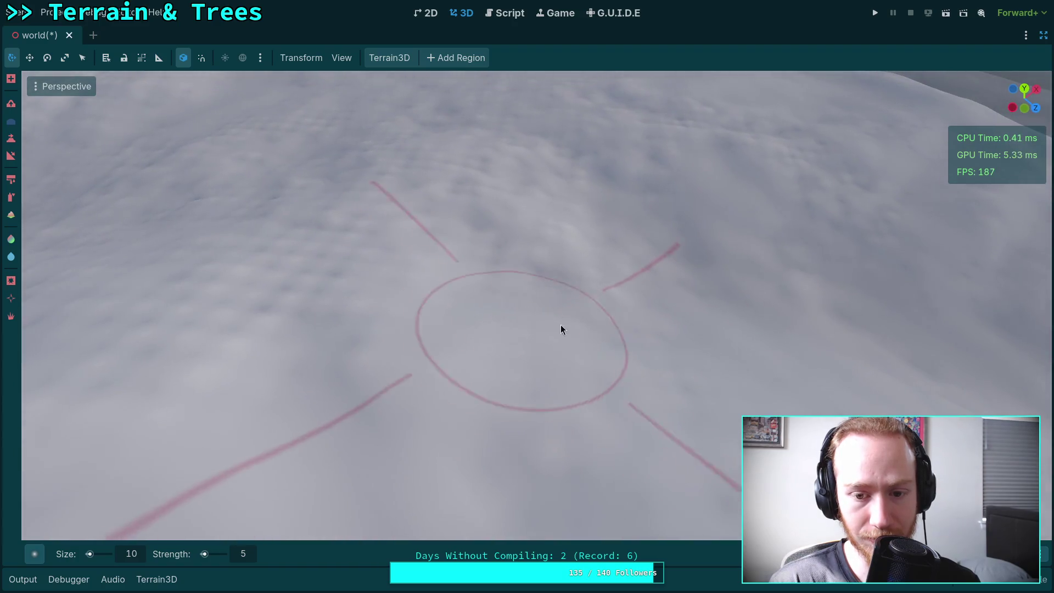
Tilt the camera down for a close, top-down view of the dimpled snowy terrain
mouse_move(561, 329)
left_mouse_down()
mouse_move(386, 401)
mouse_move(501, 242)
mouse_move(412, 370)
mouse_move(621, 285)
mouse_move(442, 219)
mouse_move(468, 195)
mouse_move(539, 254)
mouse_move(475, 219)
mouse_move(548, 252)
mouse_move(341, 148)
mouse_move(363, 164)
mouse_move(406, 110)
mouse_move(440, 165)
mouse_move(434, 154)
mouse_move(565, 261)
mouse_move(426, 268)
mouse_move(657, 232)
mouse_move(637, 233)
mouse_move(610, 440)
mouse_move(351, 257)
mouse_move(602, 279)
mouse_move(710, 397)
mouse_move(601, 364)
mouse_move(549, 439)
mouse_move(416, 314)
mouse_move(632, 240)
mouse_move(563, 277)
mouse_move(503, 253)
mouse_move(553, 298)
mouse_move(527, 209)
mouse_move(521, 324)
mouse_move(386, 275)
mouse_move(603, 240)
mouse_move(576, 450)
mouse_move(592, 249)
mouse_move(635, 306)
mouse_move(438, 236)
mouse_move(648, 324)
mouse_move(469, 393)
mouse_move(557, 179)
mouse_move(565, 196)
mouse_move(539, 172)
mouse_move(505, 183)
mouse_move(785, 269)
mouse_move(340, 173)
mouse_move(407, 226)
mouse_move(542, 206)
mouse_move(472, 174)
mouse_move(467, 134)
mouse_move(522, 214)
mouse_move(456, 258)
mouse_move(446, 291)
mouse_move(446, 226)
mouse_move(483, 299)
mouse_move(452, 162)
mouse_move(494, 223)
mouse_move(467, 258)
mouse_move(513, 209)
mouse_move(537, 157)
mouse_move(543, 165)
left_mouse_up()
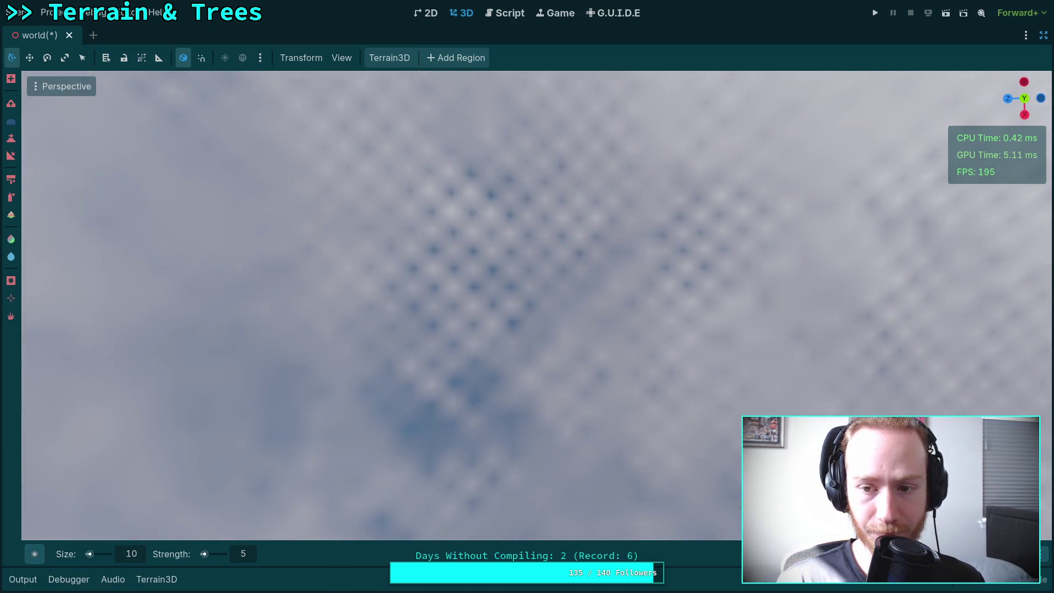
Switch to the Top Orthogonal view, then orbit back into a perspective view of the terrain
left_click(1024, 99)
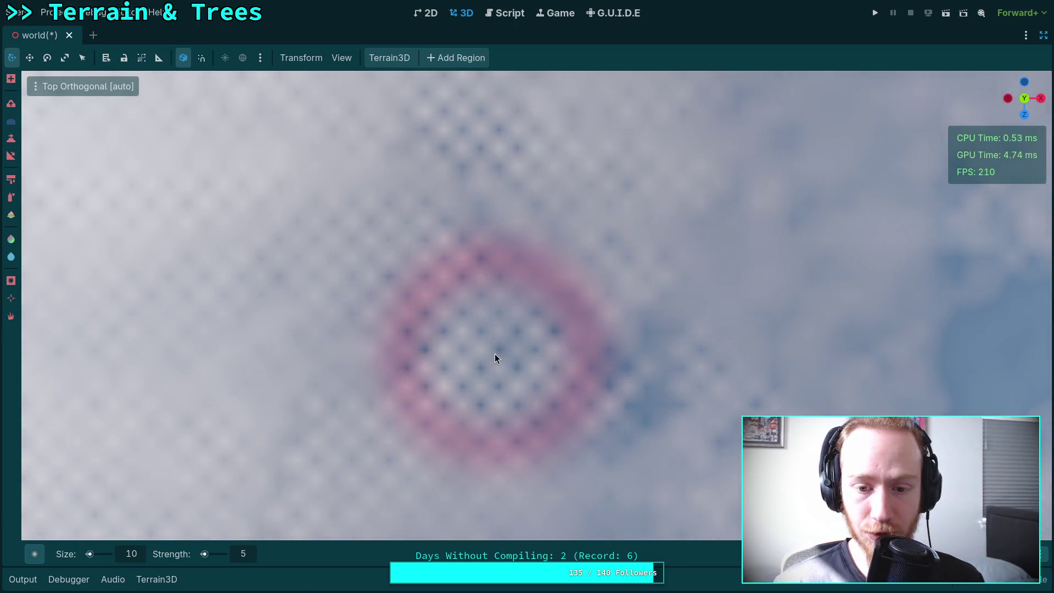
mouse_move(512, 357)
left_mouse_down()
mouse_move(506, 329)
mouse_move(484, 361)
mouse_move(548, 391)
mouse_move(471, 220)
left_mouse_up()
mouse_move(555, 393)
left_mouse_down()
mouse_move(341, 297)
mouse_move(565, 271)
mouse_move(480, 188)
mouse_move(494, 236)
mouse_move(504, 220)
left_mouse_up()
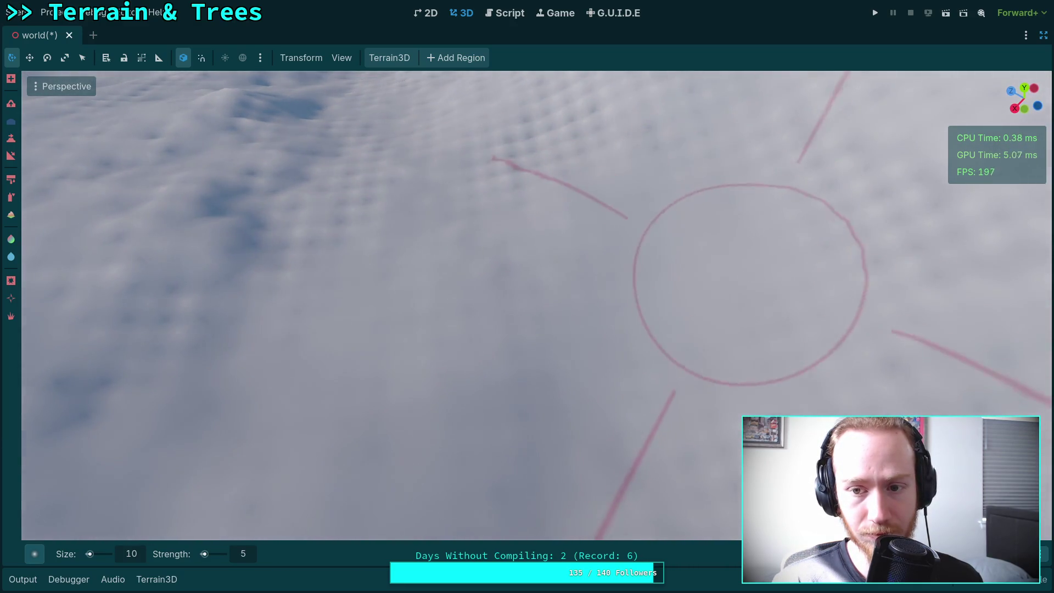
left_click_drag(746, 278, 683, 268)
mouse_move(340, 336)
left_mouse_down()
mouse_move(605, 306)
mouse_move(482, 367)
mouse_move(470, 200)
mouse_move(447, 297)
left_mouse_up()
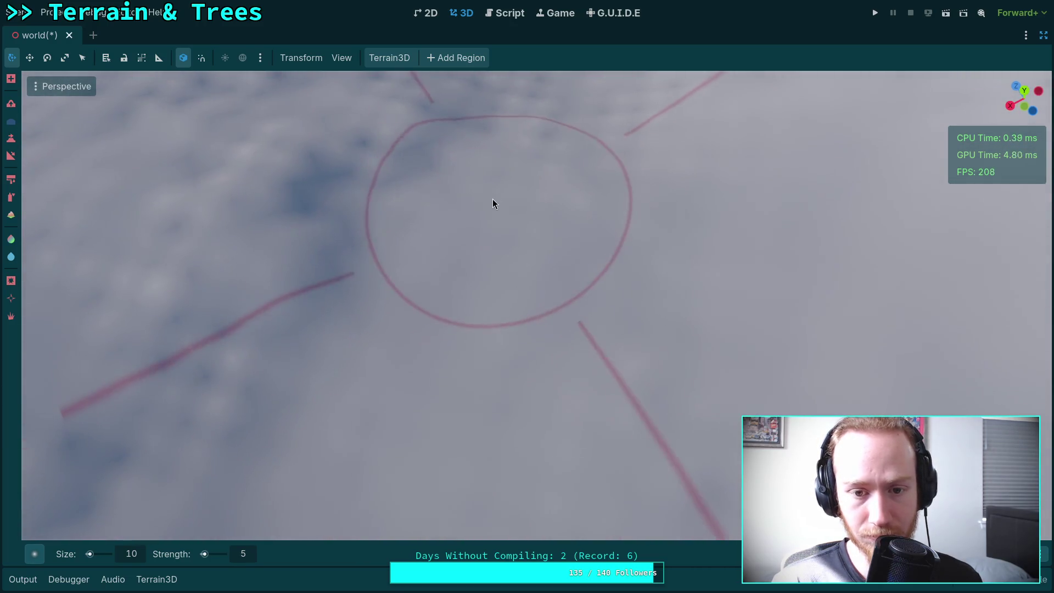
Orbit through oblique and near top-down angles around the terrain, zooming out at the end
left_click_drag(496, 203, 462, 217)
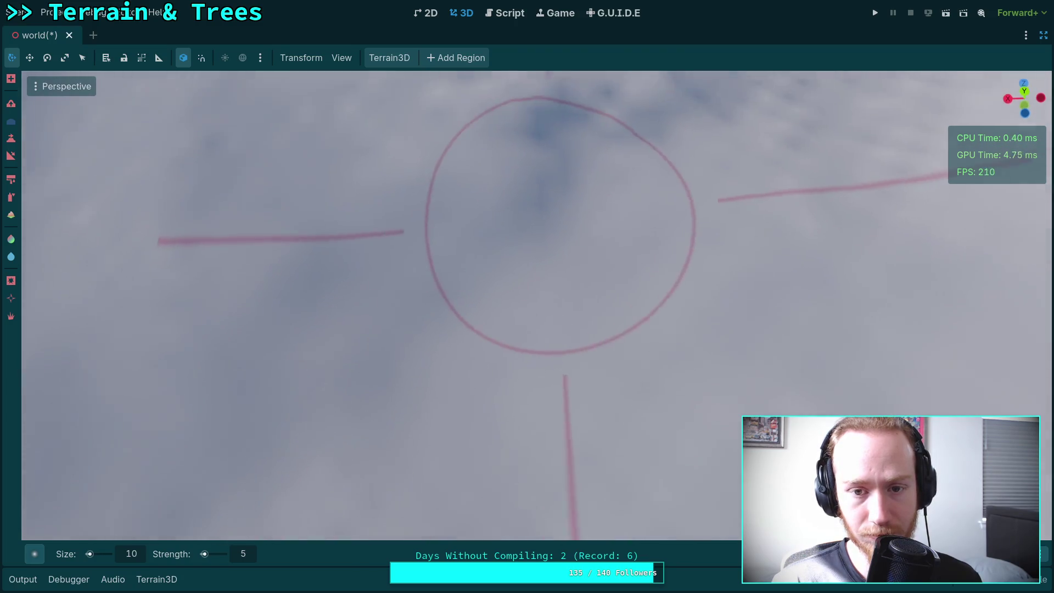
left_click_drag(565, 207, 538, 360)
left_click_drag(525, 285, 428, 297)
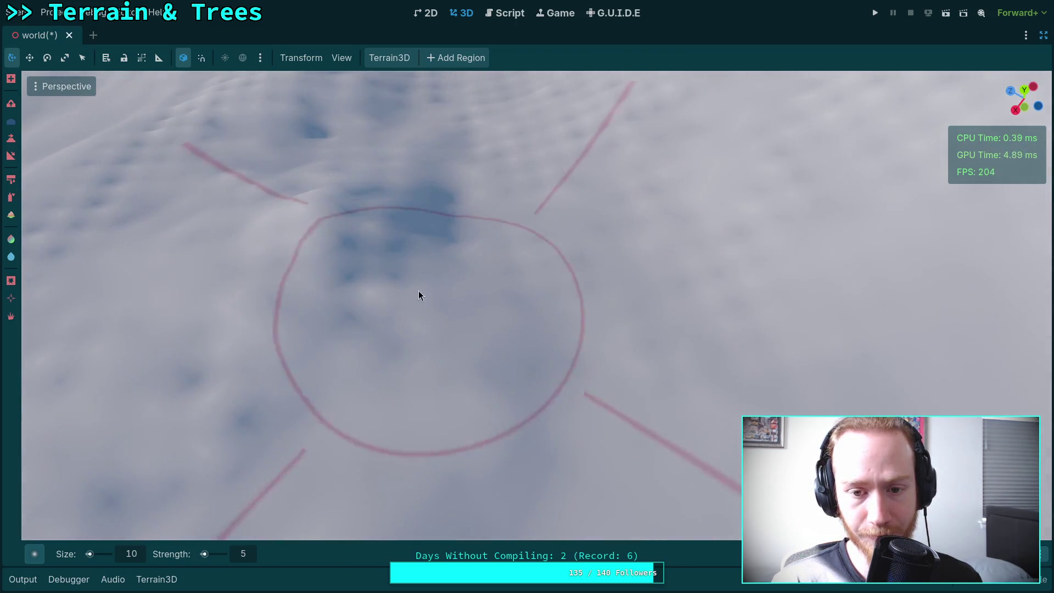
left_click_drag(506, 268, 492, 379)
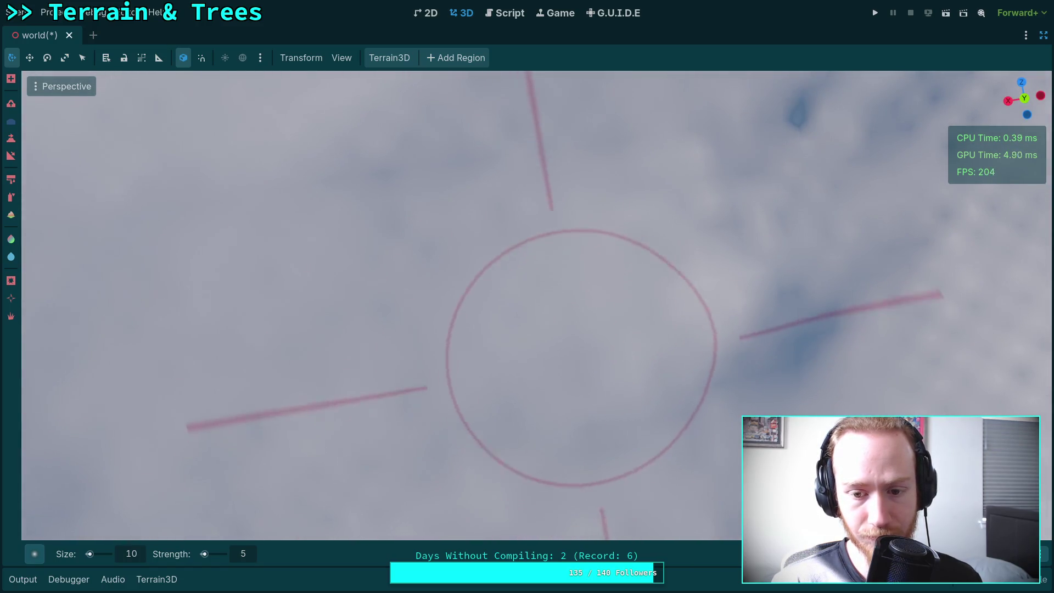
left_click_drag(586, 365, 604, 535)
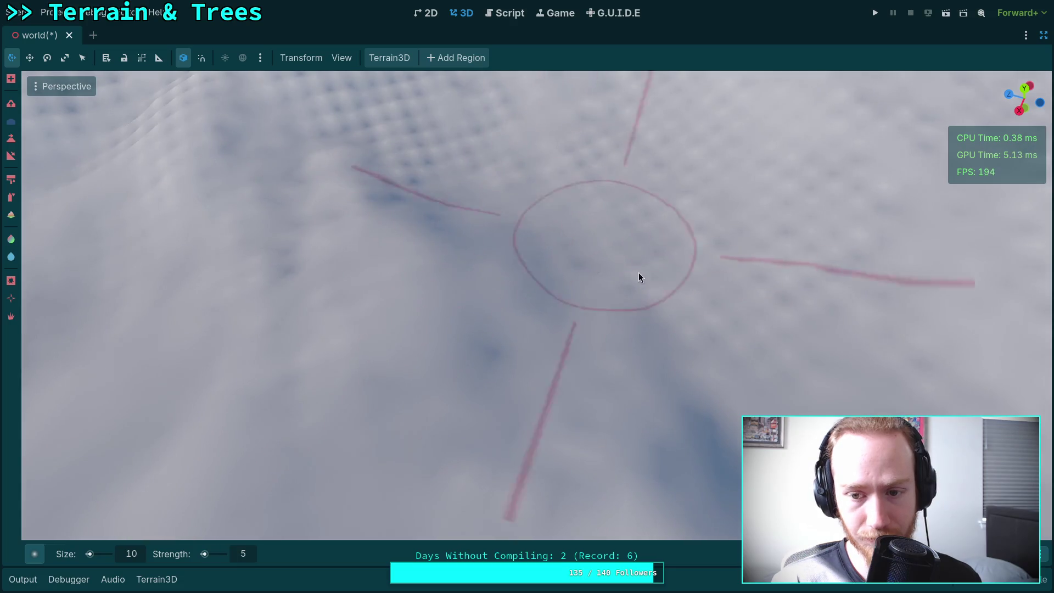
mouse_move(633, 226)
left_mouse_down()
mouse_move(680, 280)
mouse_move(496, 232)
mouse_move(603, 329)
left_mouse_up()
scroll(526, 256, "down", 5)
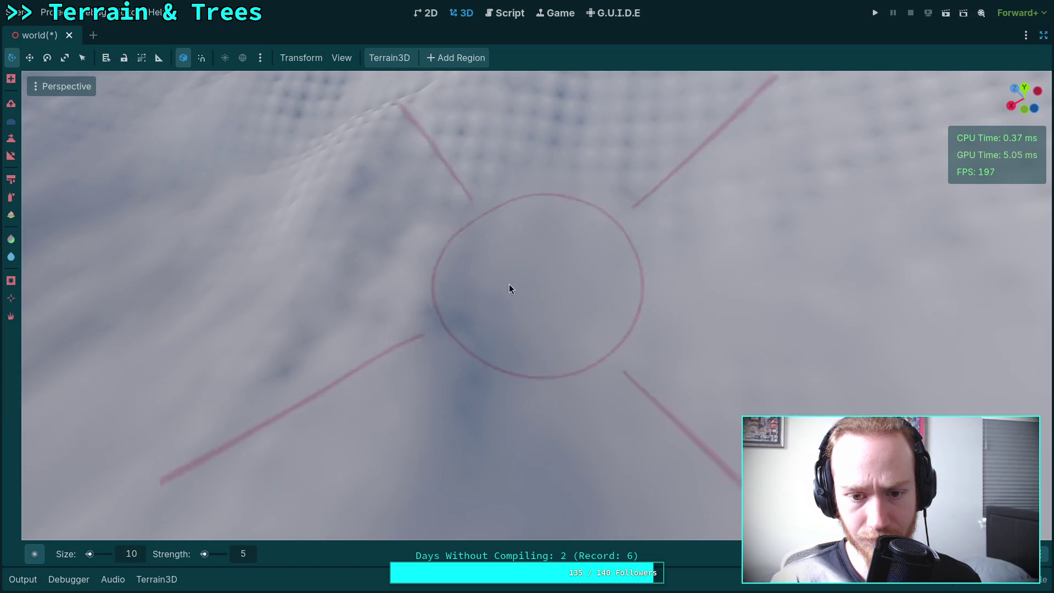
Zoom in and out repeatedly over the dimpled snow field, then enter freelook mode
scroll(387, 248, "up", 3)
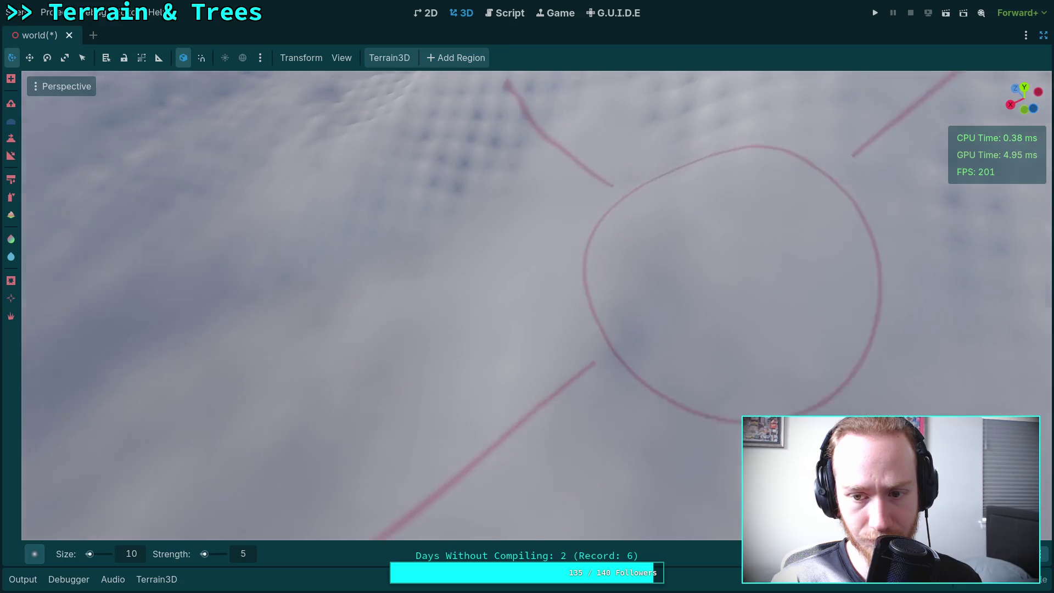
scroll(593, 258, "up", 3)
scroll(528, 144, "down", 3)
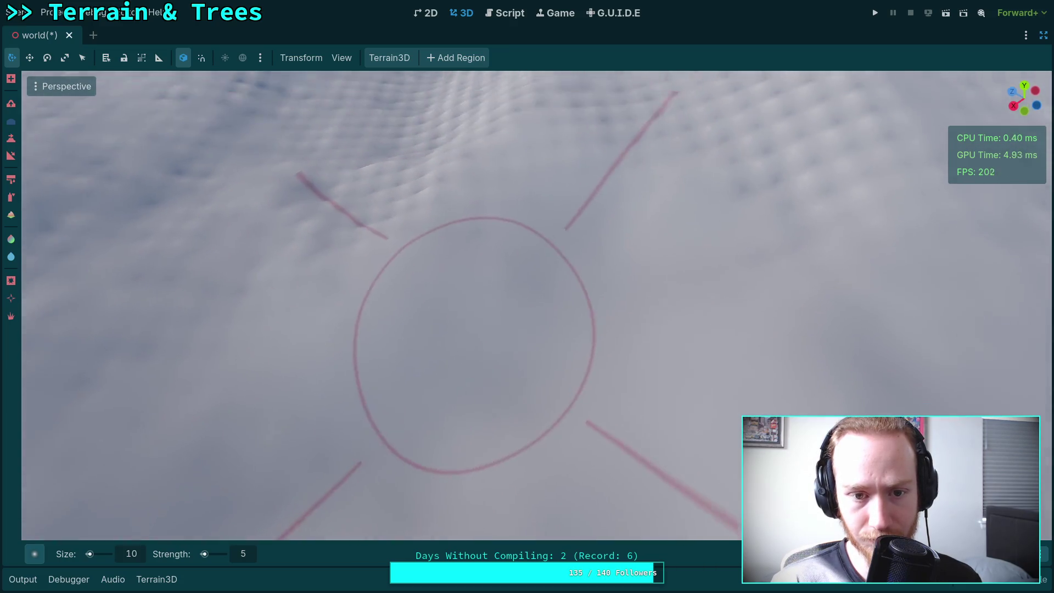
scroll(471, 318, "up", 3)
scroll(458, 330, "down", 3)
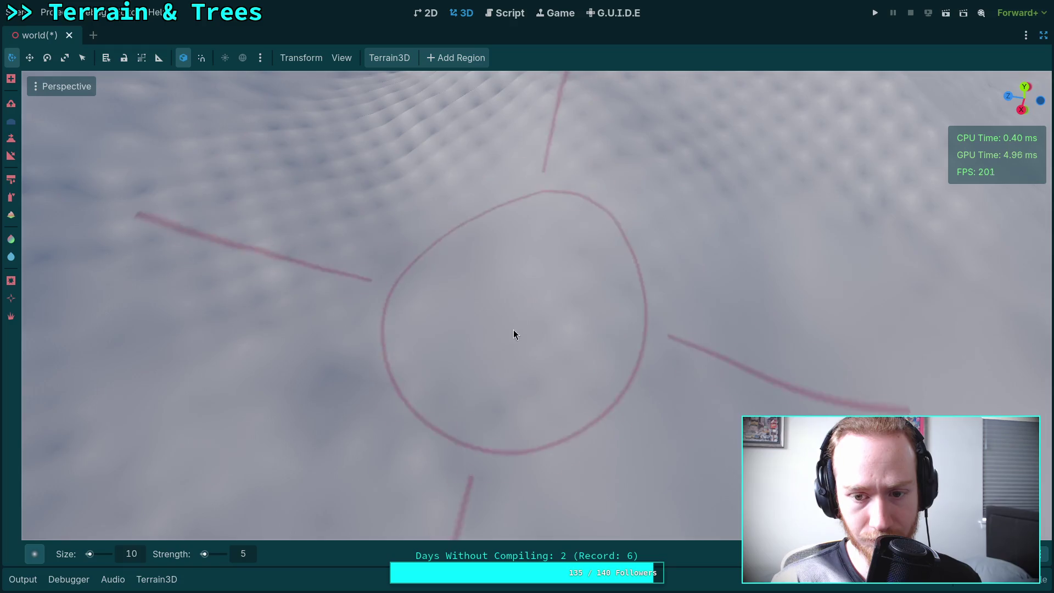
scroll(499, 379, "up", 3)
scroll(463, 321, "down", 3)
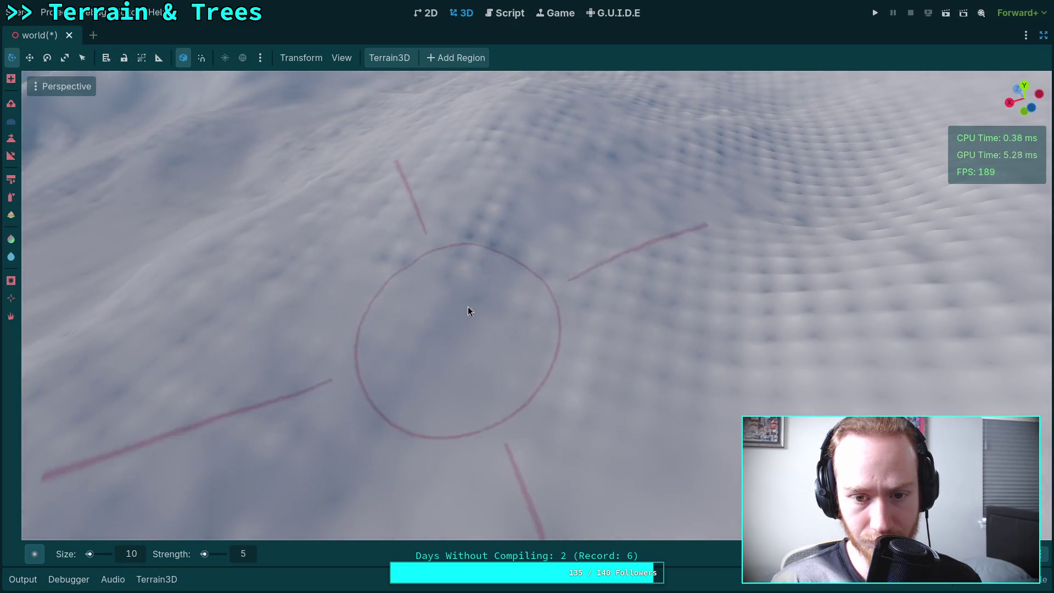
scroll(632, 346, "up", 3)
scroll(397, 390, "down", 3)
key("shift+f")
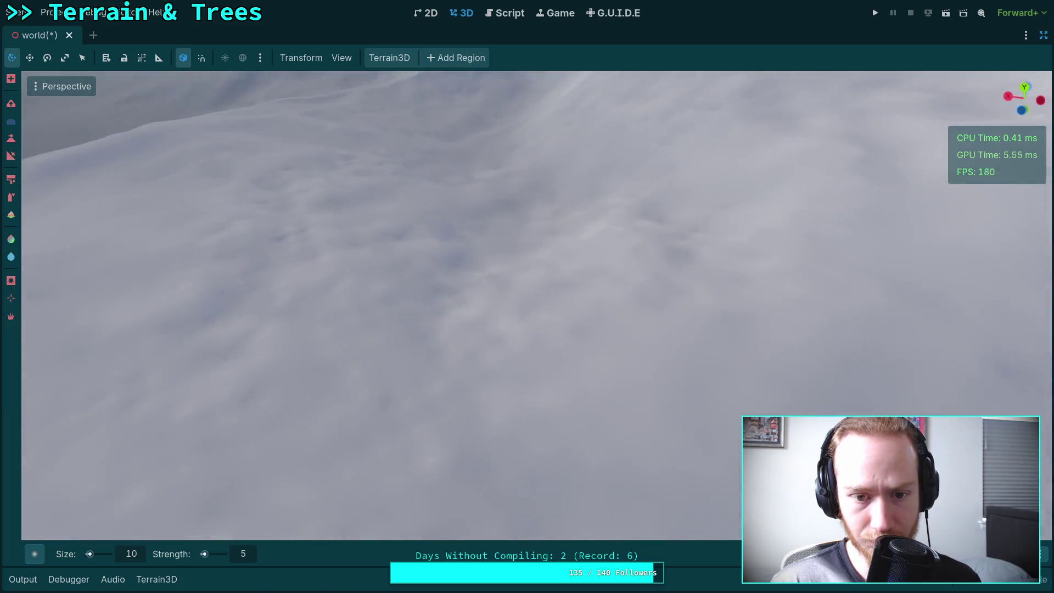
Fly the freelook camera across the terrain, up toward the sky and back down
key("shift+f")
key("shift+f")
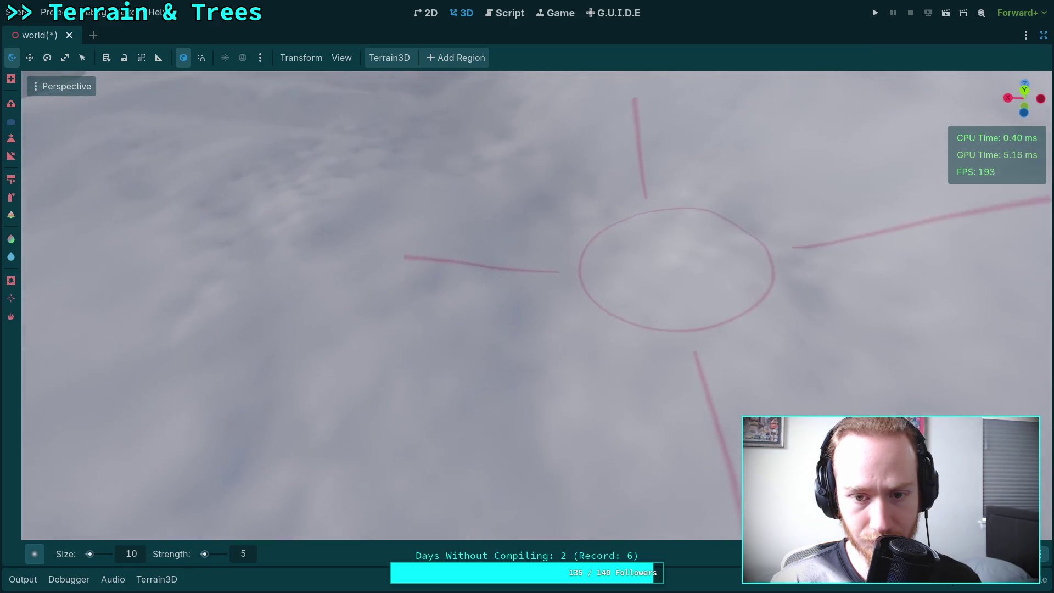
key("shift+f")
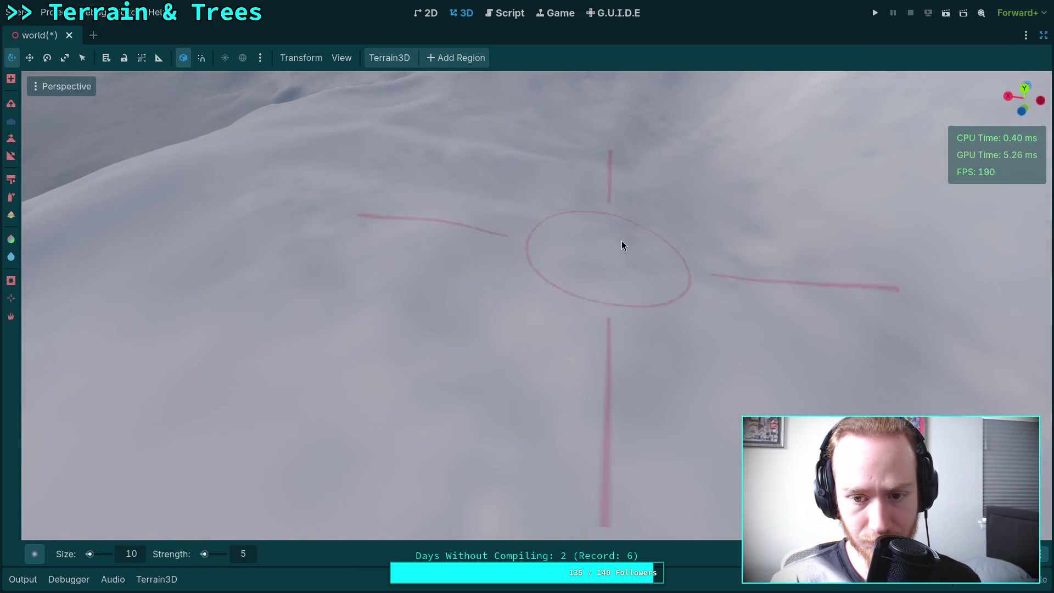
key("shift+f")
key("shift+f")
key("shift+f")
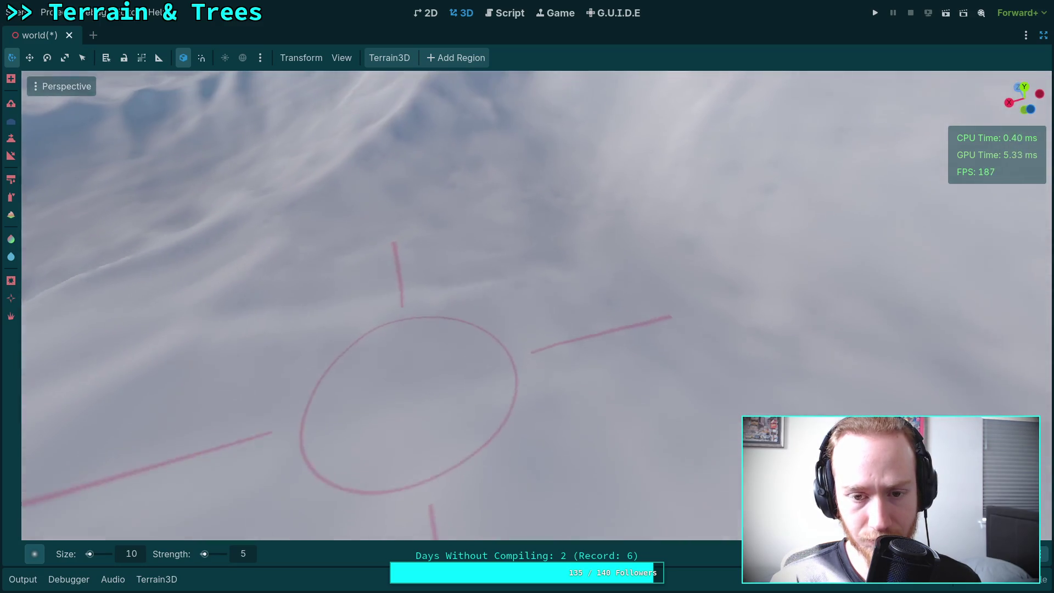
key("shift+f")
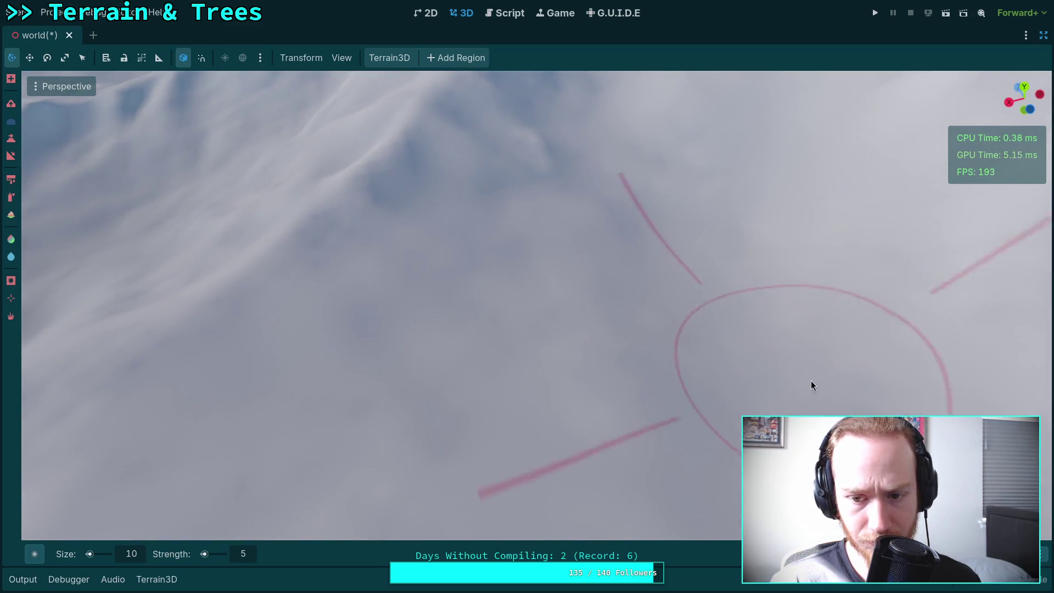
key("shift+f")
key("shift+f")
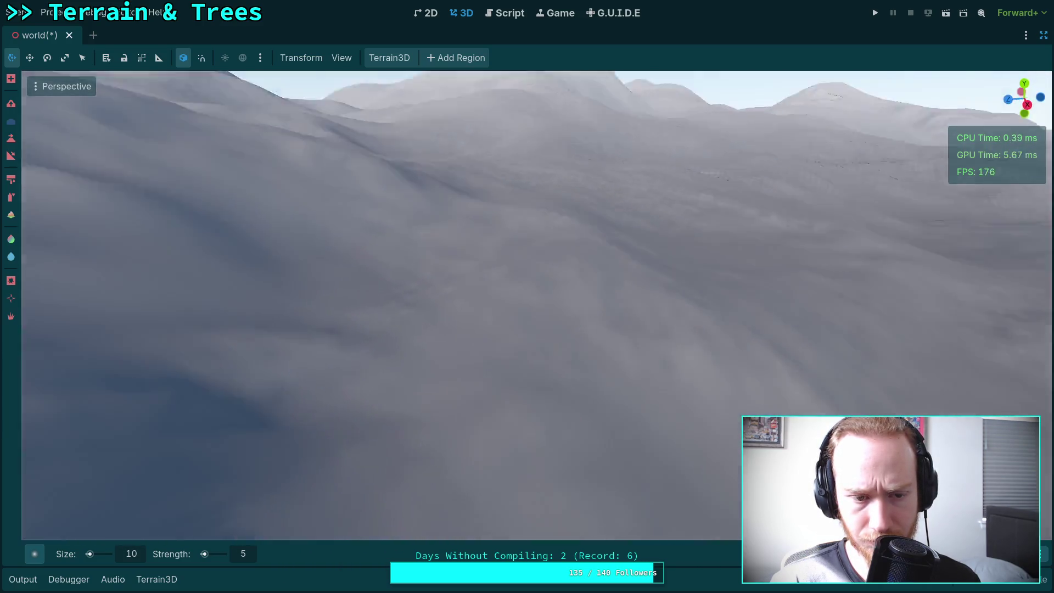
key("shift+f")
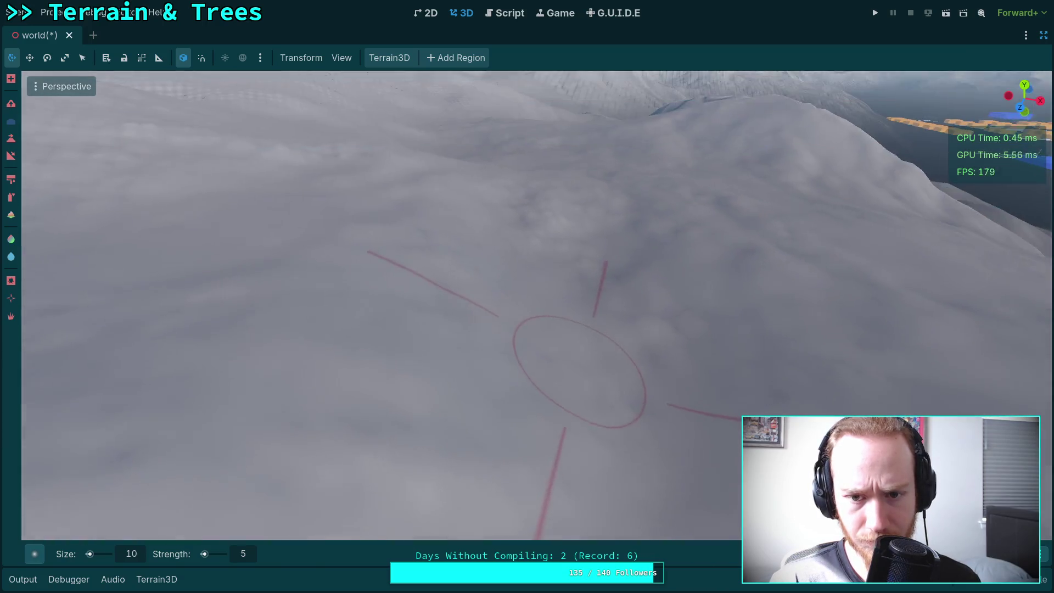
key("shift+f")
key("shift+f")
key("shift+f")
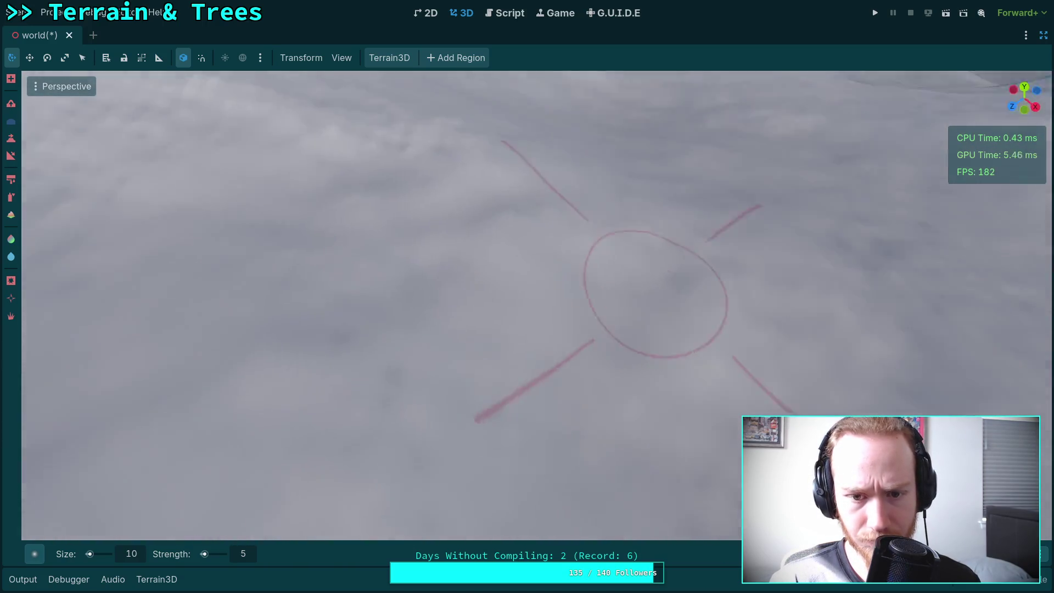
key("shift+f")
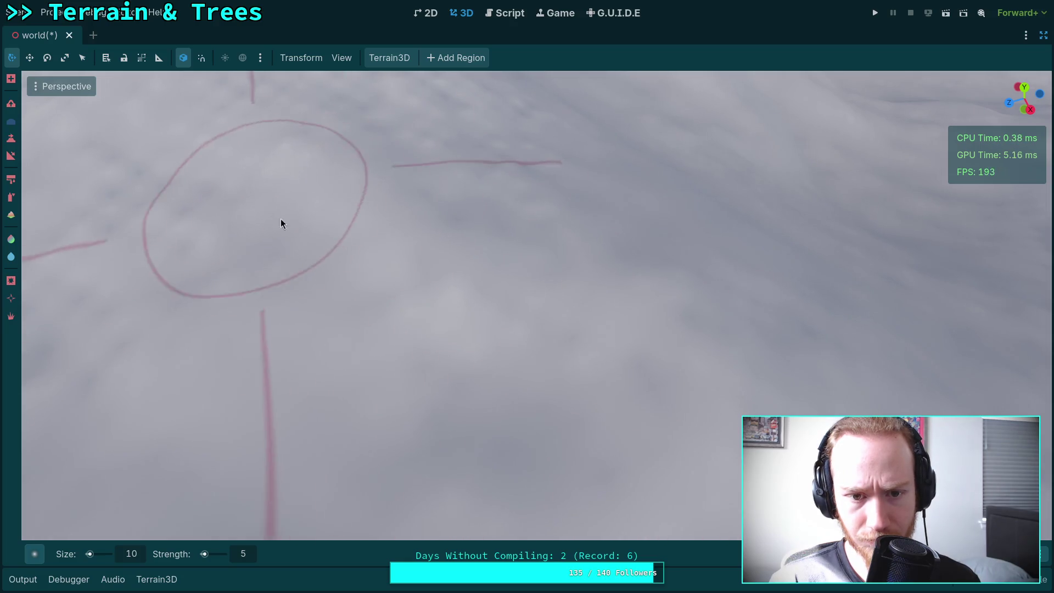
key("shift+f")
key("shift+f")
key("shift+f")
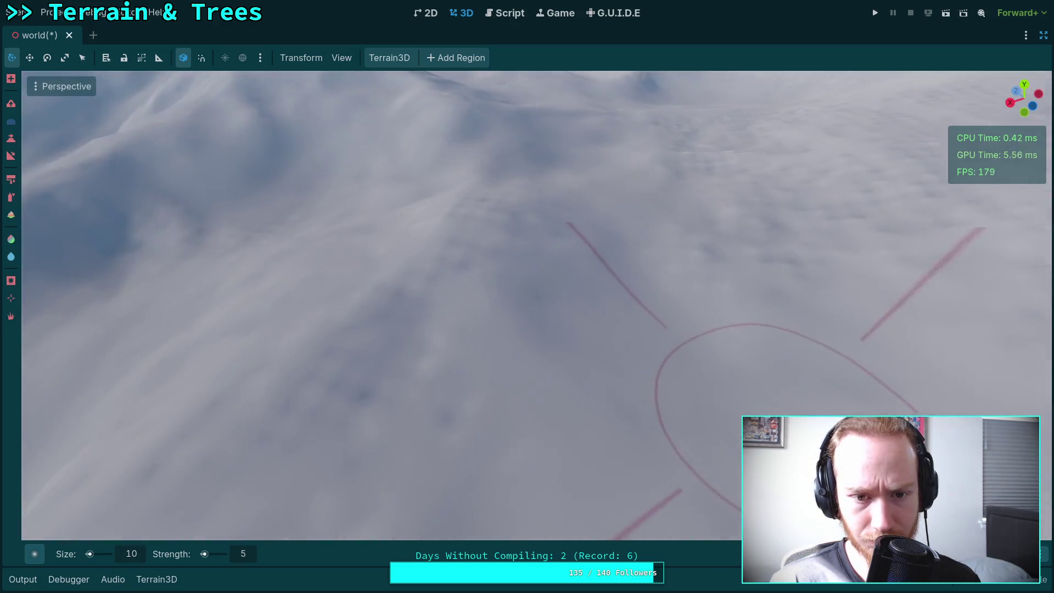
key("shift+f")
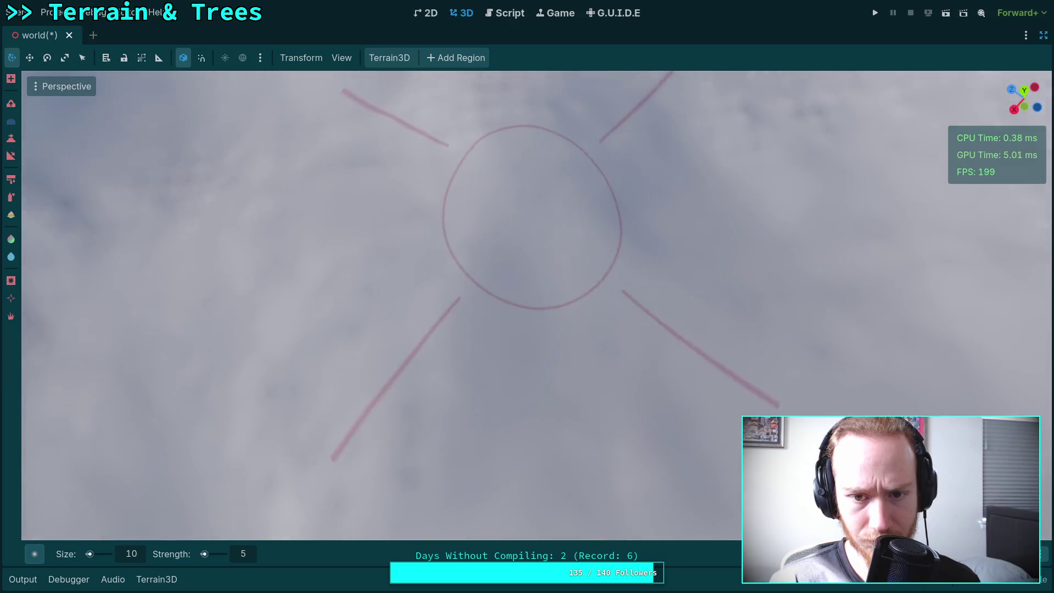
key("shift+f")
key("shift+f")
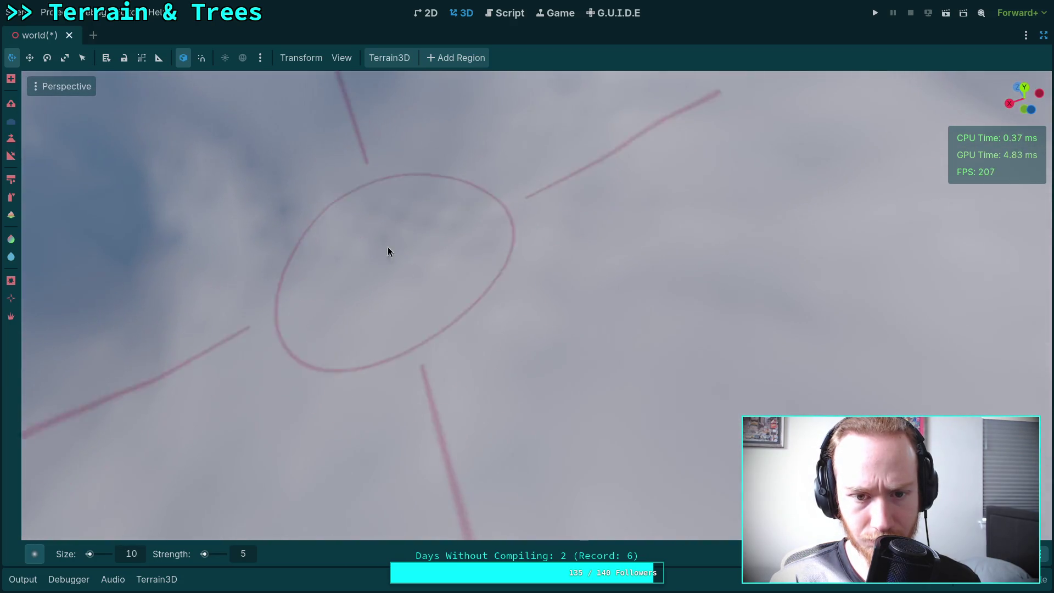
key("shift+f")
Swing the camera across other terrain areas, then save the world scene
key("shift+f")
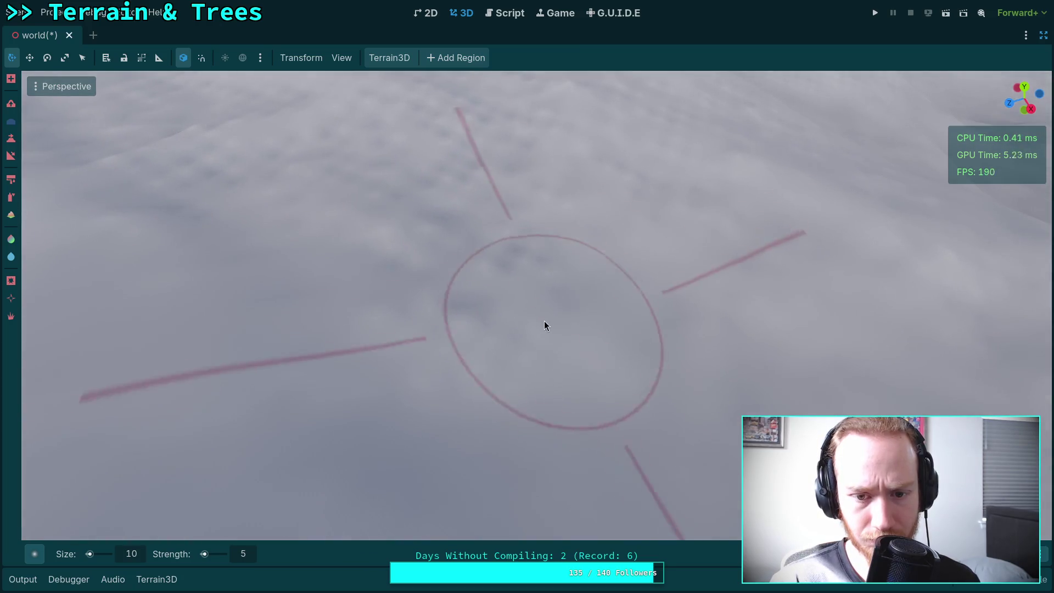
key("shift+f")
key("shift+f")
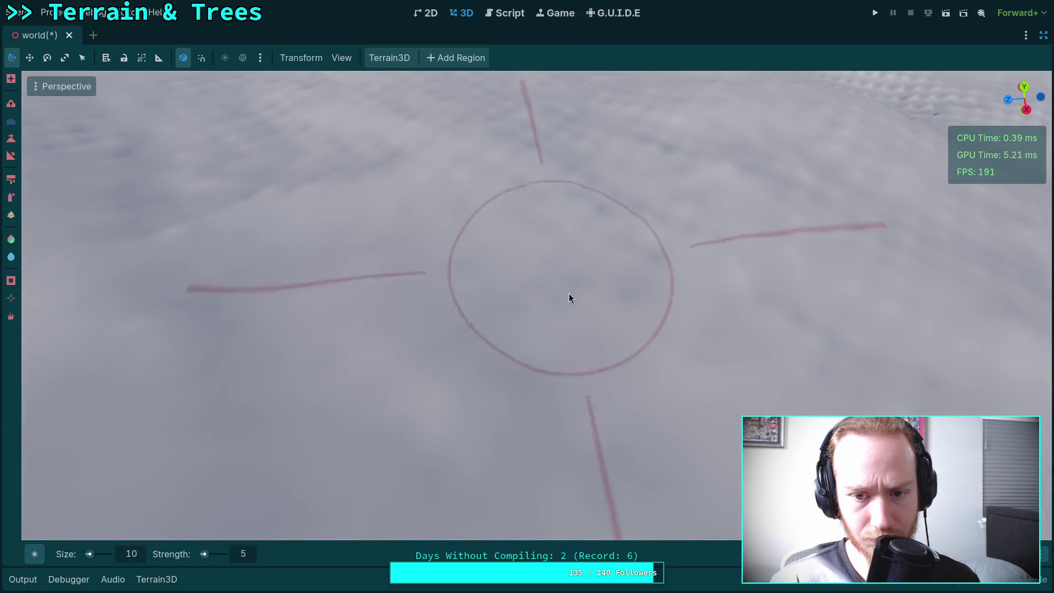
key("shift+f")
key("shift+f")
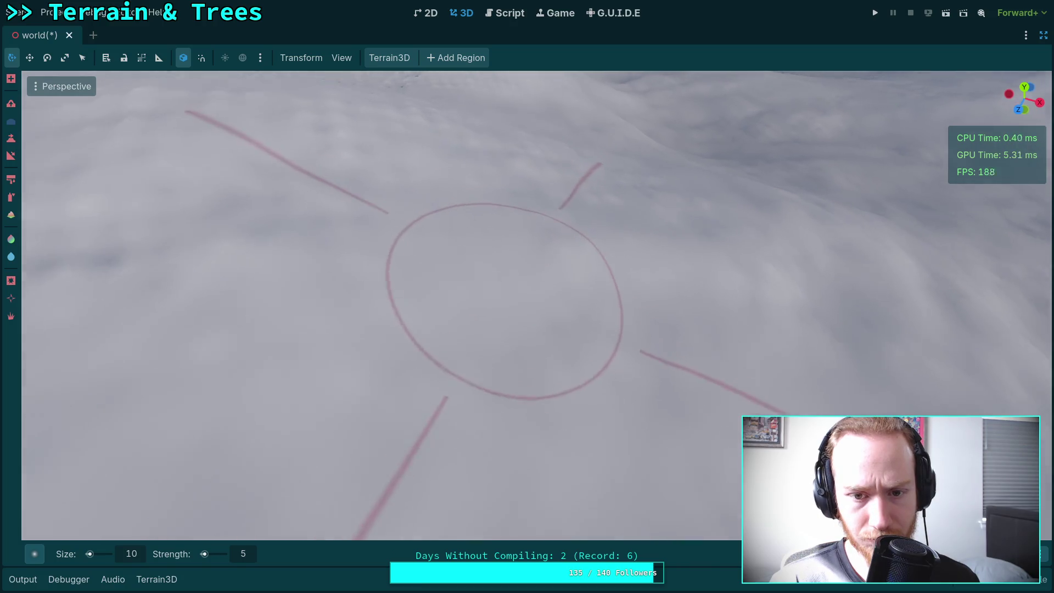
key("shift+f")
key("shift+f")
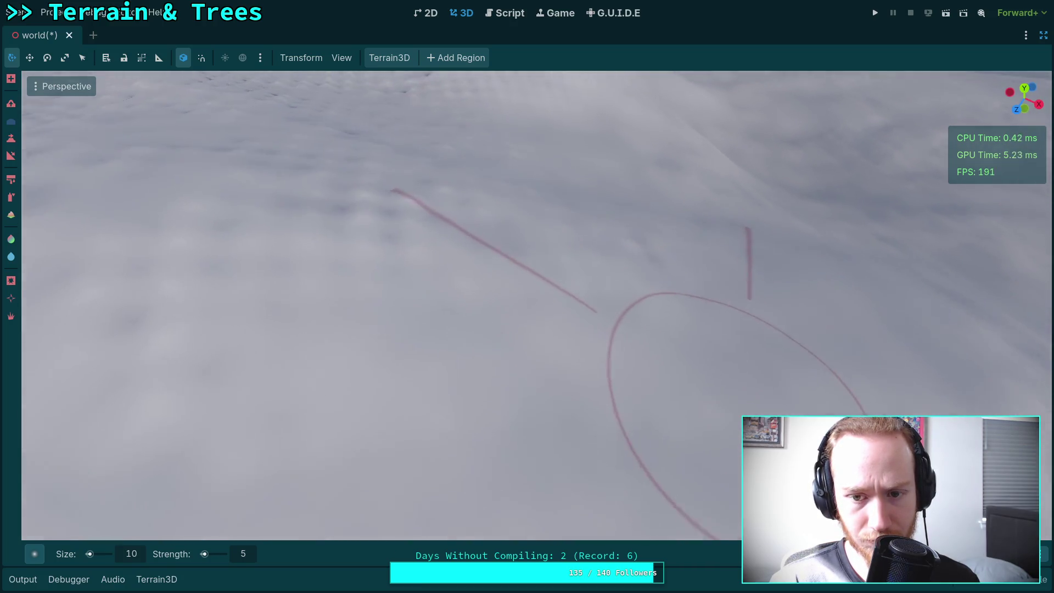
key("shift+f")
key("shift+f")
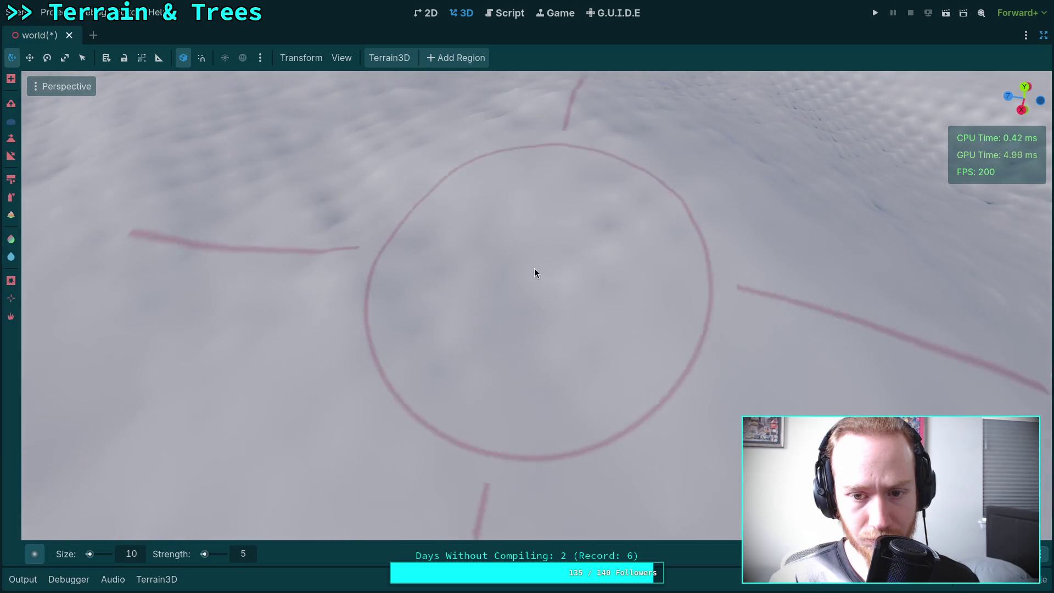
key("shift+f")
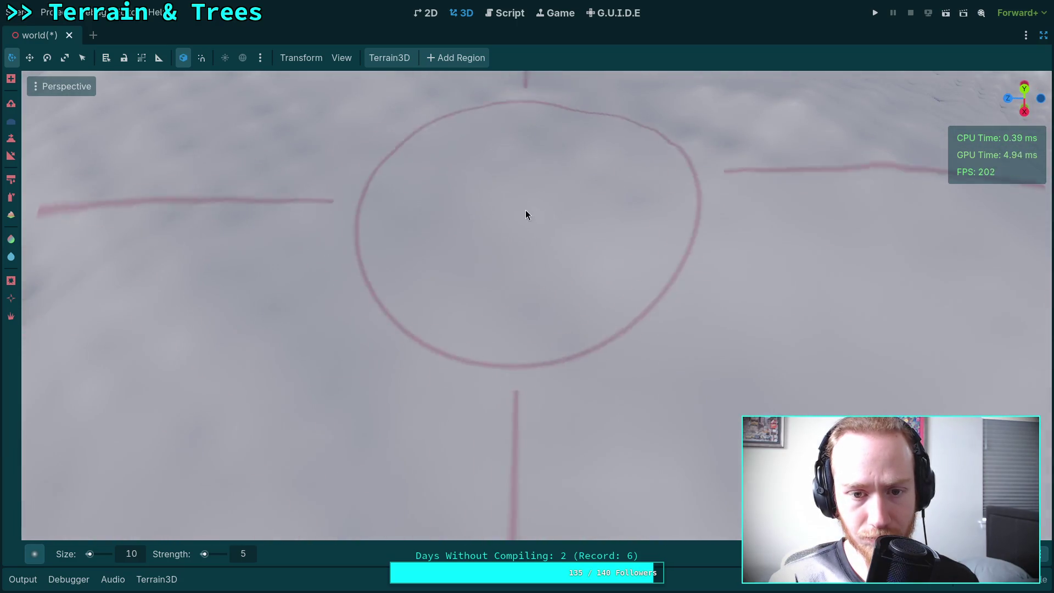
key("shift+f")
key("shift+f")
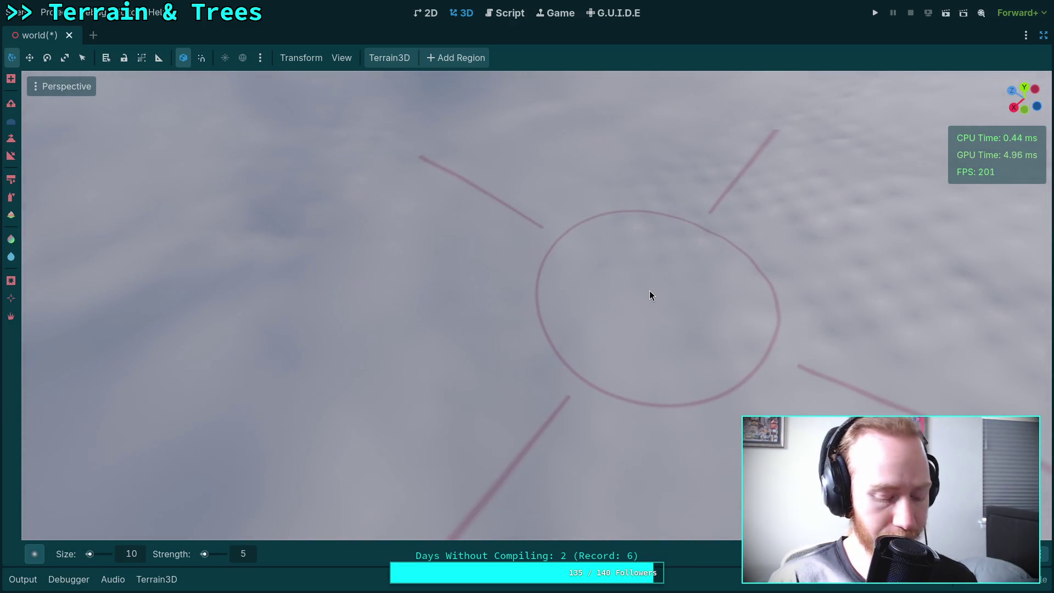
key("ctrl+s")
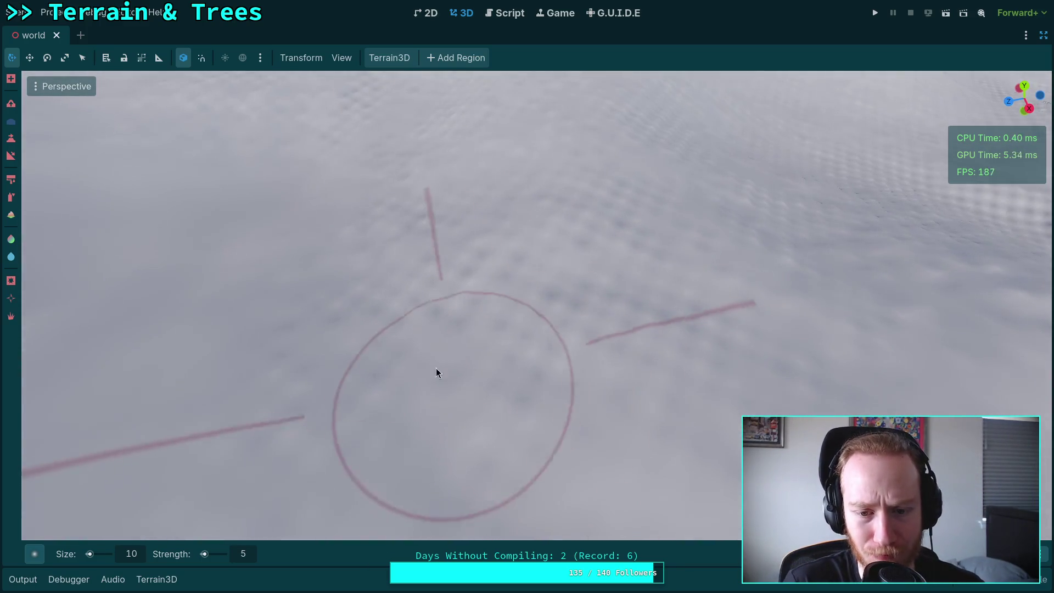
left_click_drag(600, 364, 585, 360)
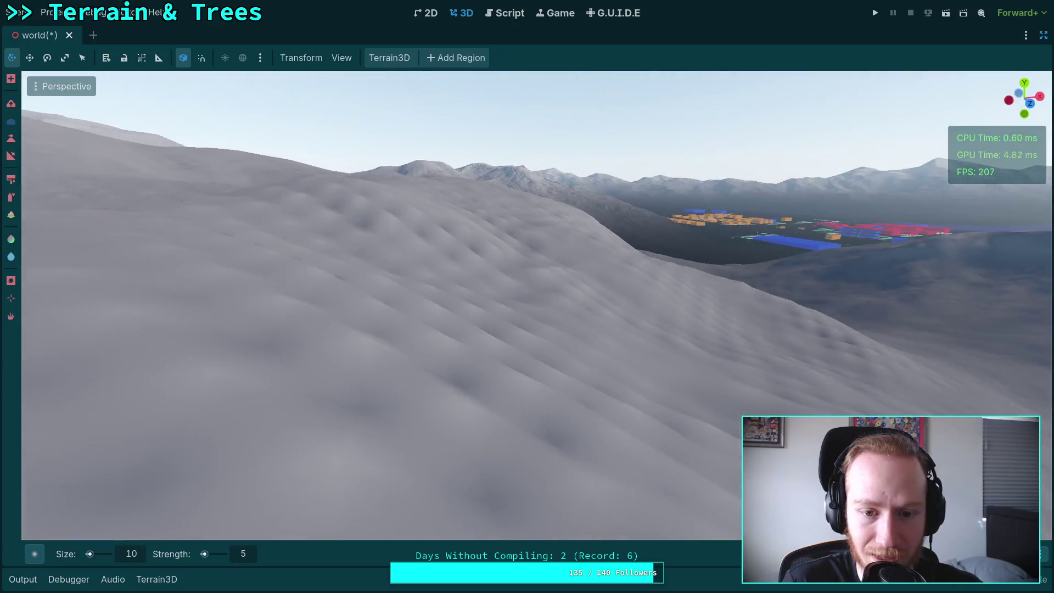
Fly the view down over the terrain to check the stroke, then undo the last change
mouse_move(339, 295)
left_mouse_down()
mouse_move(623, 322)
mouse_move(683, 226)
mouse_move(522, 369)
mouse_move(591, 336)
mouse_move(816, 332)
mouse_move(479, 302)
left_mouse_up()
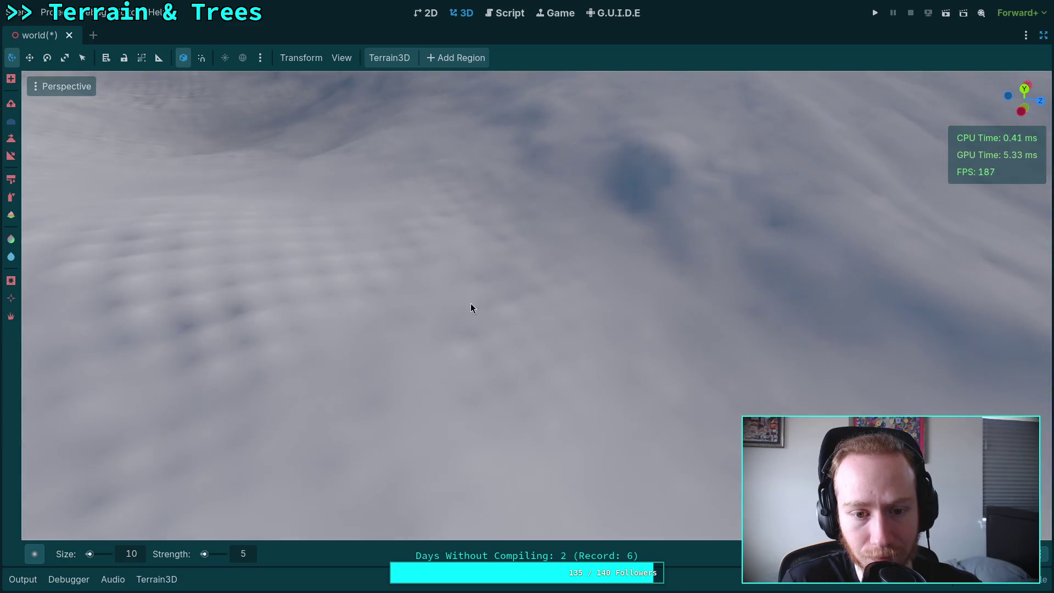
mouse_move(418, 285)
left_mouse_down()
mouse_move(604, 239)
mouse_move(393, 242)
mouse_move(392, 358)
mouse_move(583, 278)
mouse_move(536, 228)
mouse_move(533, 288)
mouse_move(456, 218)
mouse_move(467, 330)
mouse_move(524, 256)
mouse_move(466, 271)
mouse_move(422, 241)
mouse_move(285, 351)
mouse_move(469, 360)
mouse_move(574, 339)
mouse_move(456, 330)
mouse_move(509, 219)
mouse_move(609, 192)
mouse_move(459, 223)
mouse_move(426, 275)
mouse_move(495, 307)
mouse_move(571, 286)
mouse_move(532, 334)
mouse_move(663, 332)
mouse_move(714, 318)
mouse_move(556, 292)
mouse_move(327, 372)
mouse_move(582, 373)
mouse_move(357, 405)
mouse_move(470, 357)
mouse_move(318, 287)
mouse_move(479, 248)
mouse_move(388, 471)
mouse_move(477, 238)
mouse_move(631, 249)
mouse_move(591, 324)
mouse_move(521, 231)
mouse_move(368, 290)
mouse_move(313, 416)
mouse_move(322, 261)
mouse_move(374, 439)
mouse_move(367, 358)
mouse_move(452, 328)
mouse_move(586, 411)
mouse_move(448, 344)
mouse_move(527, 299)
mouse_move(499, 406)
mouse_move(560, 313)
mouse_move(667, 297)
mouse_move(577, 293)
left_mouse_up()
key("ctrl+z")
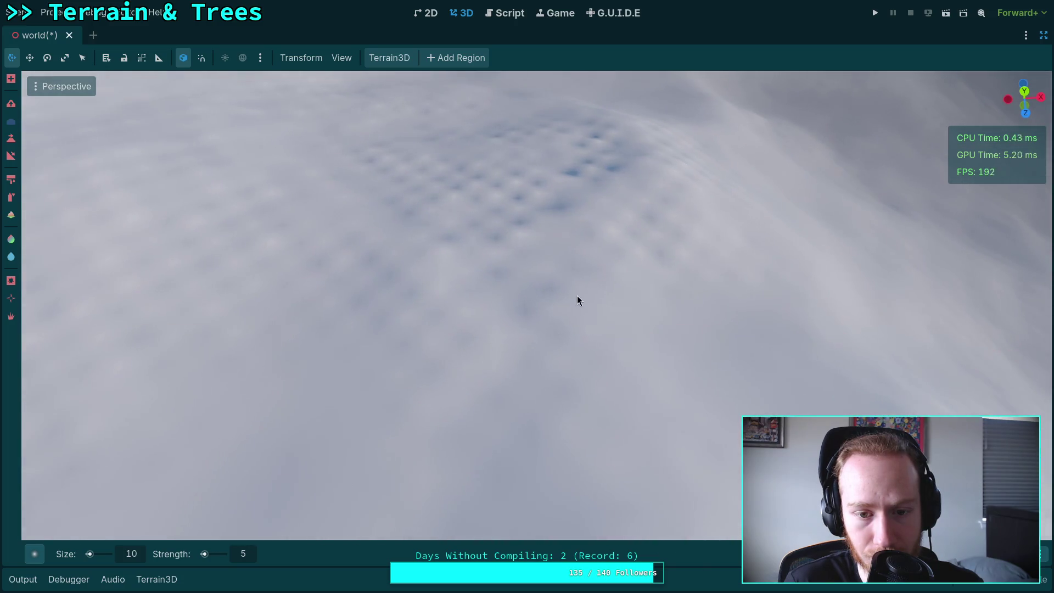
Bring the dimpled patch into view and paint a detail stroke on it
mouse_move(556, 202)
left_mouse_down()
mouse_move(526, 298)
mouse_move(462, 240)
mouse_move(502, 381)
mouse_move(663, 367)
mouse_move(473, 268)
mouse_move(636, 286)
mouse_move(304, 313)
mouse_move(308, 260)
mouse_move(285, 261)
mouse_move(615, 307)
mouse_move(443, 298)
mouse_move(750, 267)
mouse_move(659, 395)
mouse_move(529, 330)
mouse_move(576, 294)
mouse_move(527, 278)
mouse_move(692, 244)
mouse_move(557, 317)
mouse_move(442, 252)
mouse_move(580, 252)
left_mouse_up()
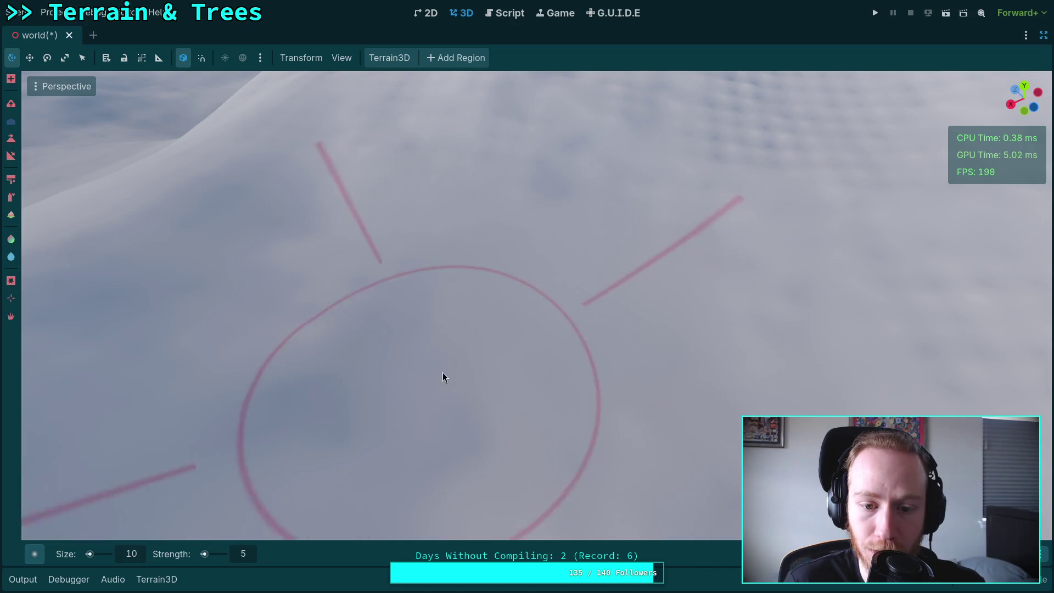
mouse_move(537, 312)
left_mouse_down()
mouse_move(505, 294)
mouse_move(518, 315)
mouse_move(629, 285)
mouse_move(510, 297)
mouse_move(626, 305)
mouse_move(533, 203)
mouse_move(558, 229)
mouse_move(463, 182)
mouse_move(541, 221)
mouse_move(299, 262)
mouse_move(492, 356)
mouse_move(532, 262)
mouse_move(681, 241)
mouse_move(532, 228)
mouse_move(357, 456)
mouse_move(433, 300)
mouse_move(623, 307)
mouse_move(494, 307)
mouse_move(344, 242)
mouse_move(571, 226)
mouse_move(515, 269)
mouse_move(618, 295)
mouse_move(704, 283)
mouse_move(525, 304)
mouse_move(571, 223)
mouse_move(590, 286)
mouse_move(384, 275)
mouse_move(699, 305)
mouse_move(436, 306)
mouse_move(507, 339)
mouse_move(692, 376)
mouse_move(395, 278)
mouse_move(621, 440)
mouse_move(652, 275)
mouse_move(418, 349)
mouse_move(515, 259)
mouse_move(722, 255)
mouse_move(856, 440)
mouse_move(631, 357)
mouse_move(588, 405)
mouse_move(658, 189)
mouse_move(681, 521)
mouse_move(647, 263)
mouse_move(544, 260)
left_mouse_up()
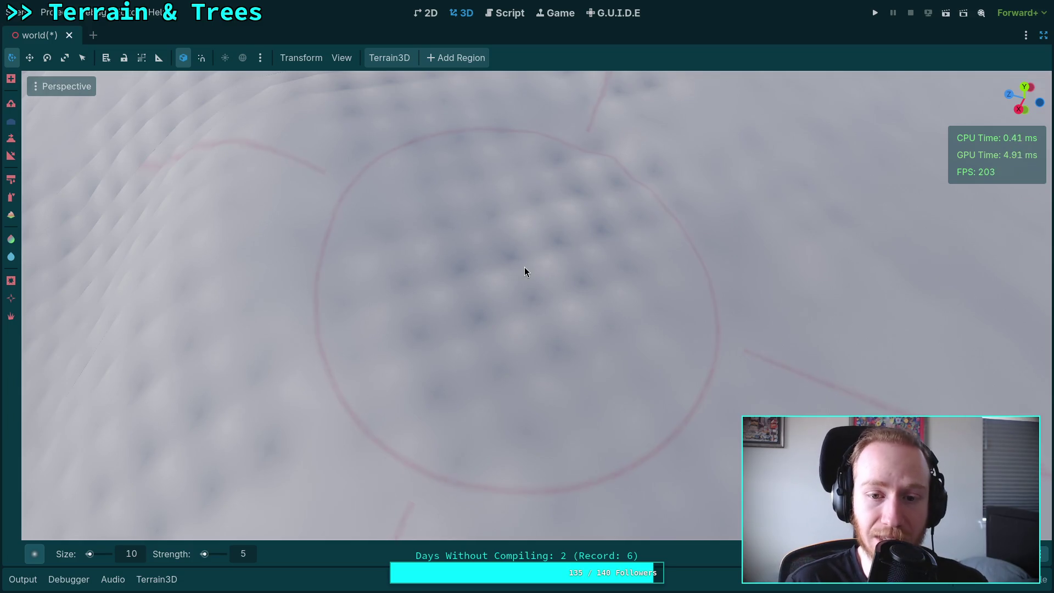
mouse_move(518, 259)
left_mouse_down()
mouse_move(483, 252)
mouse_move(482, 277)
mouse_move(423, 248)
mouse_move(483, 352)
left_mouse_up()
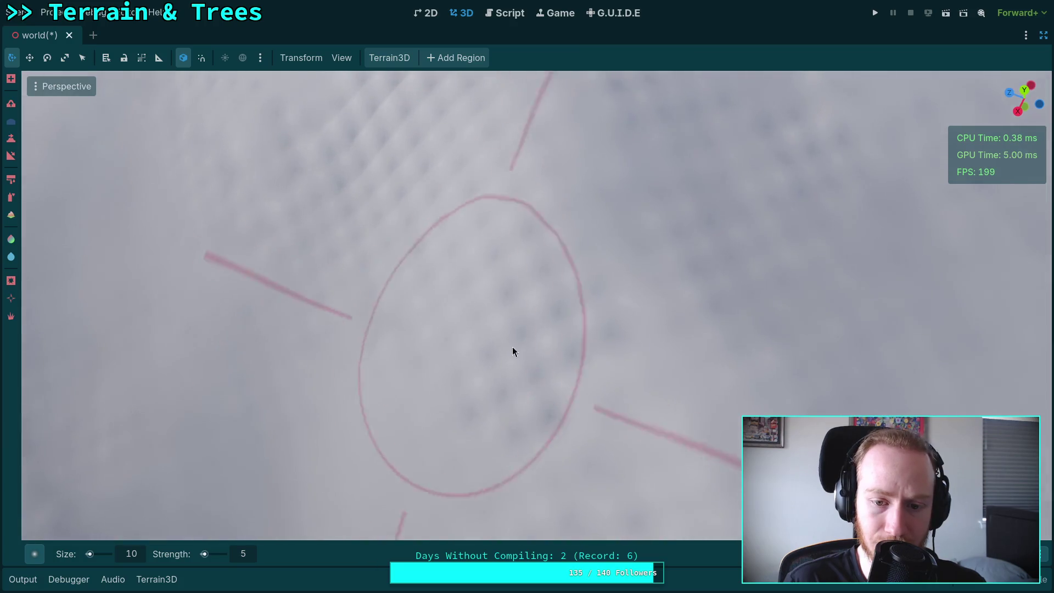
mouse_move(546, 429)
left_mouse_down()
mouse_move(525, 316)
mouse_move(569, 287)
mouse_move(463, 305)
mouse_move(607, 252)
mouse_move(600, 269)
mouse_move(571, 235)
mouse_move(549, 247)
mouse_move(607, 291)
mouse_move(671, 269)
mouse_move(499, 236)
mouse_move(584, 374)
mouse_move(410, 285)
mouse_move(416, 263)
mouse_move(484, 269)
mouse_move(518, 322)
mouse_move(461, 259)
mouse_move(480, 297)
mouse_move(654, 302)
mouse_move(534, 290)
mouse_move(471, 333)
mouse_move(483, 352)
mouse_move(430, 419)
mouse_move(522, 290)
mouse_move(378, 351)
mouse_move(451, 290)
mouse_move(624, 297)
mouse_move(466, 252)
mouse_move(472, 285)
mouse_move(433, 269)
mouse_move(762, 254)
mouse_move(595, 308)
mouse_move(585, 248)
mouse_move(630, 292)
mouse_move(680, 269)
mouse_move(504, 280)
mouse_move(664, 329)
mouse_move(386, 320)
mouse_move(729, 188)
mouse_move(502, 337)
mouse_move(480, 284)
mouse_move(502, 294)
mouse_move(536, 247)
mouse_move(549, 258)
mouse_move(537, 268)
left_mouse_up()
Turn toward the flat snowfield and brush the lower-left slope
left_click_drag(506, 224, 608, 245)
mouse_move(508, 290)
left_mouse_down()
mouse_move(273, 254)
mouse_move(306, 329)
mouse_move(439, 308)
mouse_move(403, 259)
mouse_move(534, 270)
mouse_move(571, 308)
mouse_move(611, 248)
mouse_move(449, 256)
mouse_move(158, 207)
mouse_move(354, 313)
mouse_move(264, 242)
mouse_move(532, 337)
mouse_move(595, 299)
mouse_move(730, 357)
mouse_move(566, 329)
mouse_move(469, 283)
mouse_move(439, 304)
mouse_move(409, 264)
mouse_move(906, 329)
mouse_move(489, 269)
mouse_move(439, 247)
mouse_move(393, 272)
mouse_move(476, 219)
mouse_move(386, 372)
mouse_move(520, 287)
mouse_move(482, 357)
mouse_move(598, 240)
mouse_move(549, 278)
mouse_move(437, 301)
mouse_move(543, 214)
mouse_move(422, 330)
mouse_move(730, 365)
mouse_move(746, 322)
mouse_move(527, 483)
mouse_move(534, 322)
mouse_move(367, 400)
mouse_move(532, 299)
mouse_move(430, 263)
mouse_move(374, 217)
mouse_move(591, 240)
mouse_move(586, 219)
mouse_move(478, 204)
mouse_move(543, 251)
mouse_move(480, 238)
mouse_move(526, 226)
mouse_move(501, 226)
mouse_move(468, 329)
mouse_move(513, 248)
mouse_move(505, 381)
mouse_move(558, 189)
mouse_move(388, 393)
mouse_move(381, 316)
left_mouse_up()
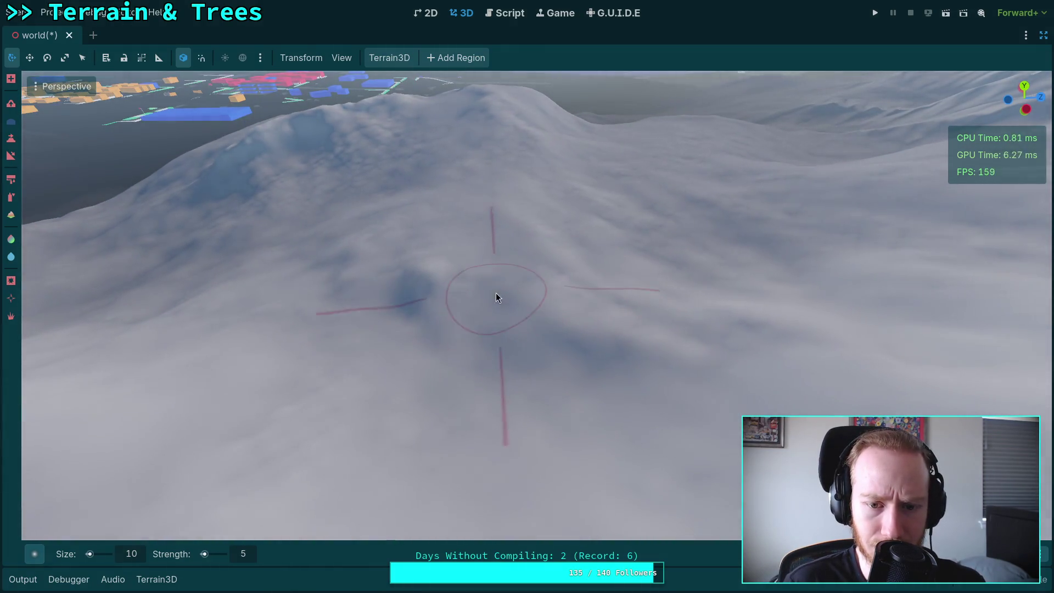
left_click_drag(336, 401, 496, 265)
Fly around the terrain, tilting up to the sky and back down over the hill
mouse_move(519, 300)
left_mouse_down()
mouse_move(512, 307)
mouse_move(510, 212)
mouse_move(492, 339)
mouse_move(505, 228)
mouse_move(505, 292)
mouse_move(494, 221)
mouse_move(483, 247)
mouse_move(536, 292)
mouse_move(519, 235)
mouse_move(512, 242)
mouse_move(531, 266)
mouse_move(523, 332)
left_mouse_up()
mouse_move(468, 294)
left_mouse_down()
mouse_move(527, 357)
mouse_move(546, 283)
mouse_move(498, 265)
mouse_move(419, 287)
mouse_move(419, 208)
mouse_move(476, 249)
left_mouse_up()
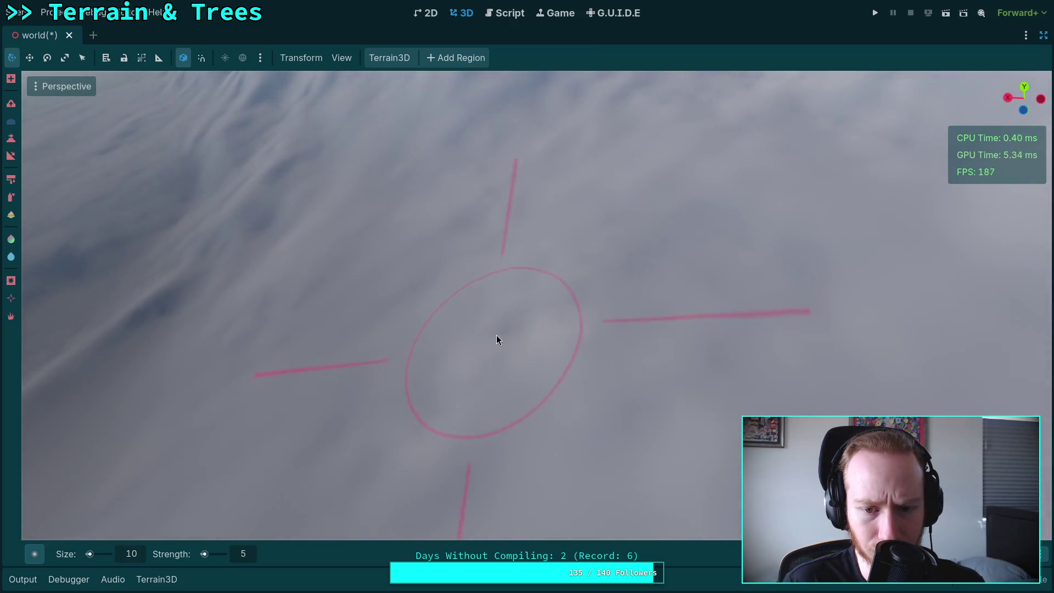
left_click_drag(562, 255, 544, 220)
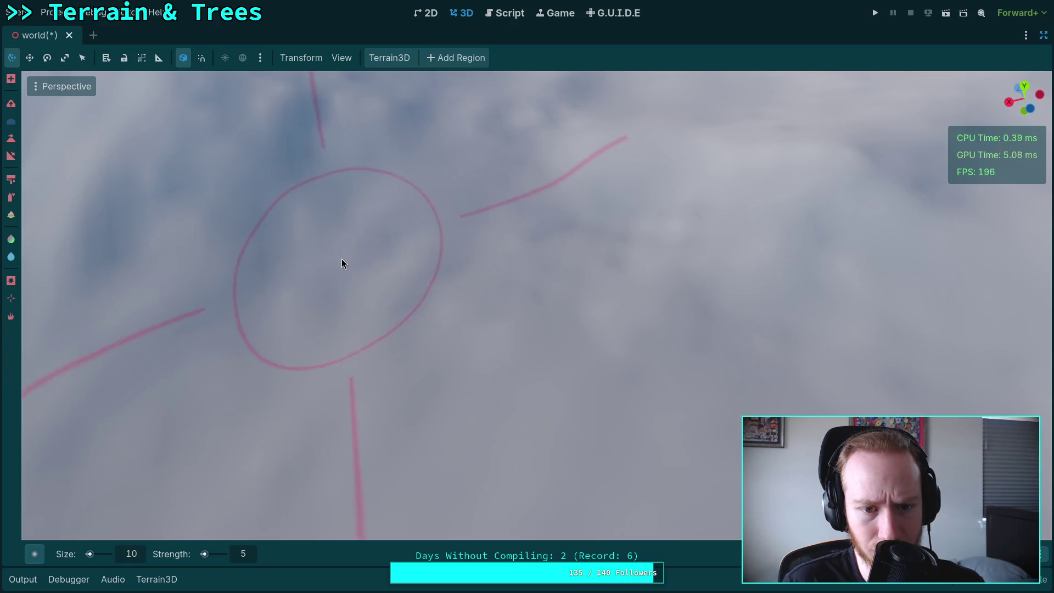
left_click_drag(662, 266, 632, 236)
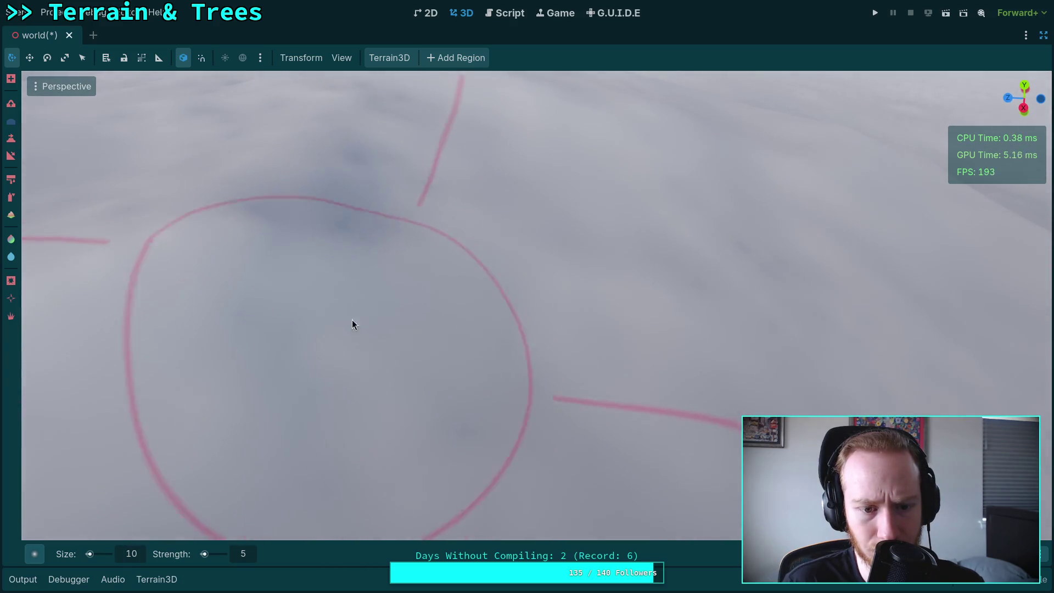
left_click_drag(436, 236, 416, 233)
left_click_drag(487, 255, 504, 299)
mouse_move(538, 373)
left_mouse_down()
mouse_move(460, 290)
mouse_move(426, 330)
mouse_move(580, 360)
mouse_move(519, 301)
left_mouse_up()
mouse_move(700, 341)
left_mouse_down()
mouse_move(657, 346)
mouse_move(516, 314)
left_mouse_up()
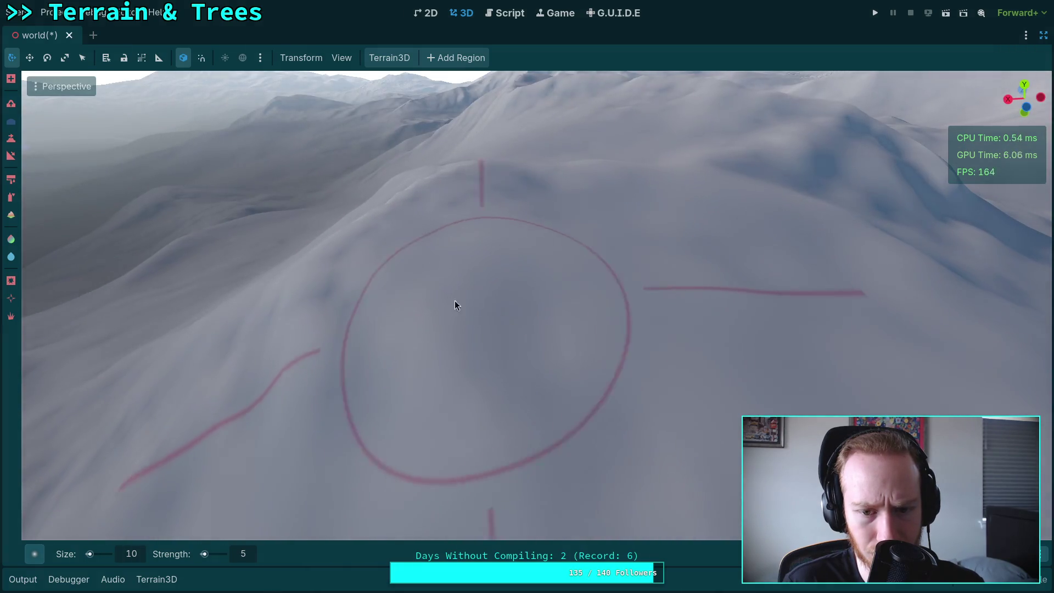
left_click_drag(410, 254, 409, 284)
left_click_drag(484, 213, 467, 234)
mouse_move(345, 334)
left_mouse_down()
mouse_move(370, 324)
mouse_move(315, 351)
mouse_move(546, 295)
left_mouse_up()
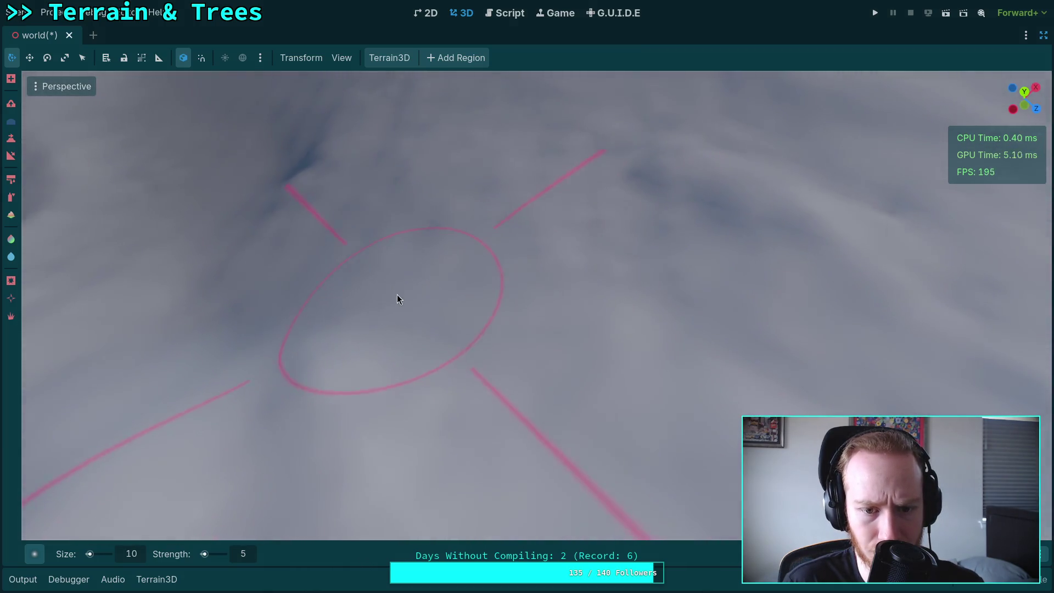
Move along the slopes to another area, tilting up into the sky and back down
left_click_drag(535, 230, 669, 346)
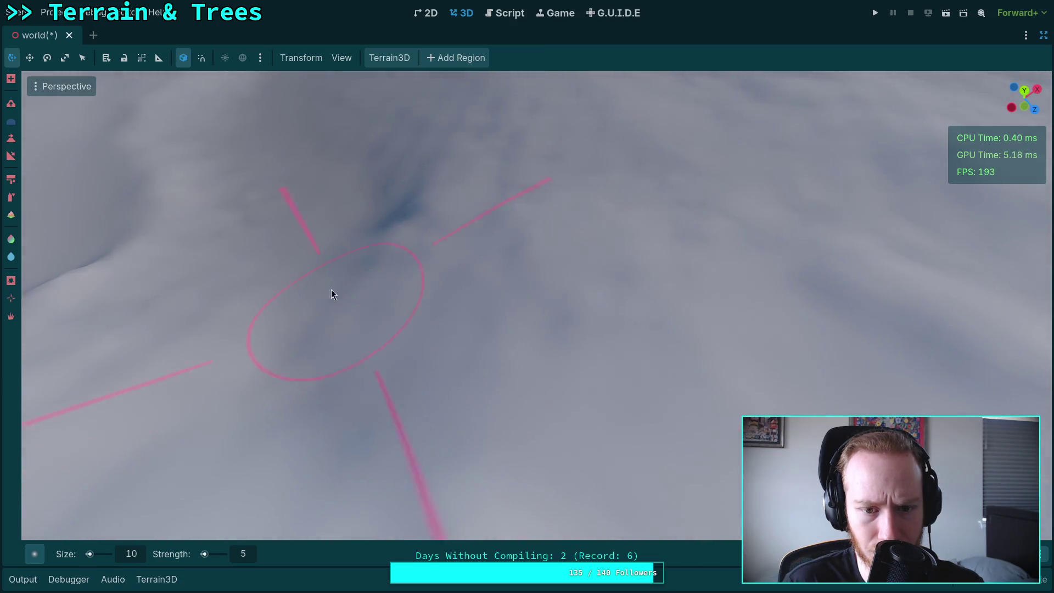
left_click_drag(447, 193, 441, 269)
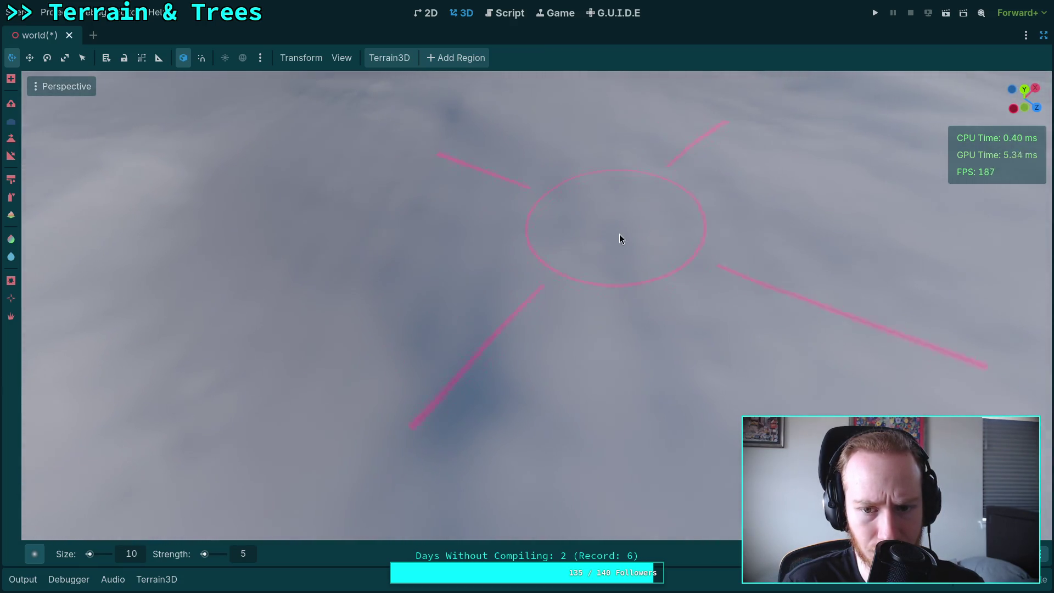
left_click_drag(430, 347, 509, 398)
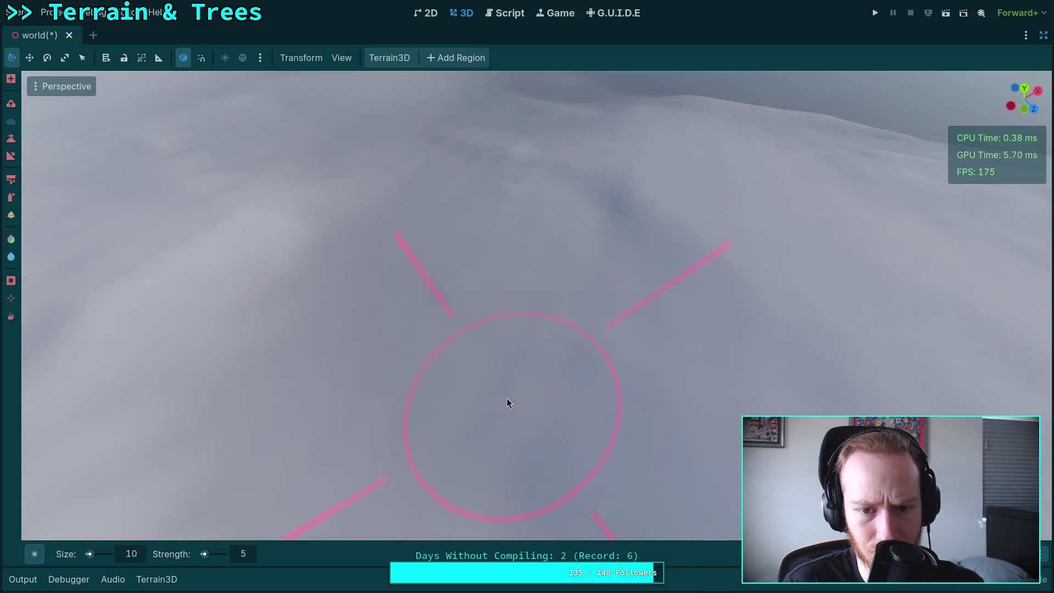
left_click_drag(532, 214, 548, 214)
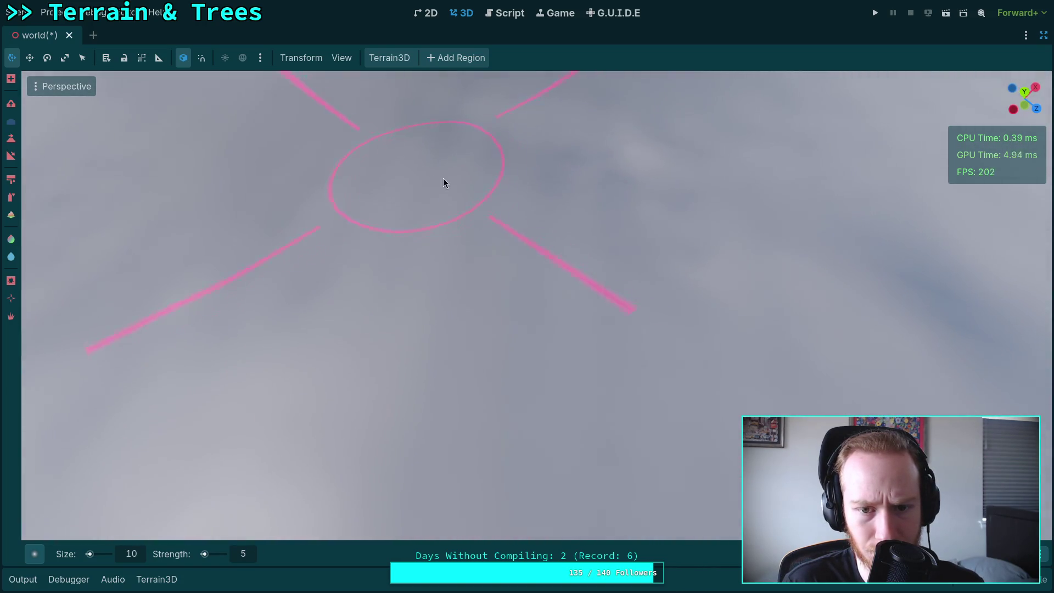
left_click_drag(552, 314, 541, 291)
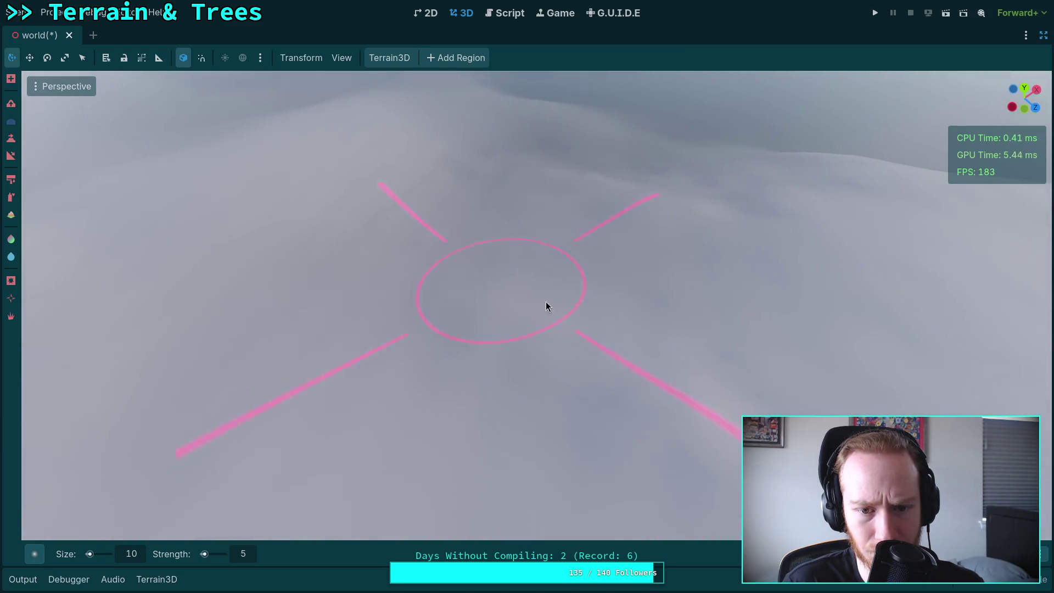
left_click_drag(639, 317, 453, 328)
left_click_drag(499, 242, 500, 359)
mouse_move(620, 220)
left_mouse_down()
mouse_move(595, 235)
mouse_move(671, 364)
mouse_move(516, 375)
left_mouse_up()
left_click_drag(530, 221, 533, 299)
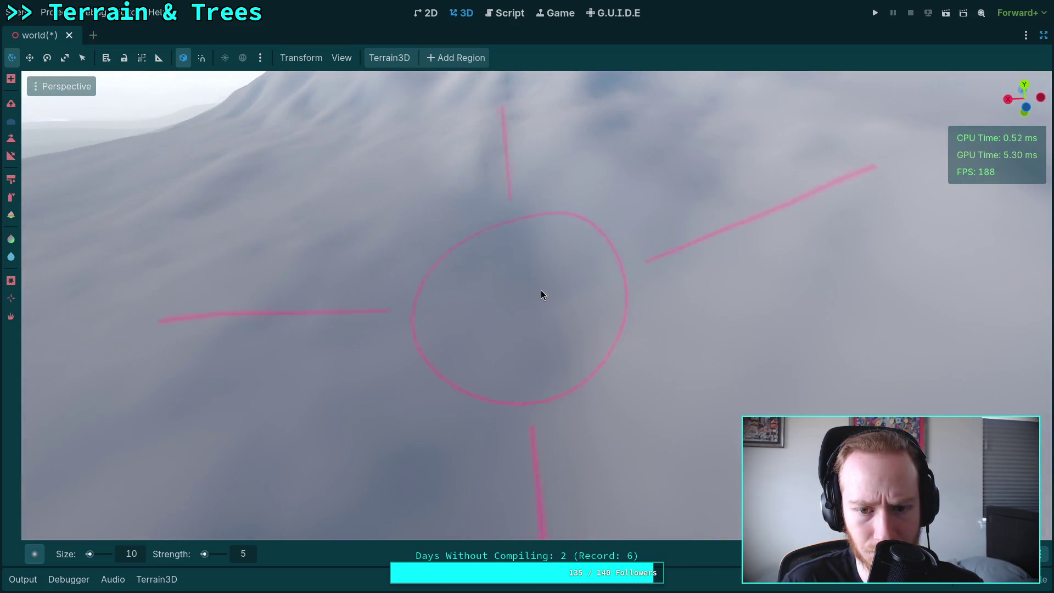
Fly over the hills inspecting their shape from several angles
mouse_move(294, 284)
left_mouse_down()
mouse_move(483, 306)
mouse_move(321, 265)
left_mouse_up()
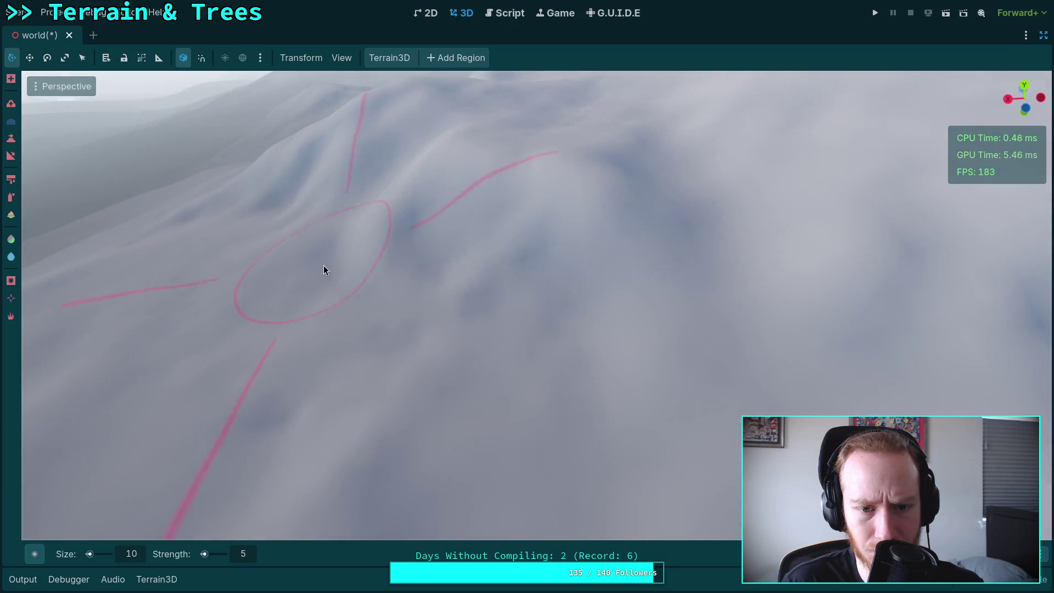
mouse_move(584, 344)
left_mouse_down()
mouse_move(505, 278)
mouse_move(601, 306)
mouse_move(568, 269)
left_mouse_up()
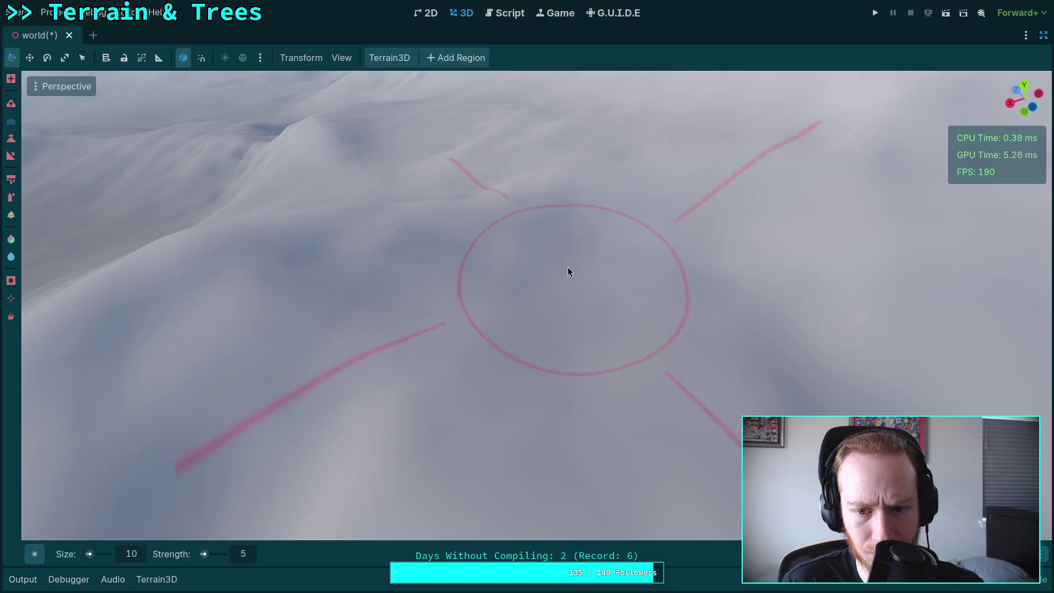
left_click_drag(621, 230, 578, 241)
left_click_drag(441, 203, 460, 213)
left_click_drag(480, 268, 752, 280)
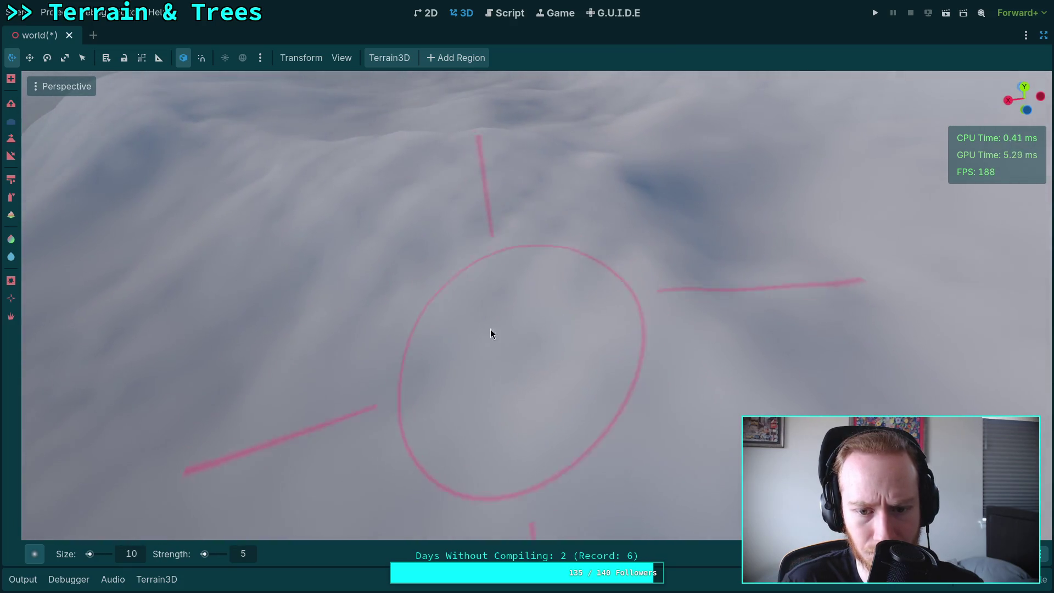
mouse_move(449, 272)
left_mouse_down()
mouse_move(566, 423)
mouse_move(412, 303)
left_mouse_up()
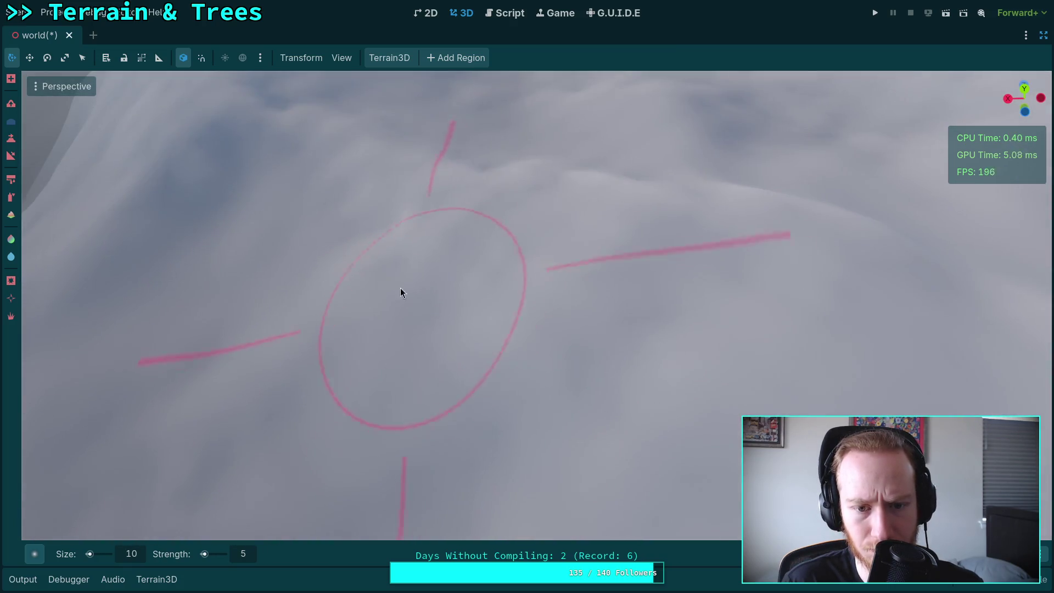
left_click_drag(494, 211, 483, 384)
mouse_move(708, 251)
left_mouse_down()
mouse_move(494, 356)
mouse_move(717, 301)
left_mouse_up()
mouse_move(694, 196)
left_mouse_down()
mouse_move(659, 219)
mouse_move(597, 174)
left_mouse_up()
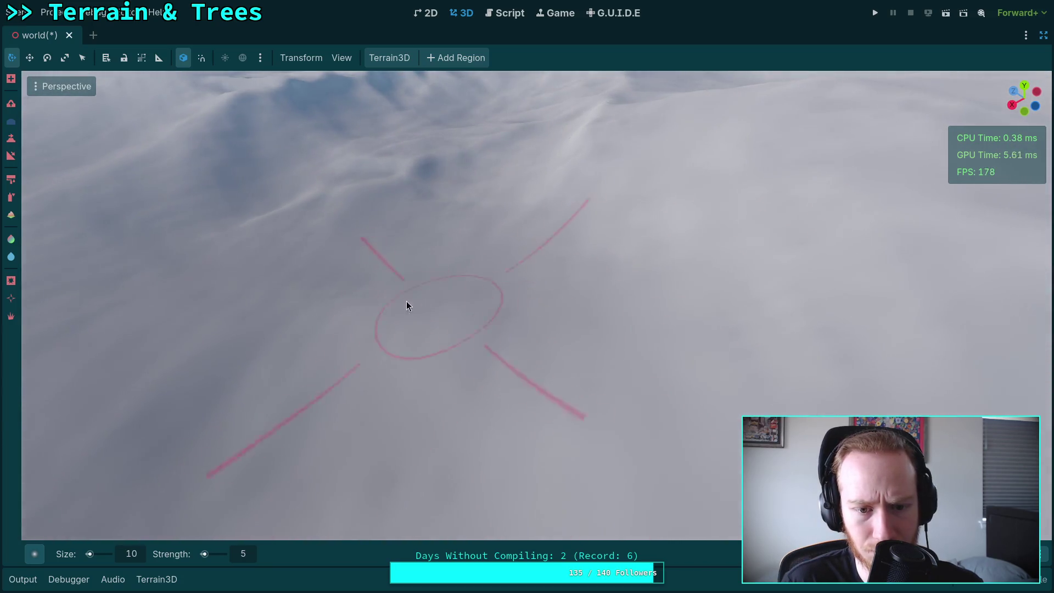
left_click_drag(349, 256, 466, 376)
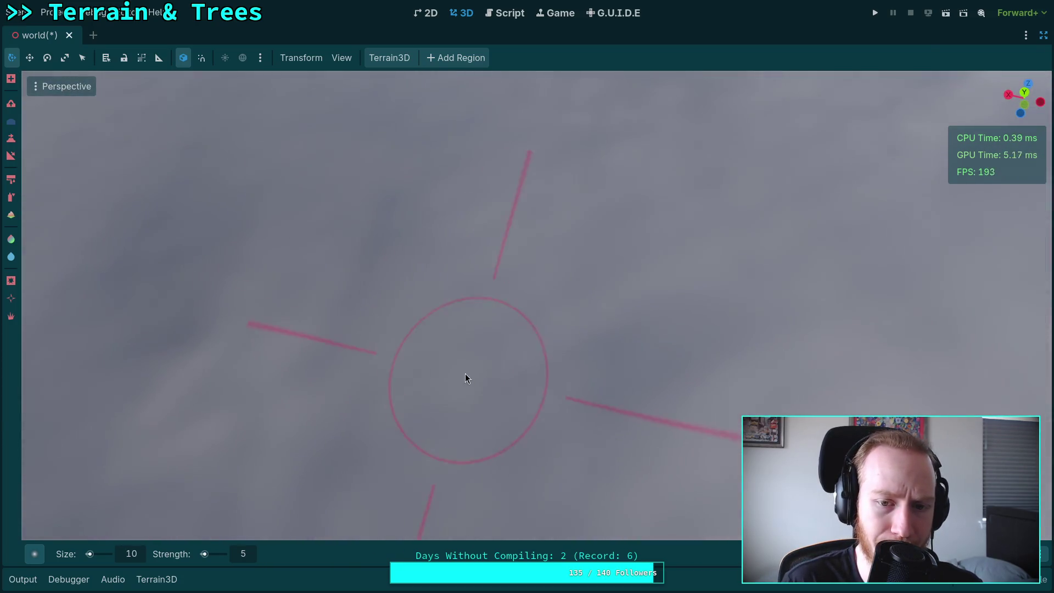
left_click_drag(576, 365, 489, 527)
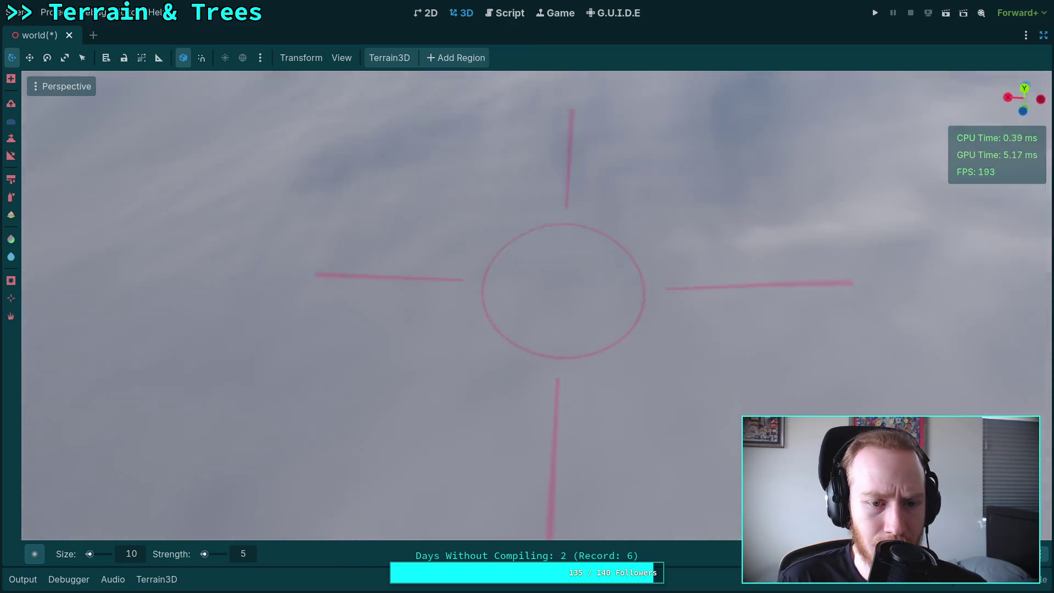
left_click_drag(532, 281, 486, 281)
mouse_move(521, 346)
left_mouse_down()
mouse_move(351, 527)
mouse_move(511, 229)
left_mouse_up()
mouse_move(630, 172)
left_mouse_down()
mouse_move(491, 302)
mouse_move(512, 242)
mouse_move(512, 143)
mouse_move(521, 278)
left_mouse_up()
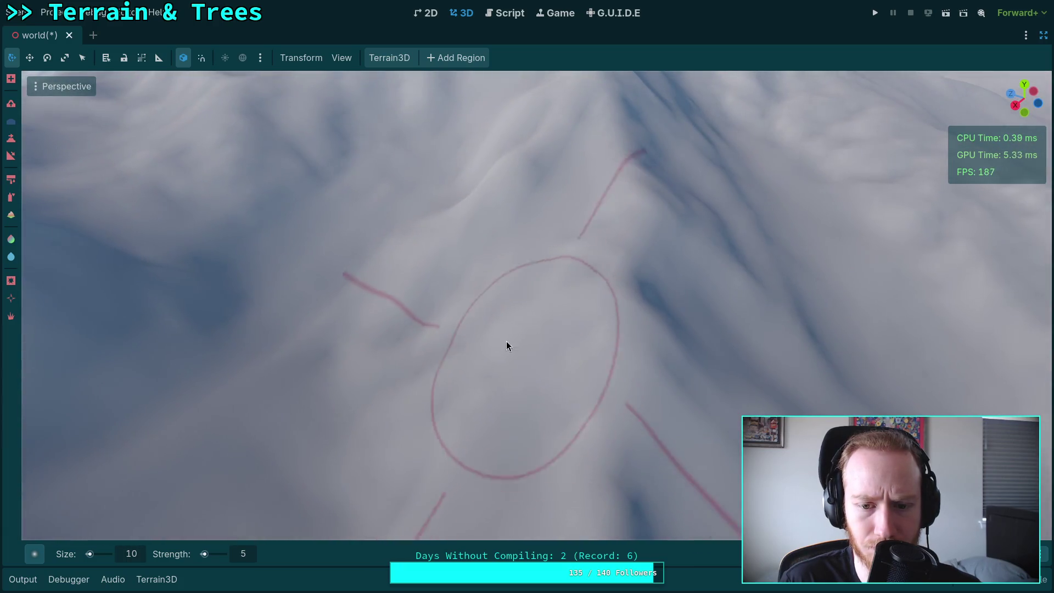
left_click_drag(495, 319, 495, 214)
left_click_drag(564, 324, 564, 241)
left_click_drag(558, 286, 558, 328)
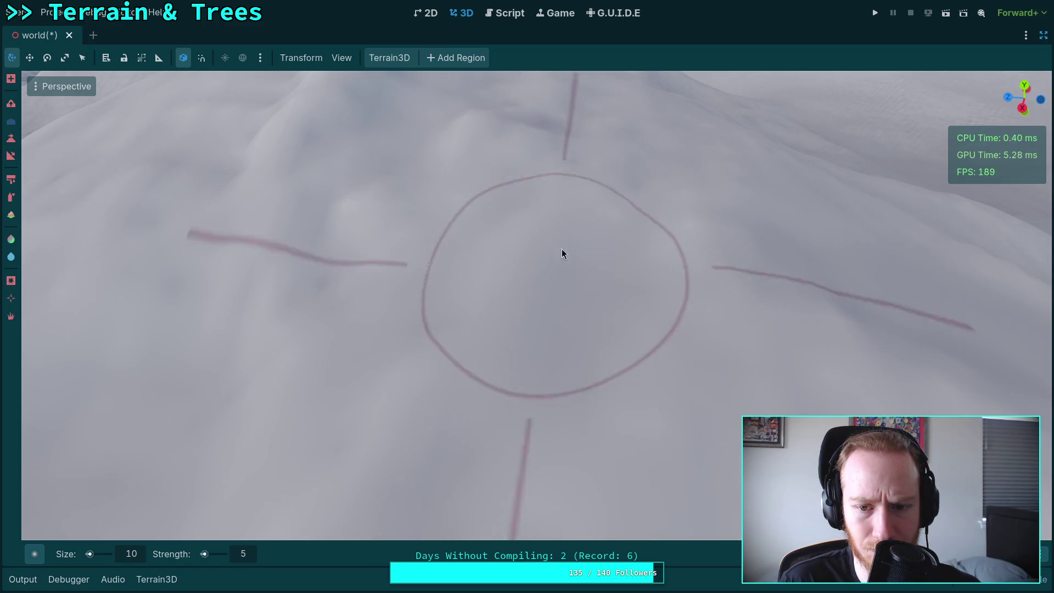
left_click_drag(554, 262, 555, 236)
left_click_drag(330, 394, 414, 383)
mouse_move(585, 312)
left_mouse_down()
mouse_move(459, 337)
mouse_move(530, 346)
mouse_move(505, 324)
mouse_move(508, 335)
mouse_move(428, 345)
mouse_move(495, 350)
left_mouse_up()
left_click_drag(562, 186, 560, 149)
mouse_move(513, 281)
left_mouse_down()
mouse_move(434, 299)
mouse_move(526, 274)
left_mouse_up()
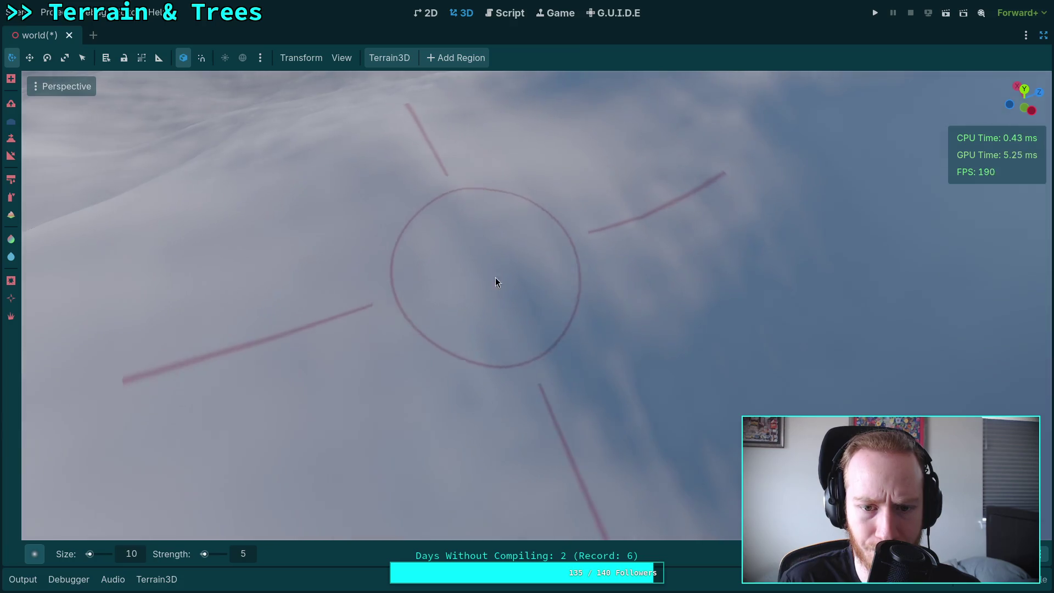
mouse_move(707, 388)
left_mouse_down()
mouse_move(489, 330)
mouse_move(535, 436)
left_mouse_up()
left_click_drag(439, 359, 526, 304)
left_click_drag(508, 190, 478, 202)
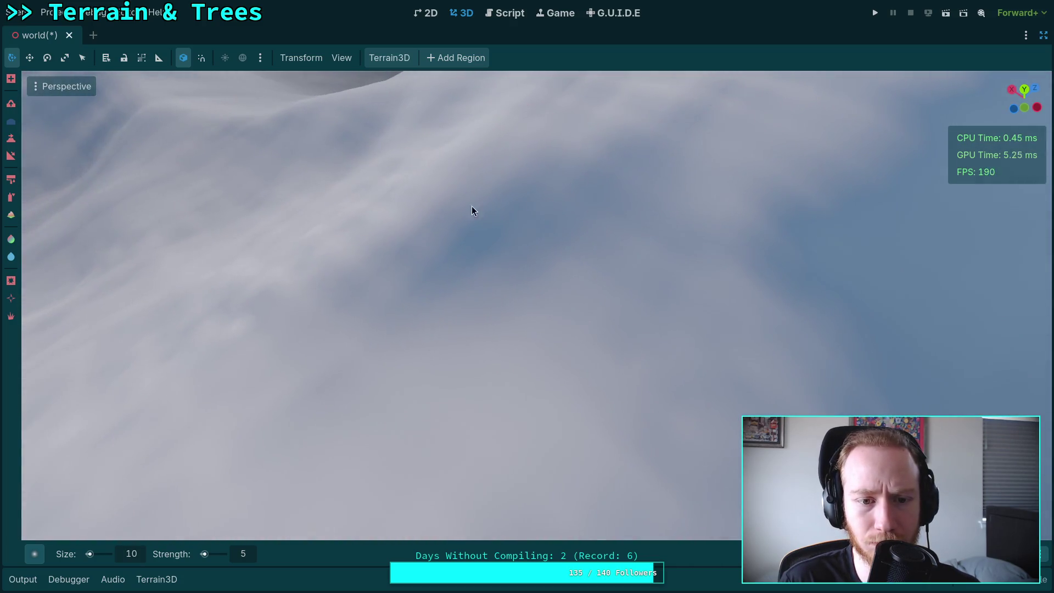
left_click_drag(291, 267, 357, 268)
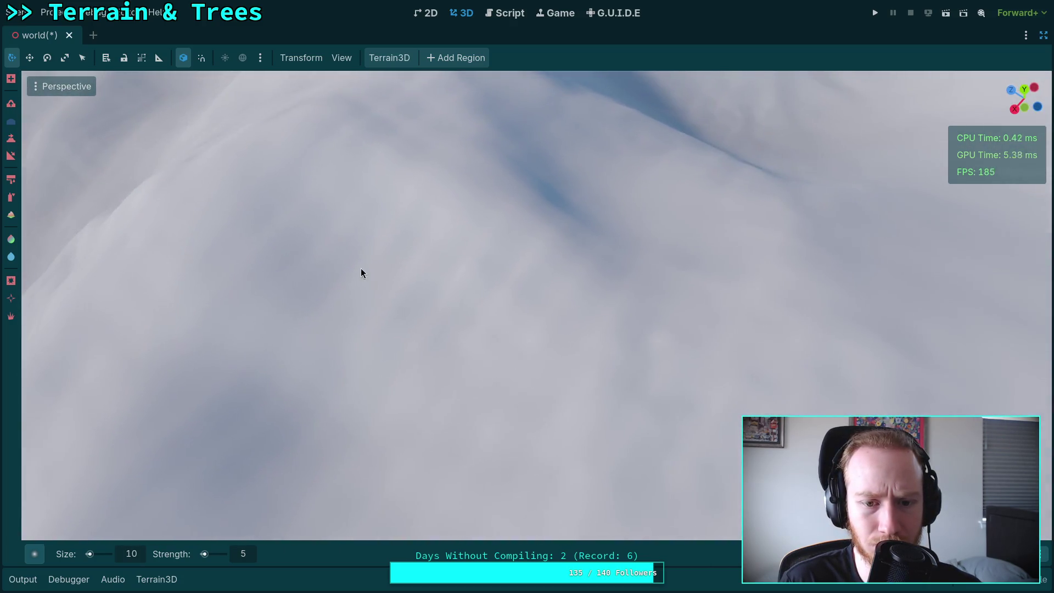
mouse_move(407, 405)
left_mouse_down()
mouse_move(612, 377)
mouse_move(354, 324)
left_mouse_up()
left_click_drag(531, 396, 454, 386)
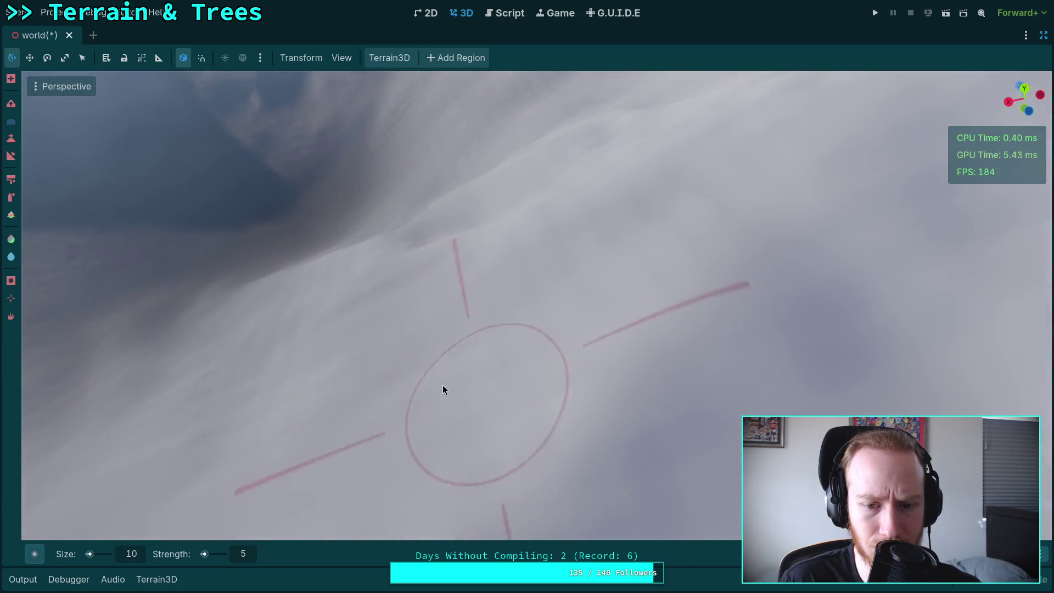
left_click_drag(616, 231, 407, 304)
mouse_move(483, 249)
left_mouse_down()
mouse_move(471, 252)
mouse_move(498, 239)
mouse_move(516, 244)
mouse_move(579, 293)
left_mouse_up()
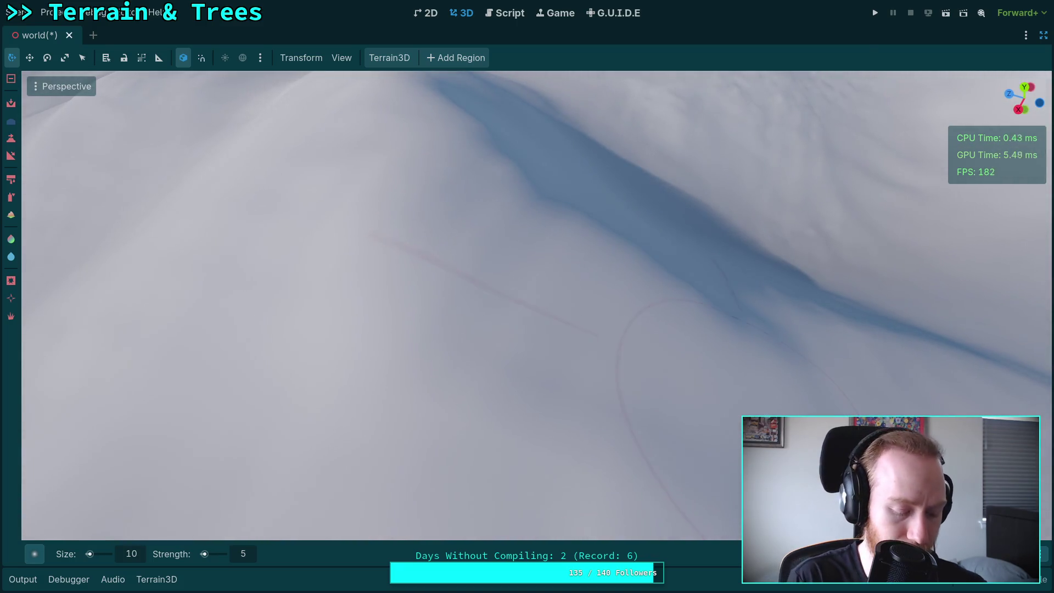
left_click_drag(720, 321, 524, 443)
left_click_drag(586, 382, 582, 352)
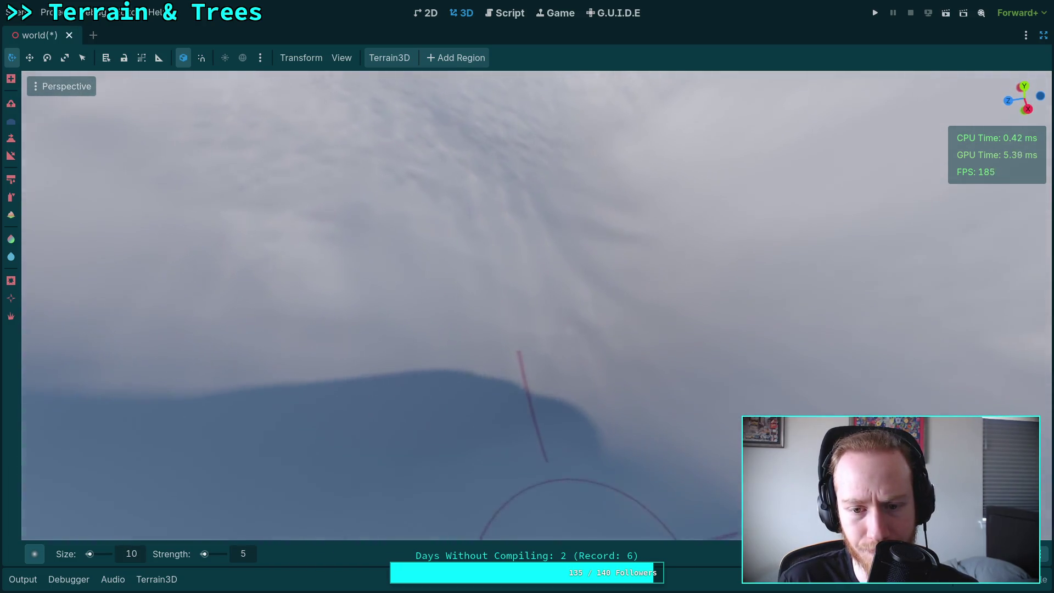
mouse_move(527, 274)
left_mouse_down()
mouse_move(549, 264)
mouse_move(498, 260)
left_mouse_up()
left_click_drag(577, 290, 575, 253)
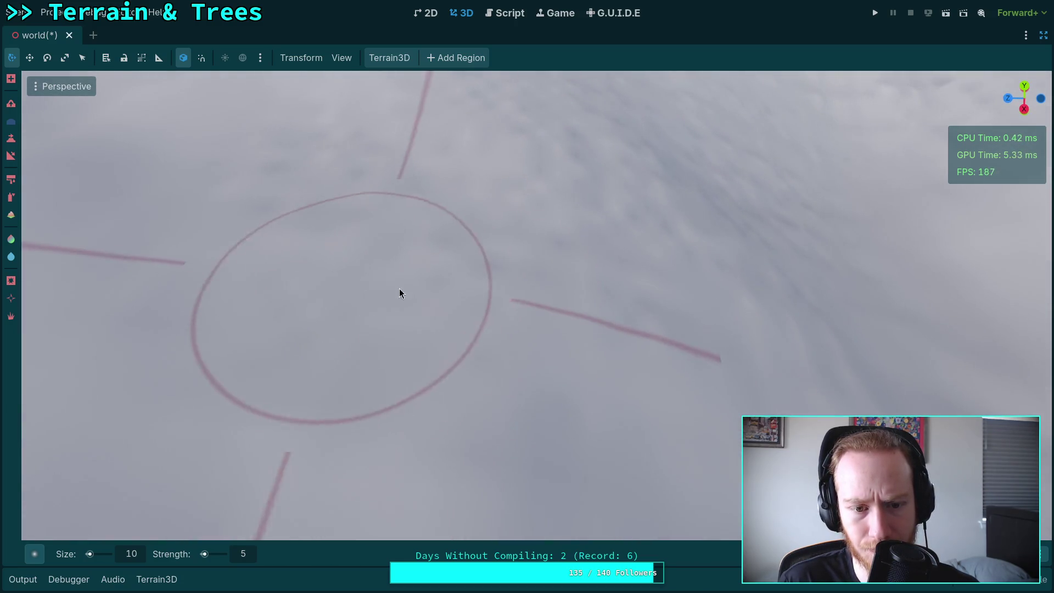
mouse_move(459, 236)
left_mouse_down()
mouse_move(461, 209)
mouse_move(459, 236)
left_mouse_up()
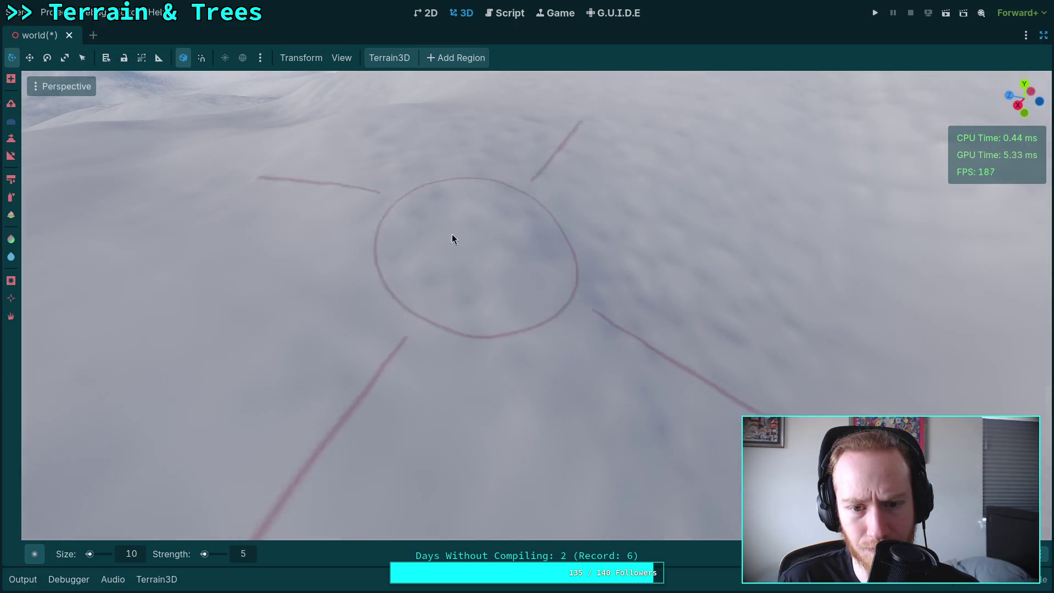
left_click_drag(631, 426, 681, 384)
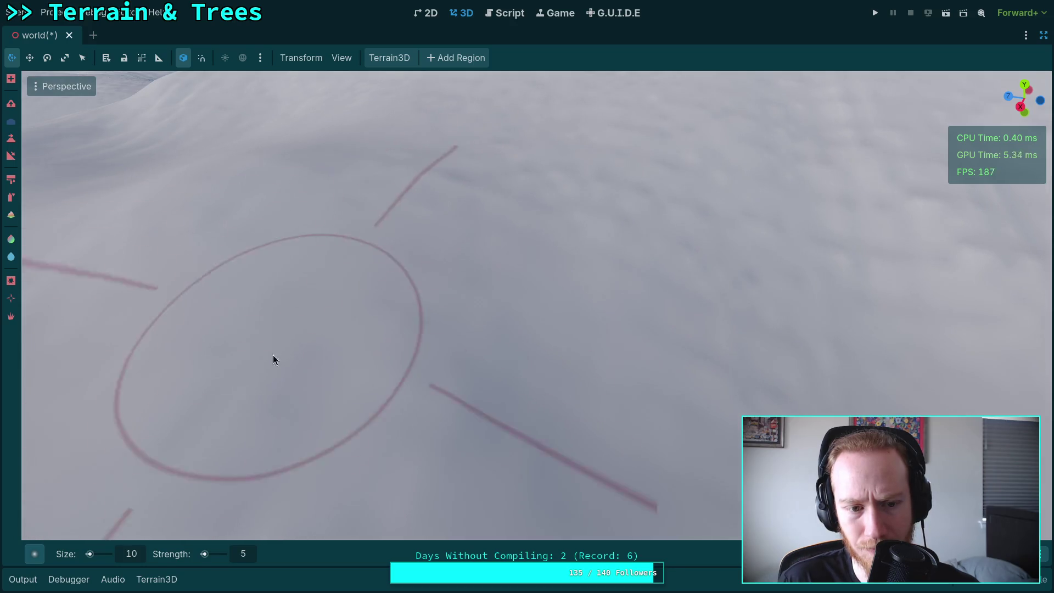
key("ctrl+z")
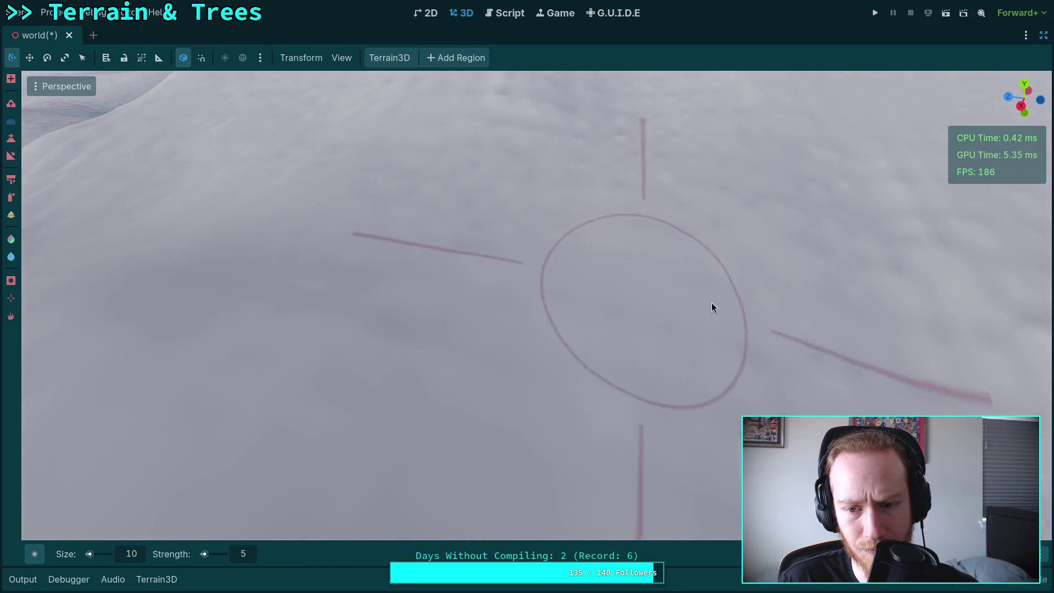
mouse_move(581, 349)
left_mouse_down()
mouse_move(549, 330)
mouse_move(565, 351)
mouse_move(580, 349)
left_mouse_up()
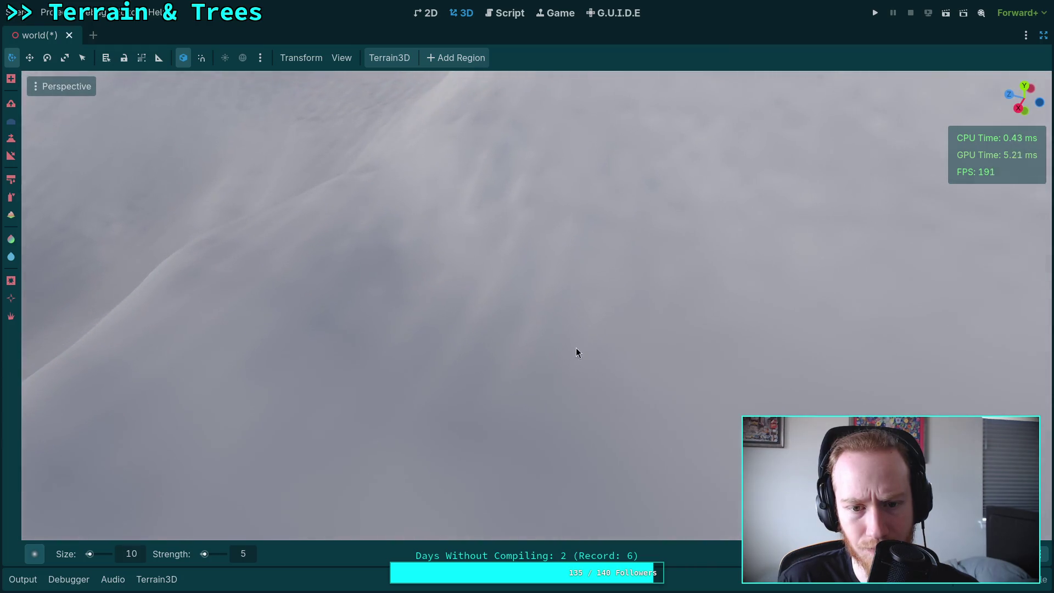
left_click_drag(525, 189, 479, 230)
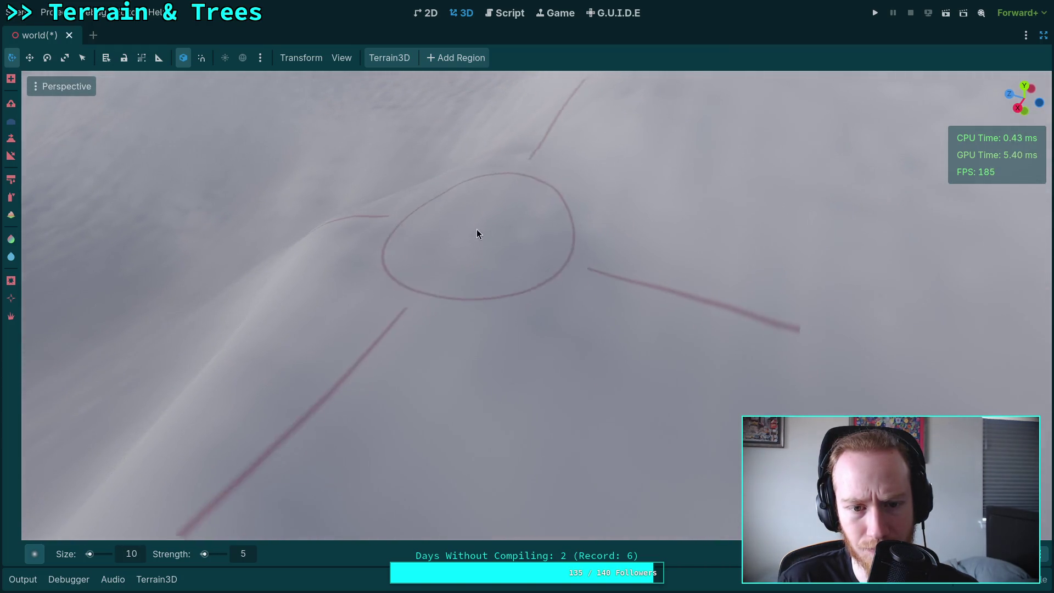
mouse_move(513, 321)
left_mouse_down()
mouse_move(473, 308)
mouse_move(391, 347)
left_mouse_up()
left_click_drag(446, 246, 472, 209)
left_click_drag(604, 317, 532, 434)
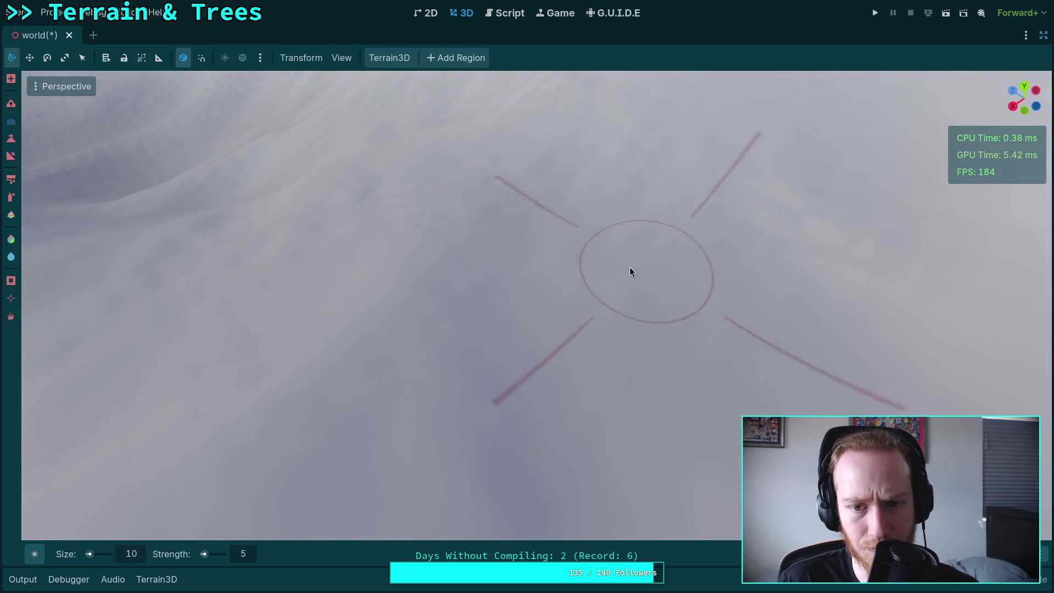
left_click_drag(638, 272, 494, 236)
left_click_drag(383, 341, 383, 247)
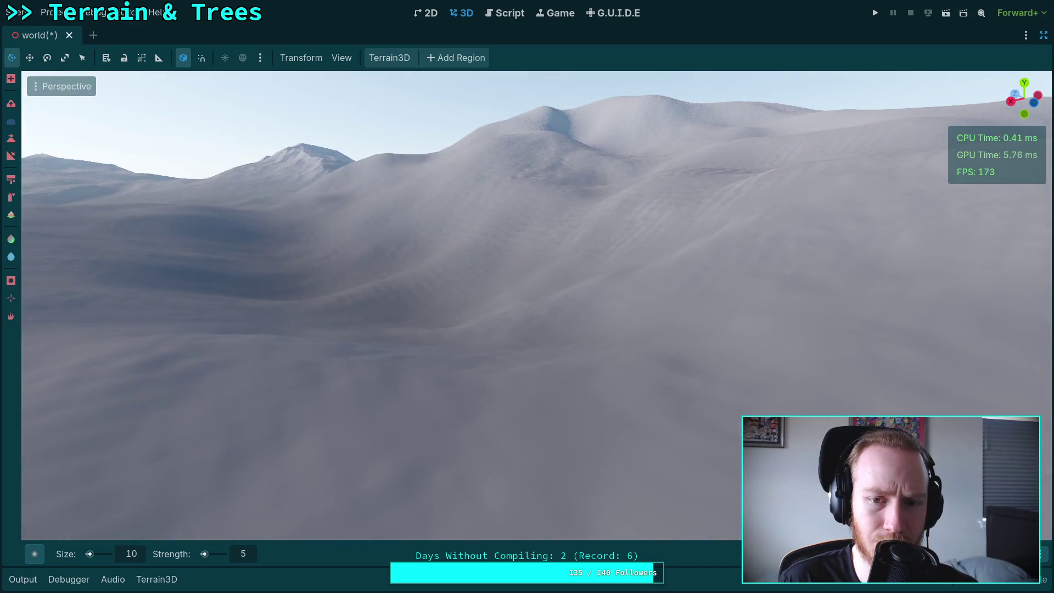
key("w")
scroll(527, 296, "up", 3)
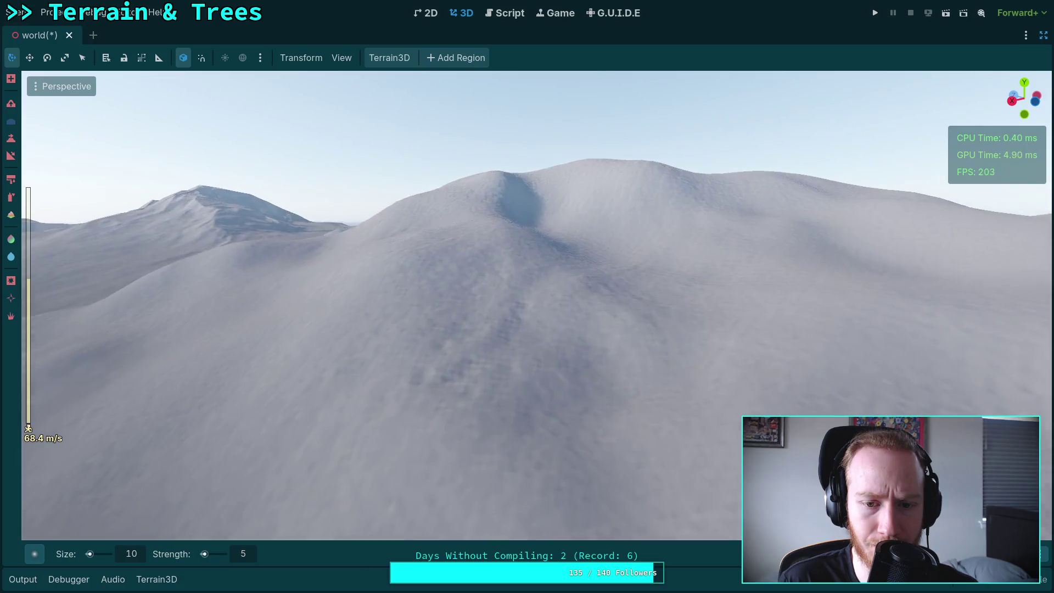
key("w")
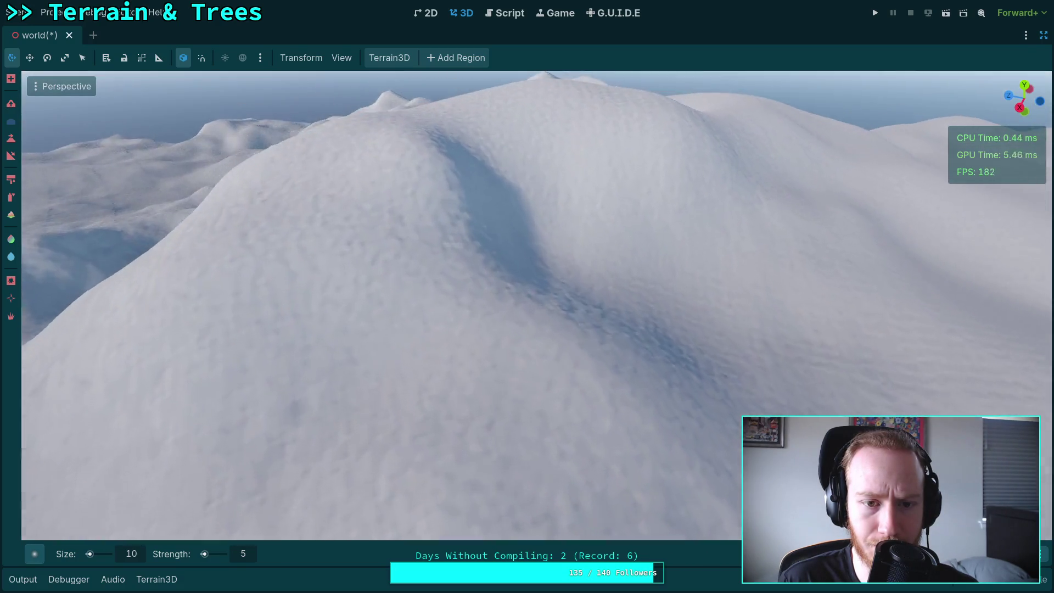
key("w")
key("w")
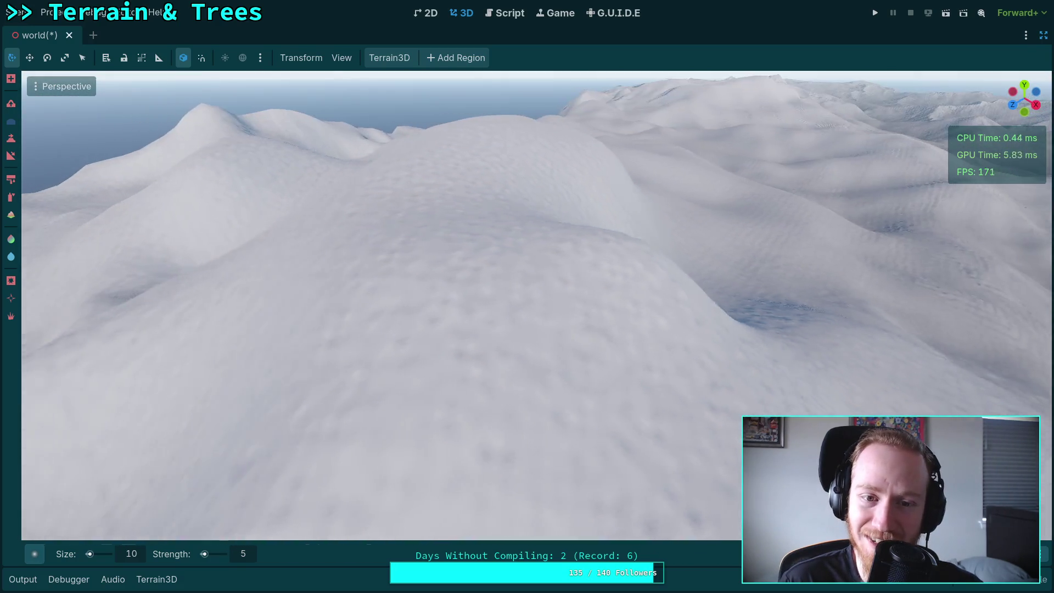
key("w")
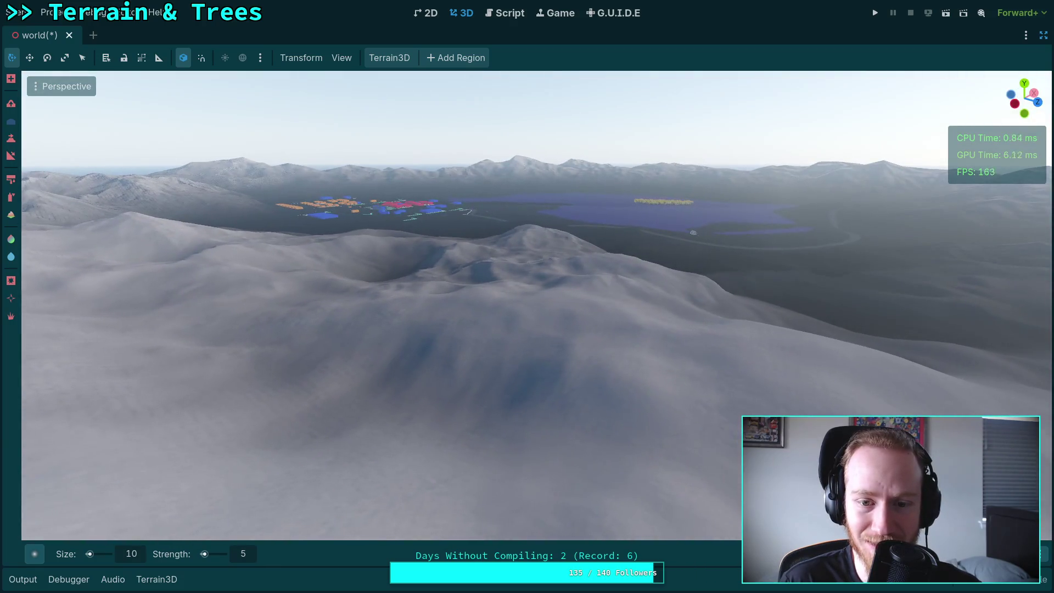
key("w")
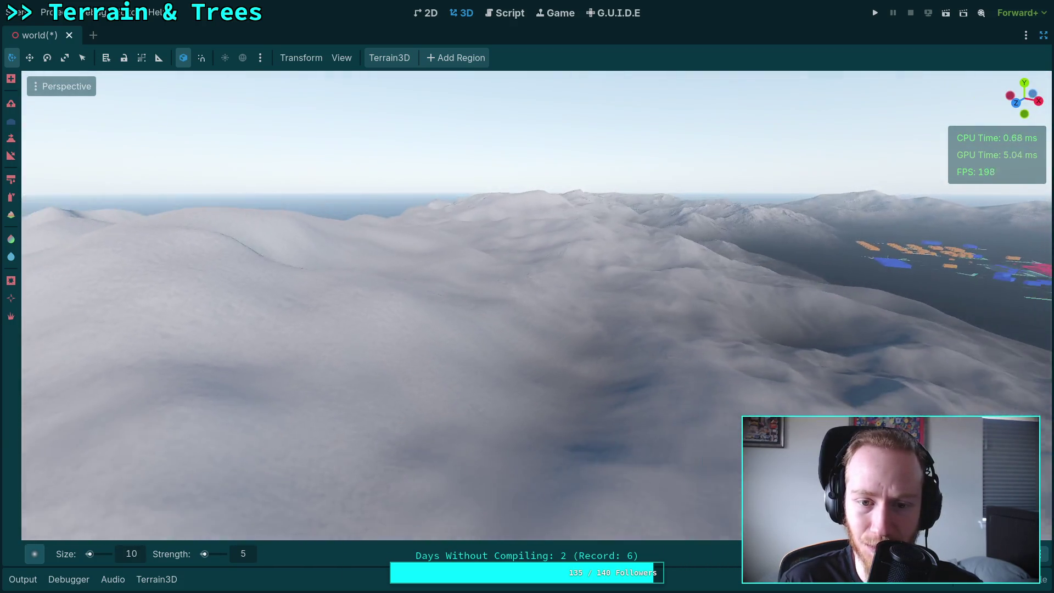
key("w")
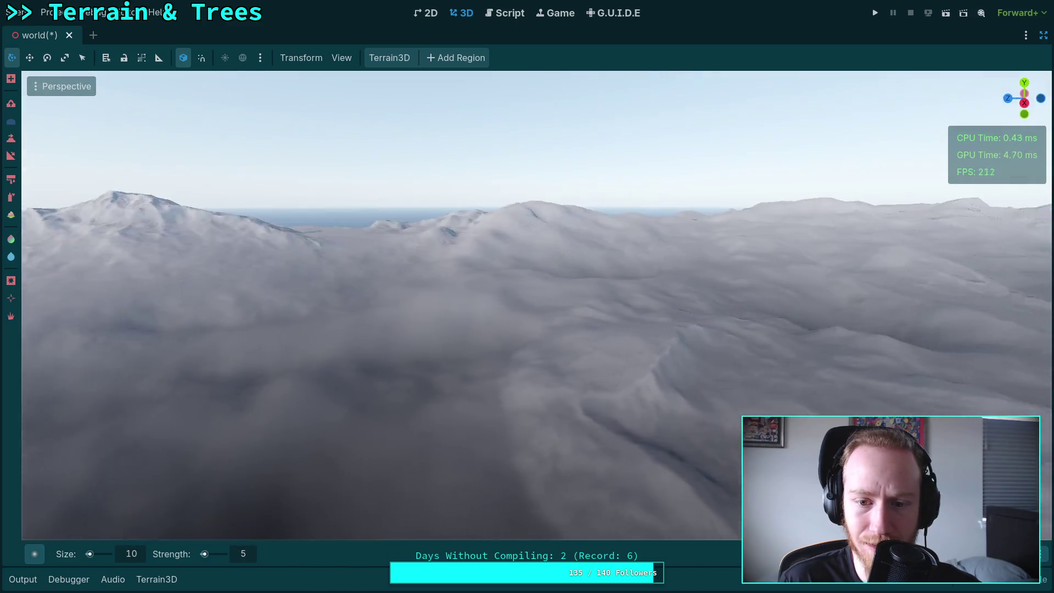
key("w")
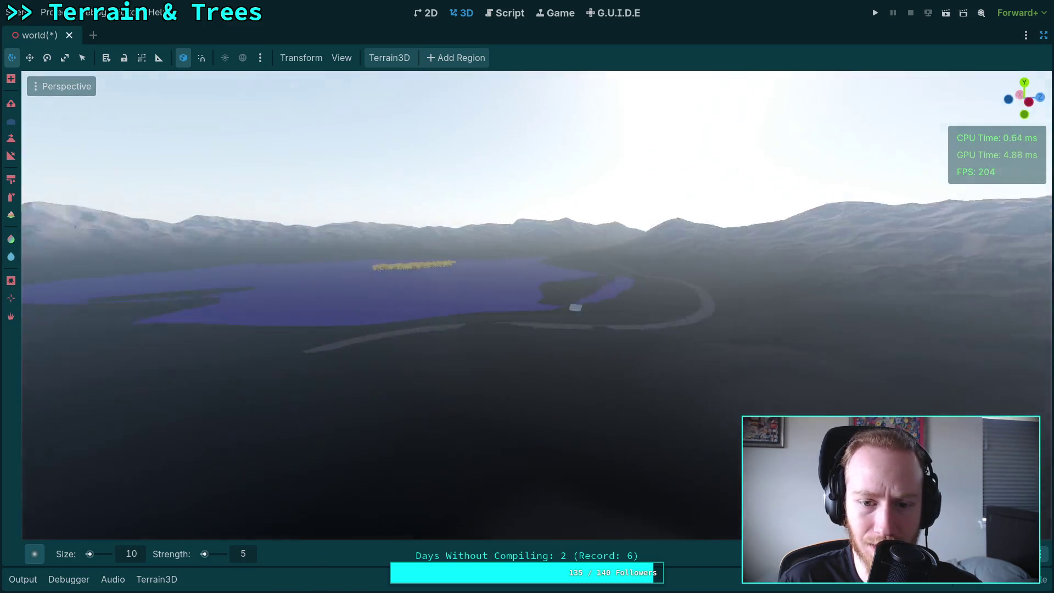
key("w")
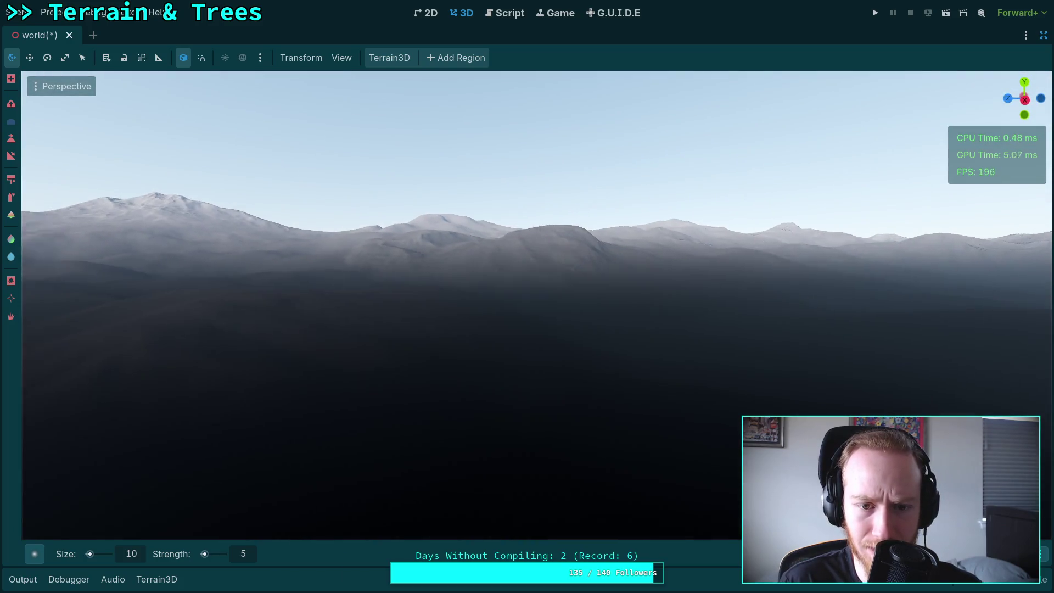
key("w")
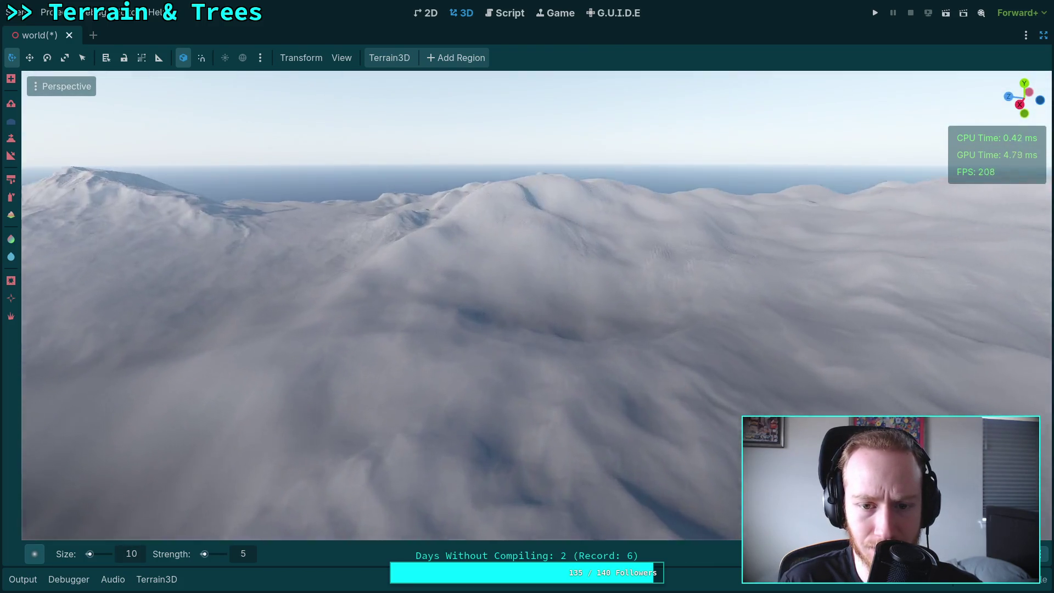
key("w")
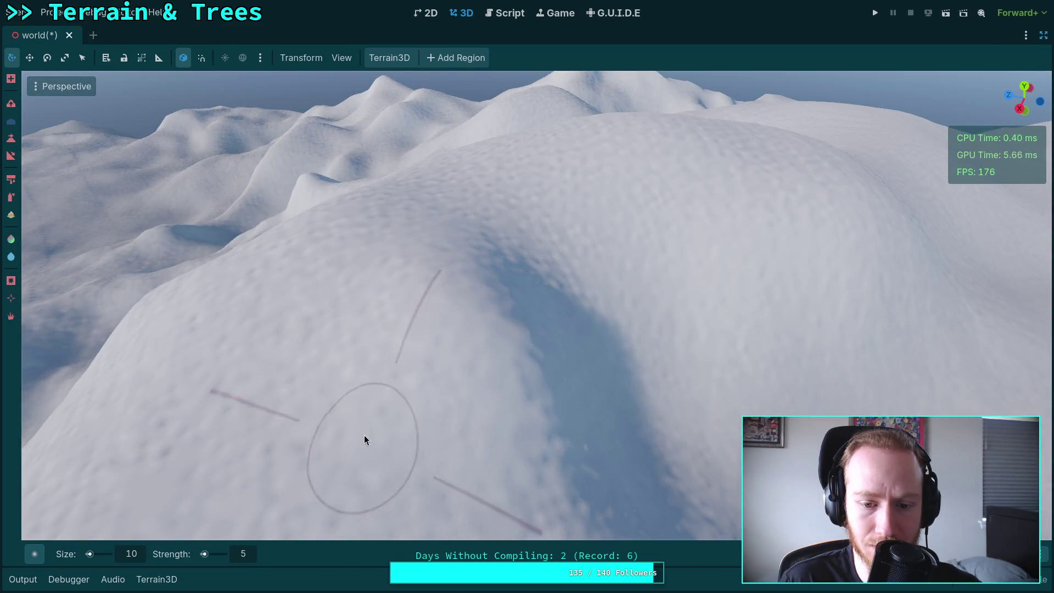
left_click_drag(362, 442, 659, 391)
left_click_drag(724, 395, 566, 356)
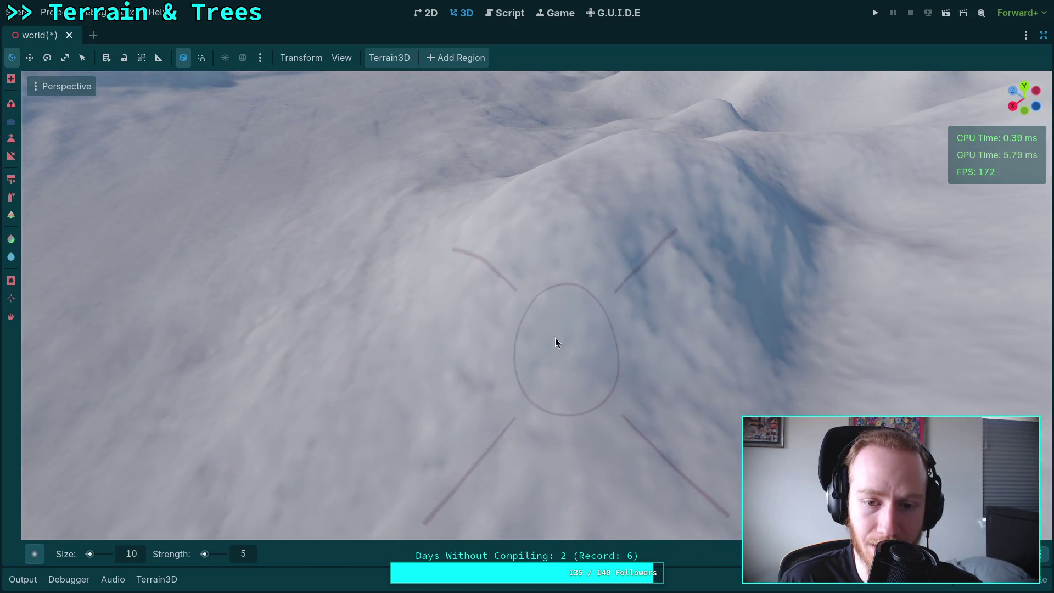
mouse_move(690, 317)
left_mouse_down()
mouse_move(640, 404)
mouse_move(620, 505)
mouse_move(588, 538)
mouse_move(623, 222)
mouse_move(623, 275)
mouse_move(604, 258)
mouse_move(604, 307)
left_mouse_up()
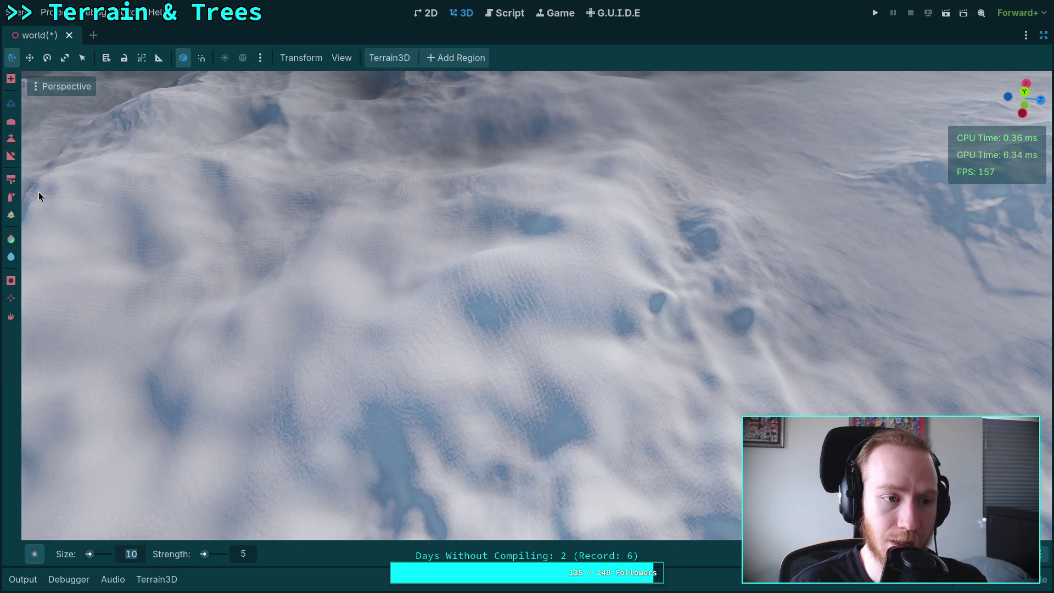
Set the brush size to 500 m and restore the side docks around the viewport
left_click(362, 555)
type("0.")
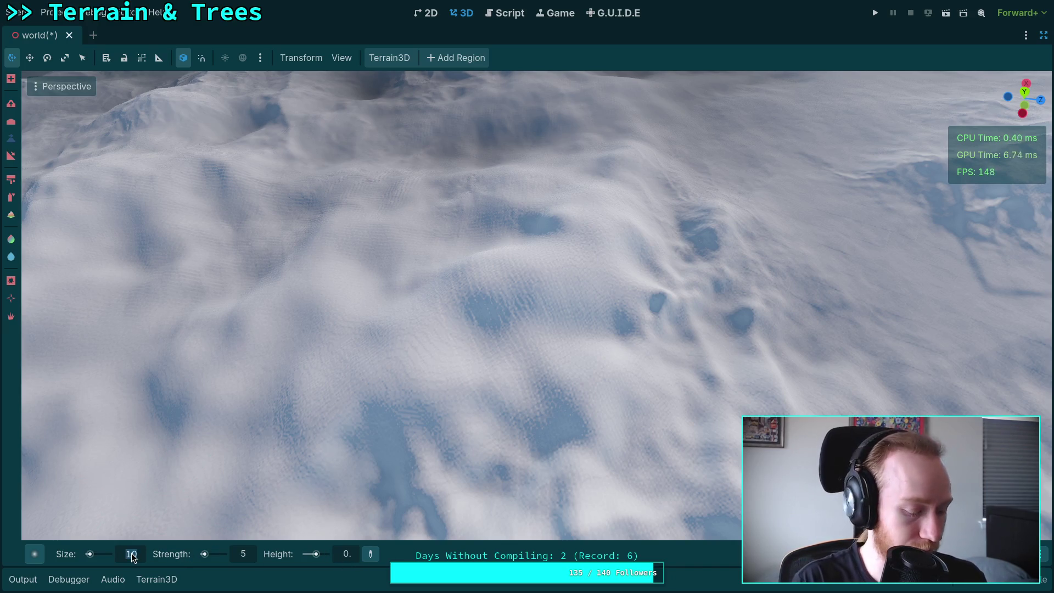
type("500")
key("Return")
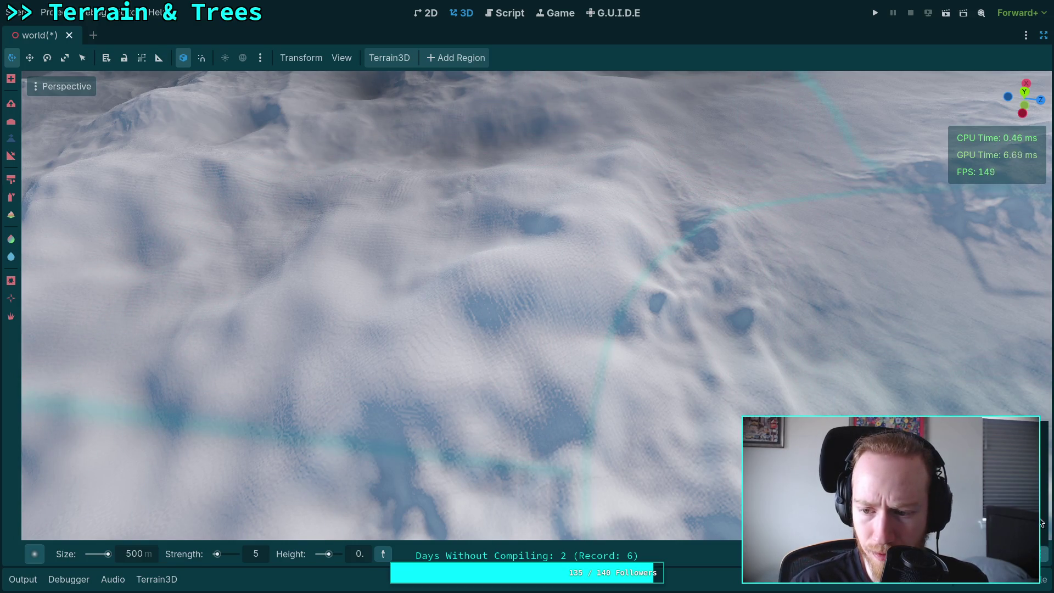
scroll(584, 311, "down", 5)
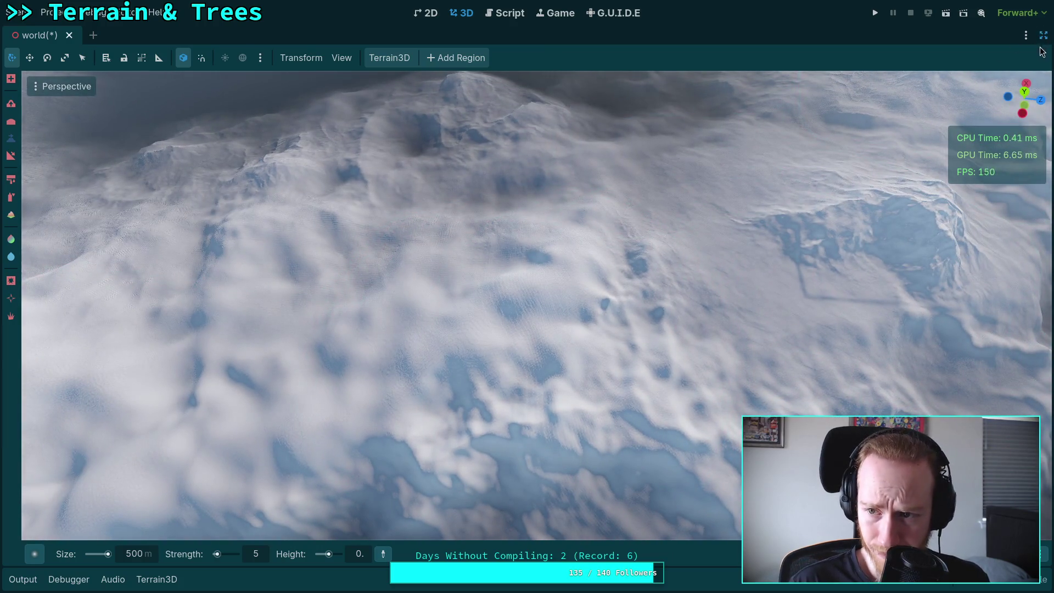
left_click(1044, 35)
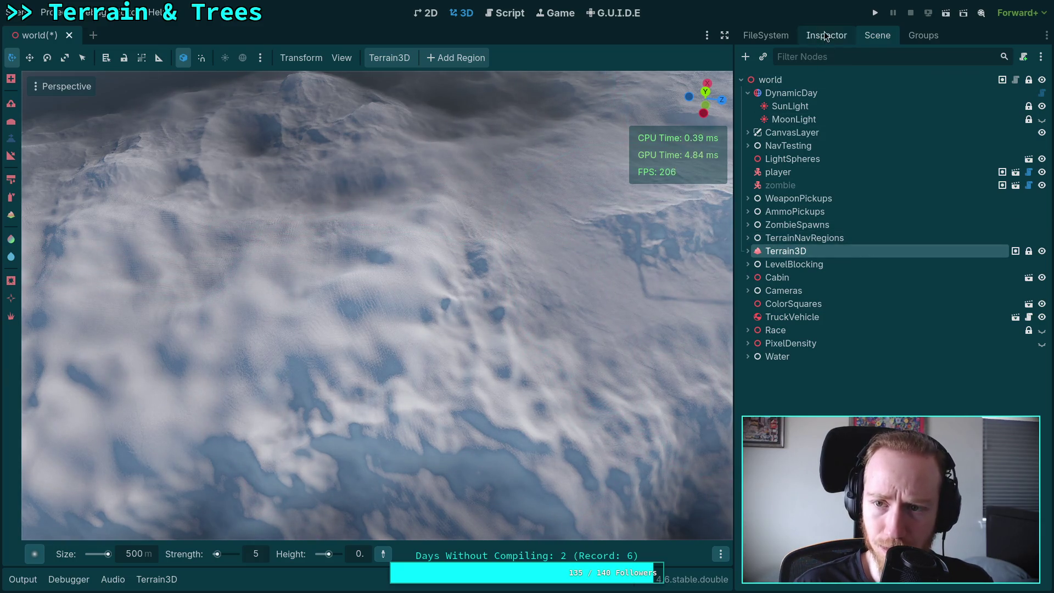
Show the Terrain3D Inspector and scroll to its Rendering and Debug Views sections
left_click(826, 36)
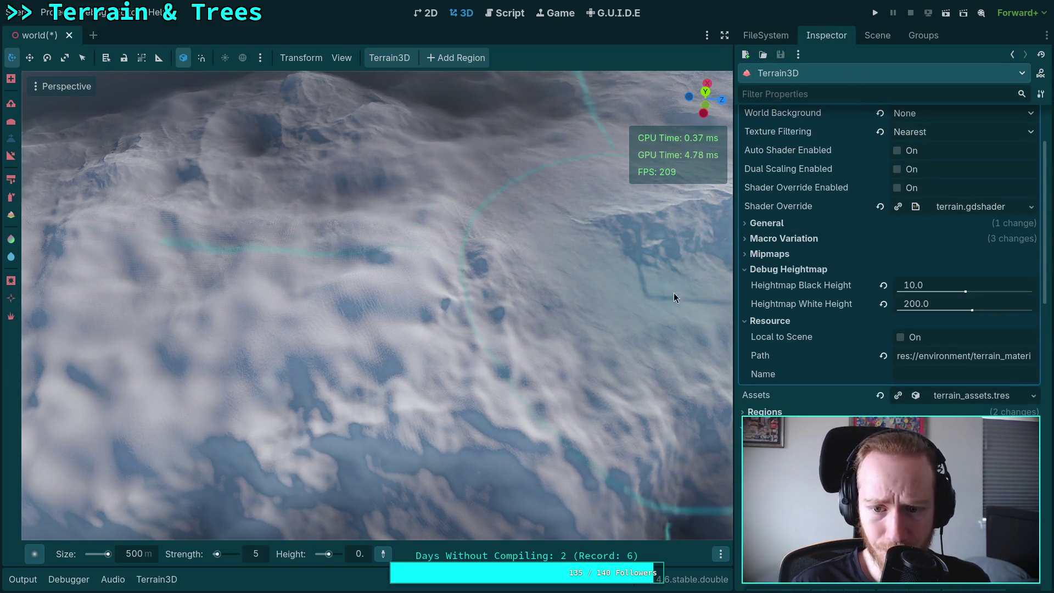
scroll(663, 290, "down", 5)
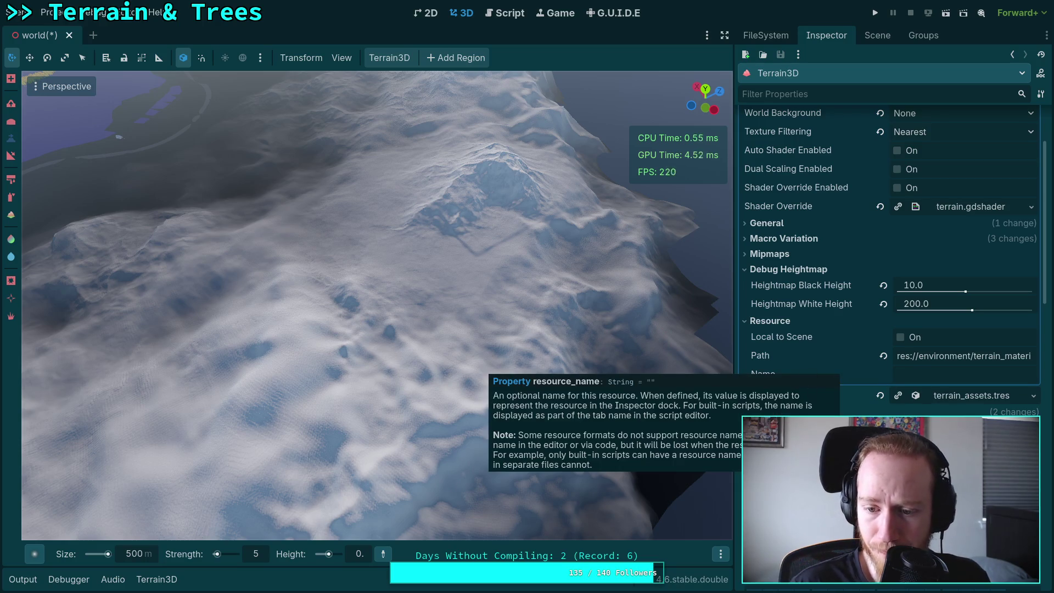
scroll(845, 369, "down", 10)
scroll(892, 263, "down", 4)
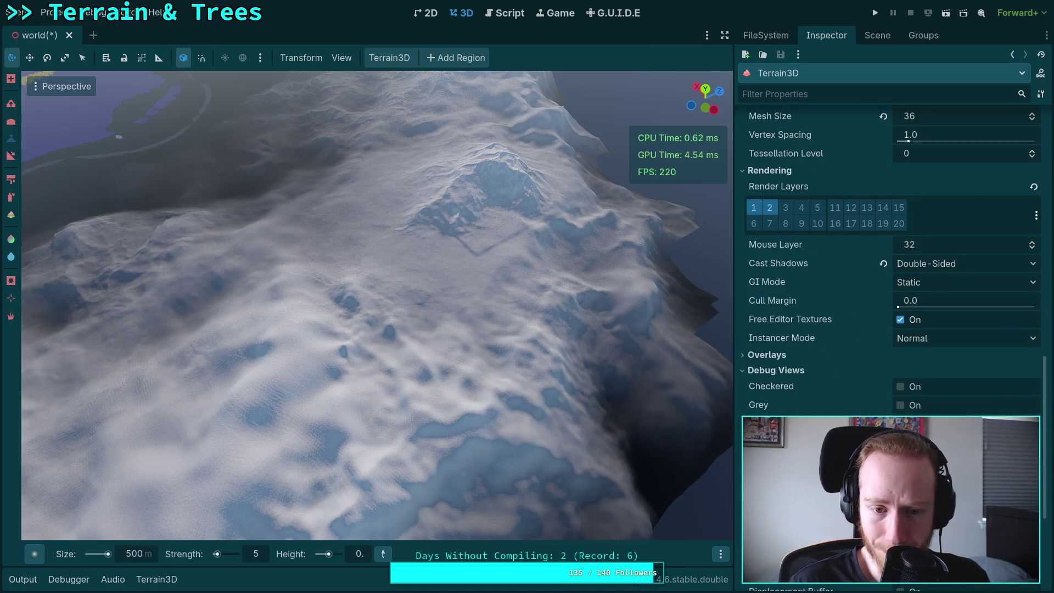
scroll(892, 264, "down", 1)
scroll(462, 348, "up", 2)
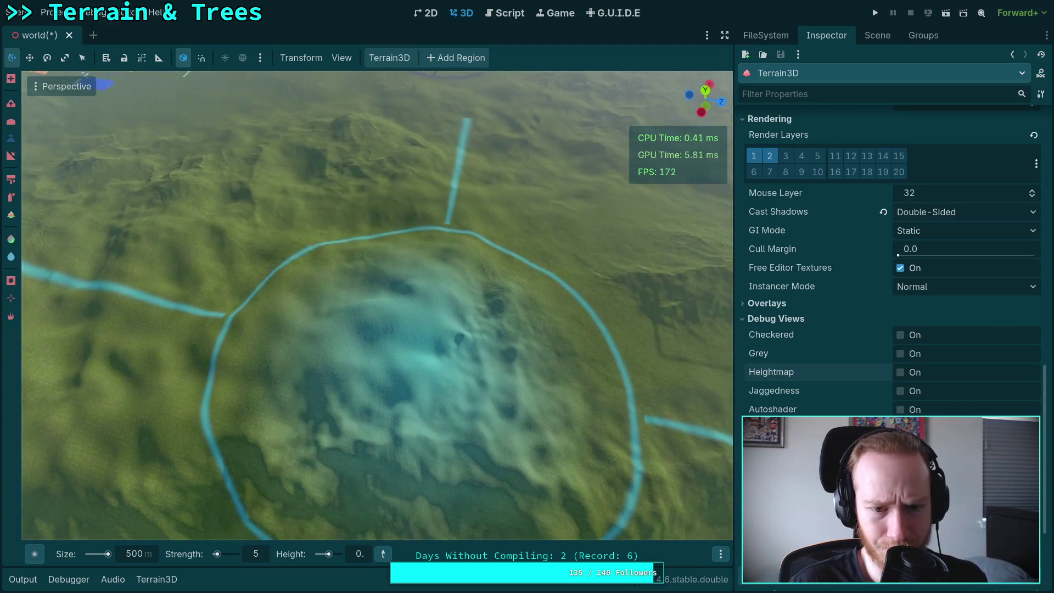
Fly forward over the green hills and enter 10 as the brush strength
scroll(422, 357, "down", 5)
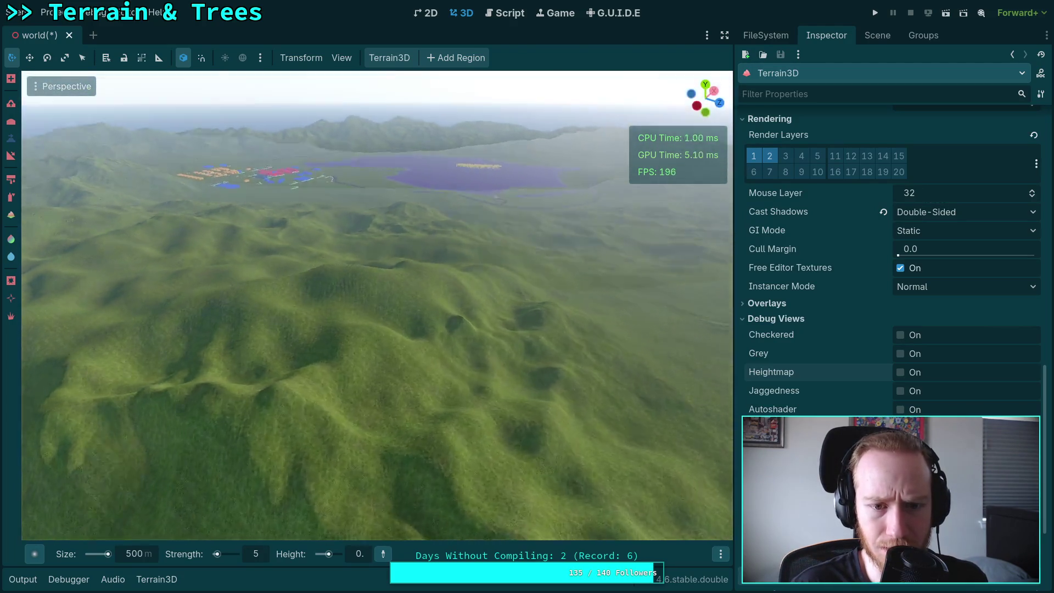
key("w")
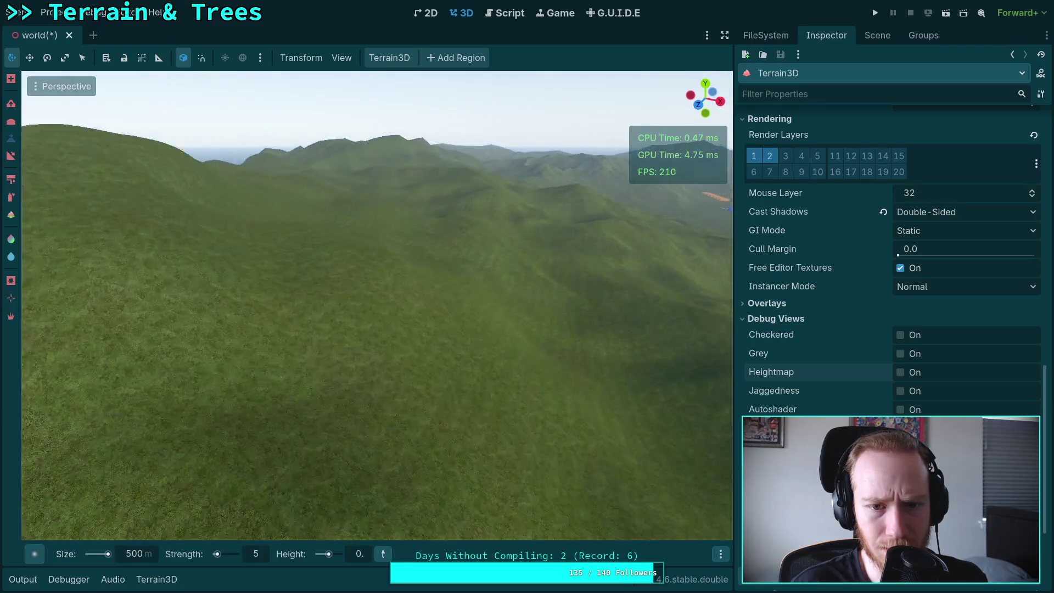
key("w")
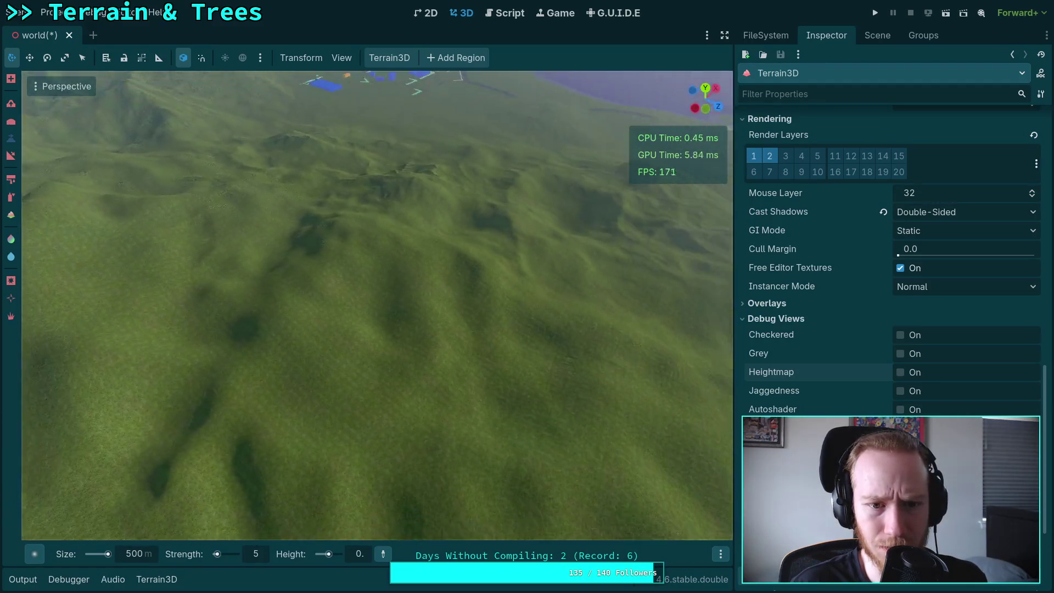
key("w")
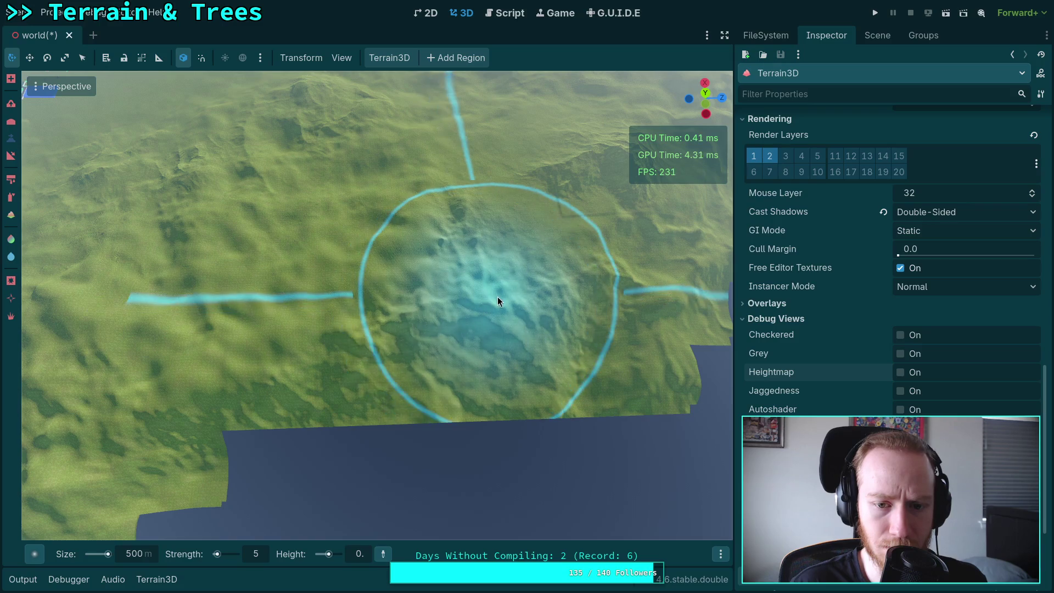
left_click_drag(508, 354, 421, 294)
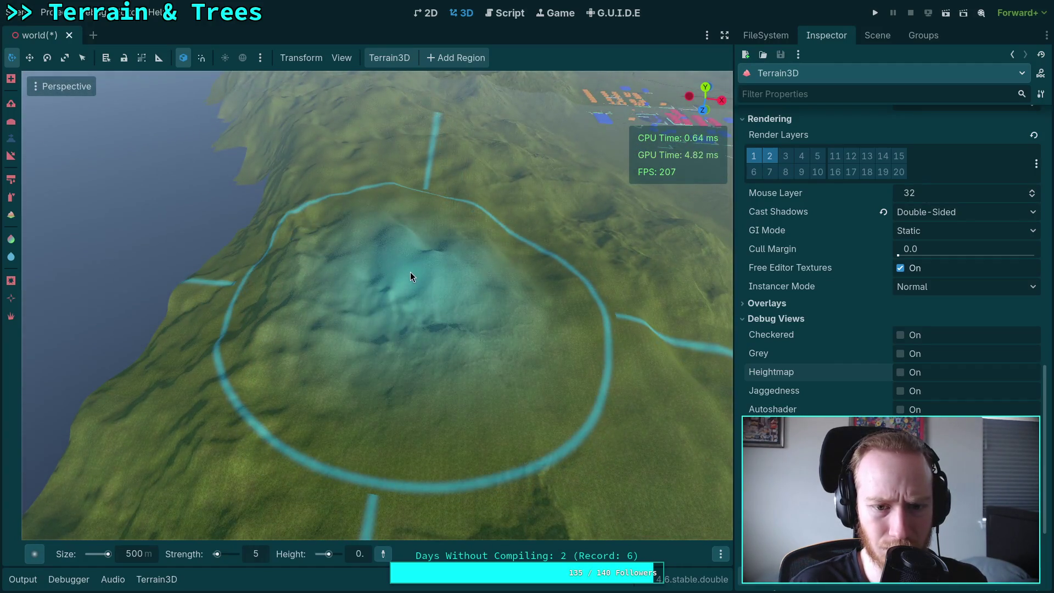
type("10")
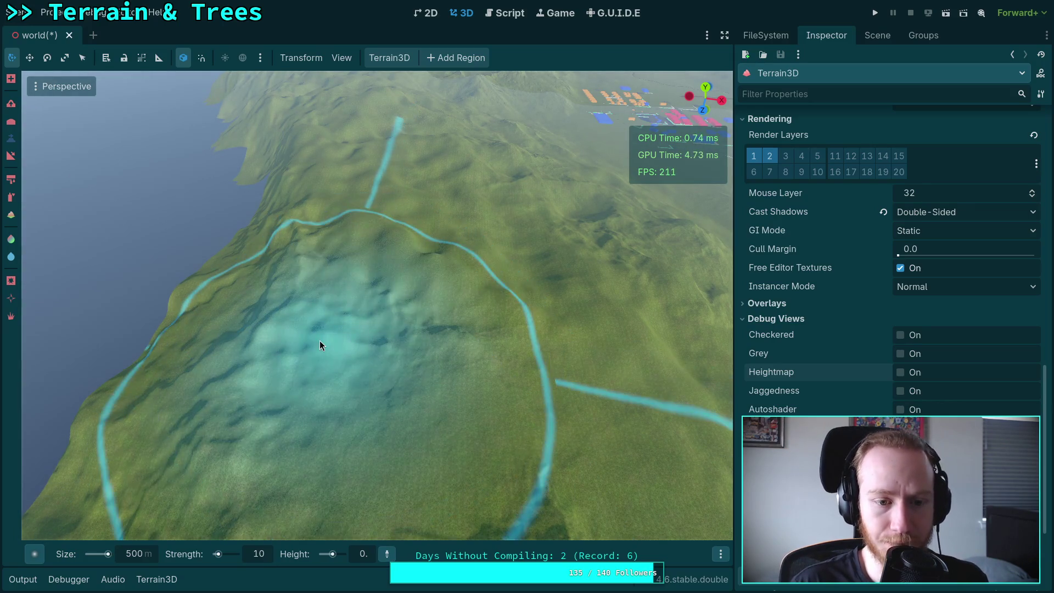
mouse_move(466, 298)
left_mouse_down()
mouse_move(467, 275)
mouse_move(532, 274)
mouse_move(473, 316)
left_mouse_up()
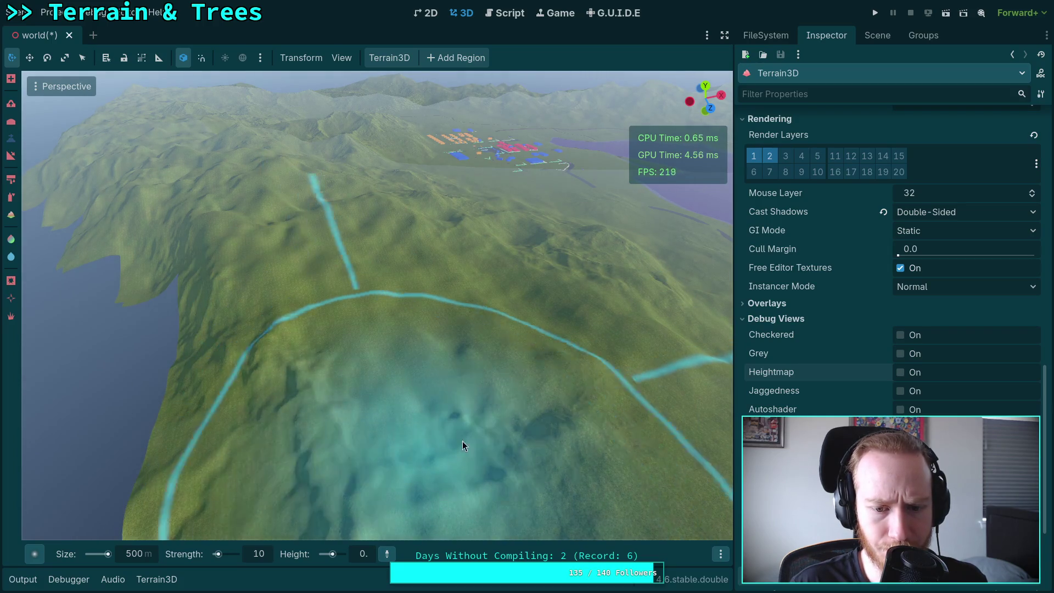
mouse_move(469, 432)
left_mouse_down()
mouse_move(464, 357)
mouse_move(472, 461)
mouse_move(458, 450)
left_mouse_up()
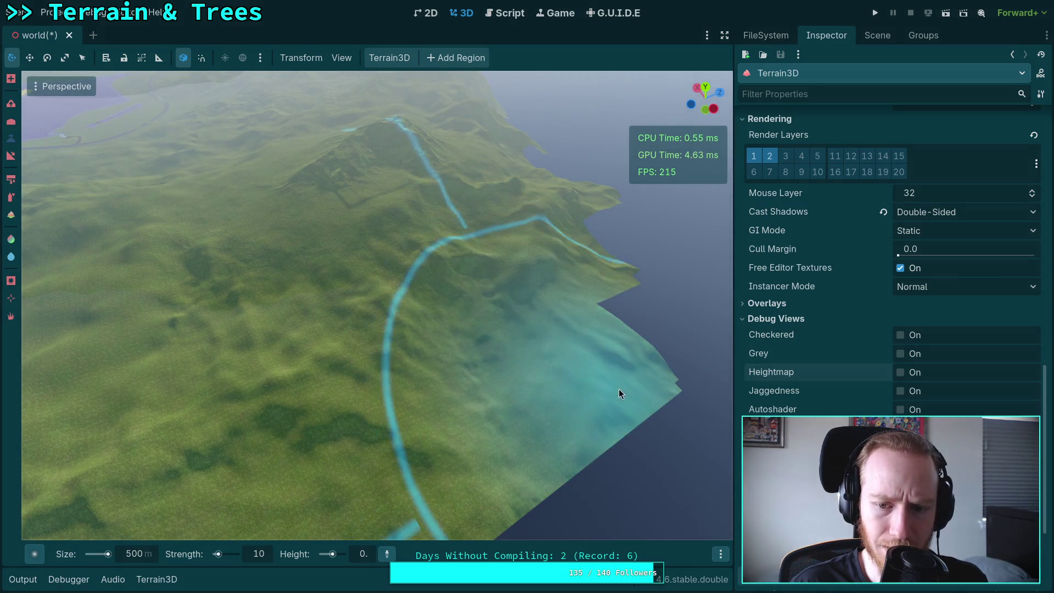
scroll(605, 394, "up", 5)
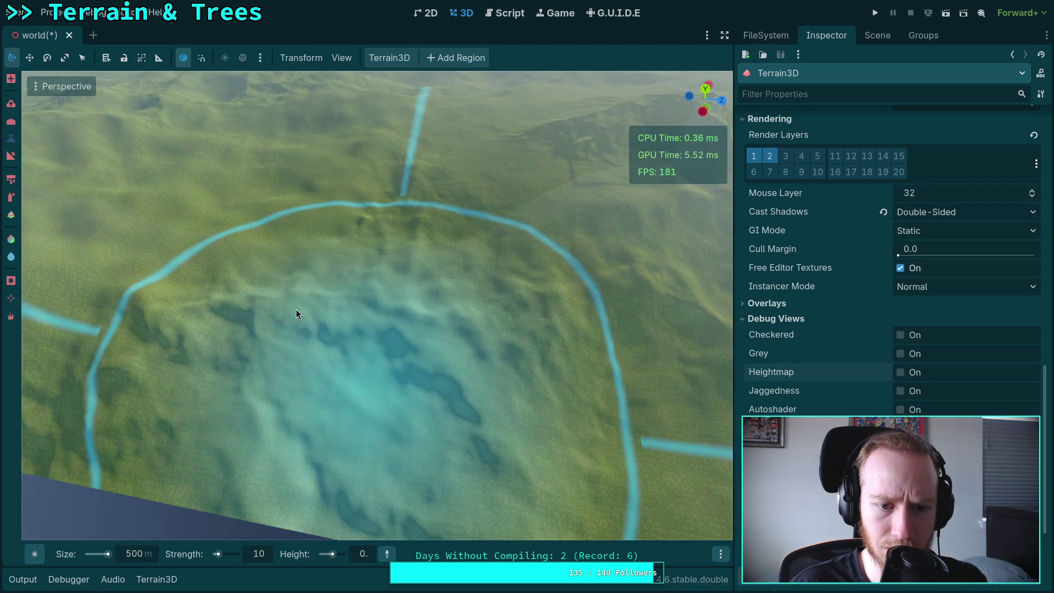
mouse_move(331, 309)
left_mouse_down()
mouse_move(328, 264)
mouse_move(321, 328)
left_mouse_up()
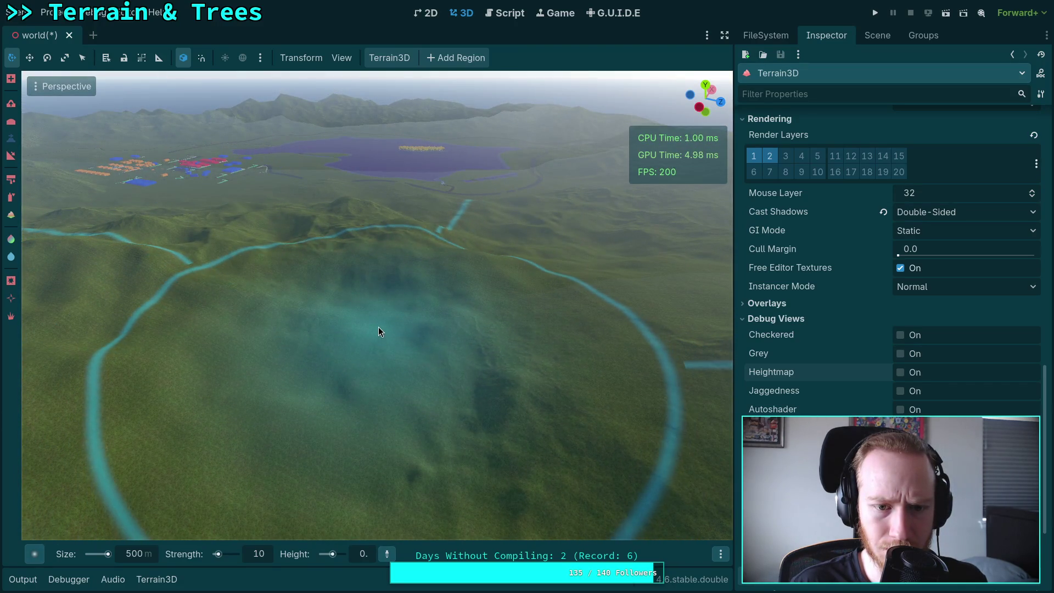
left_click_drag(338, 348, 311, 71)
scroll(377, 305, "up", 2)
scroll(377, 306, "down", 10)
scroll(377, 306, "up", 5)
key("w")
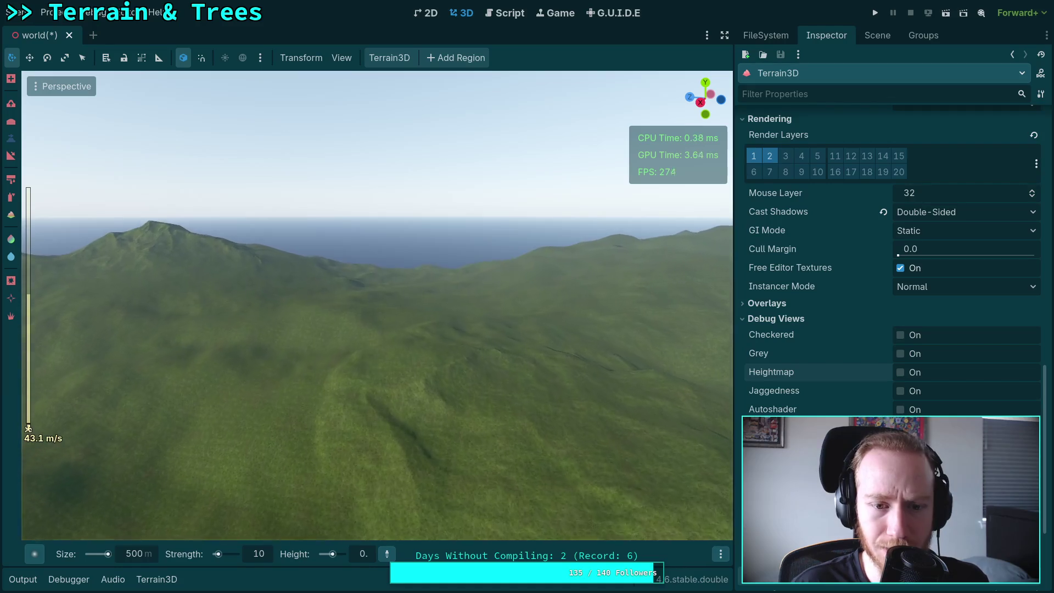
key("w")
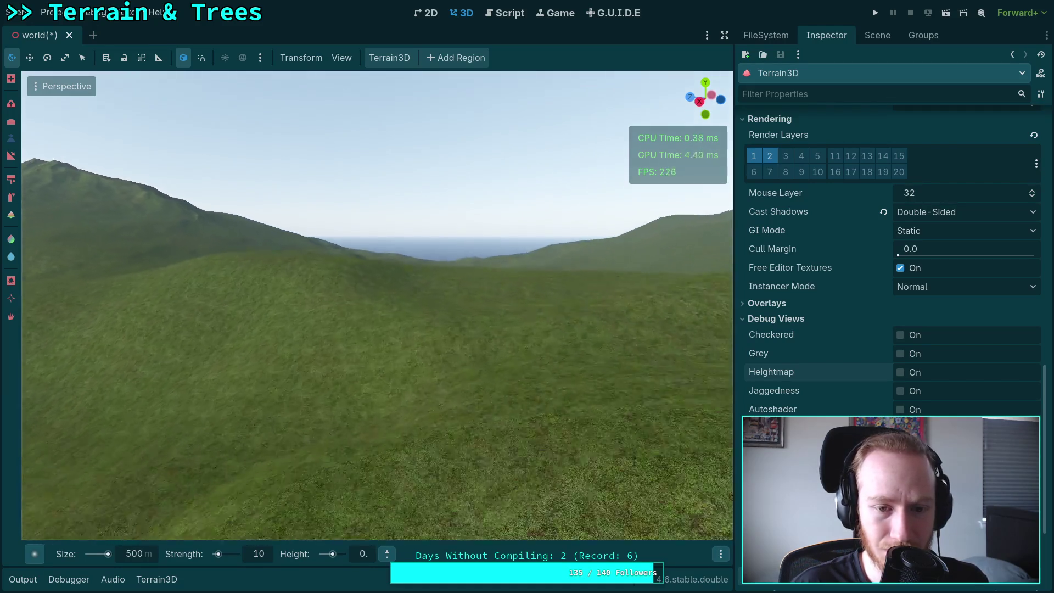
key("w")
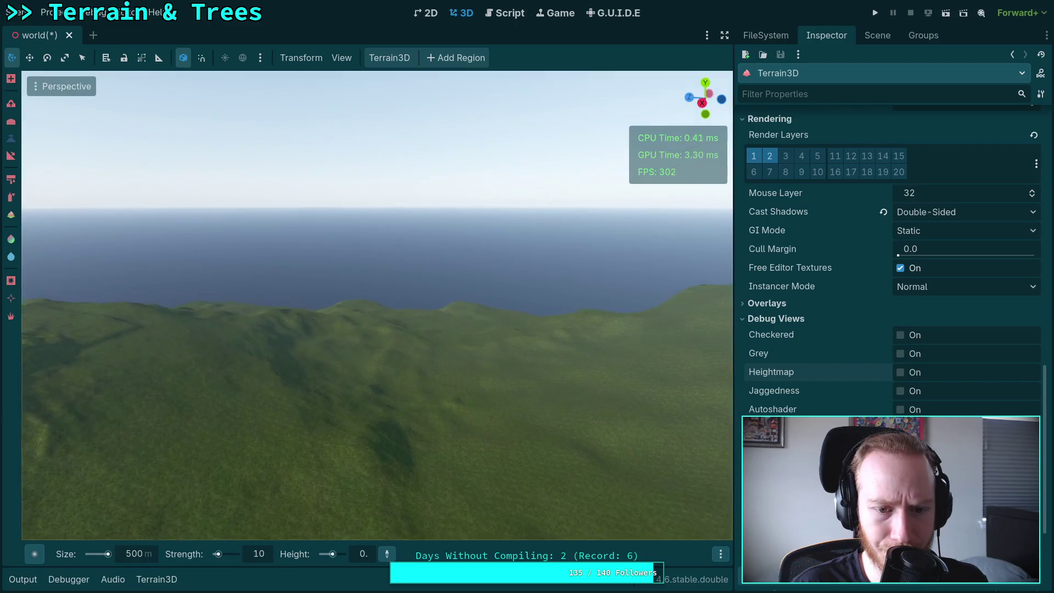
key("w")
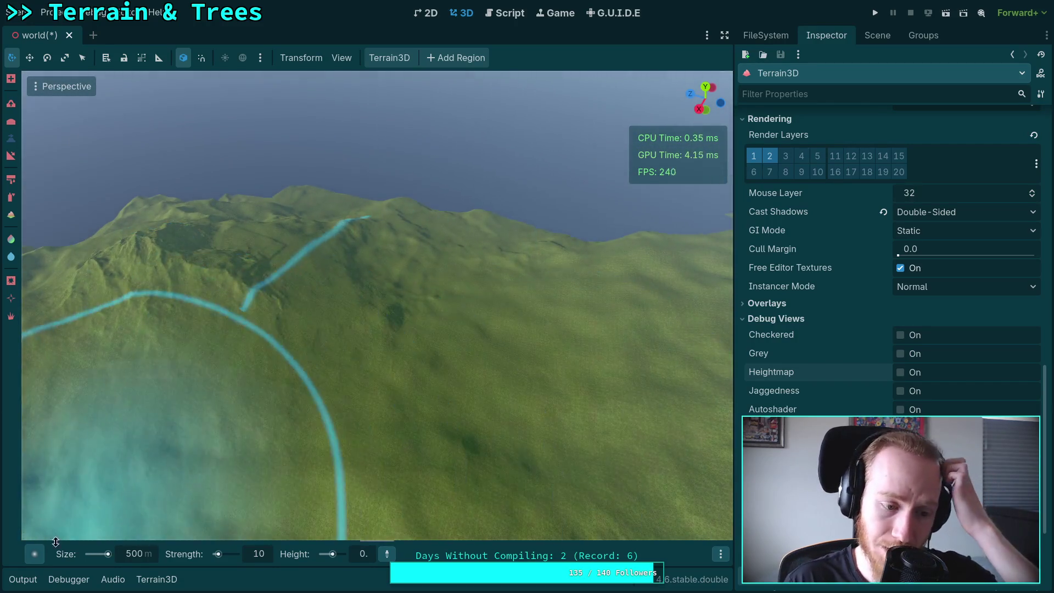
Choose a Mountain brush stamp and set its height to 300
left_click(35, 554)
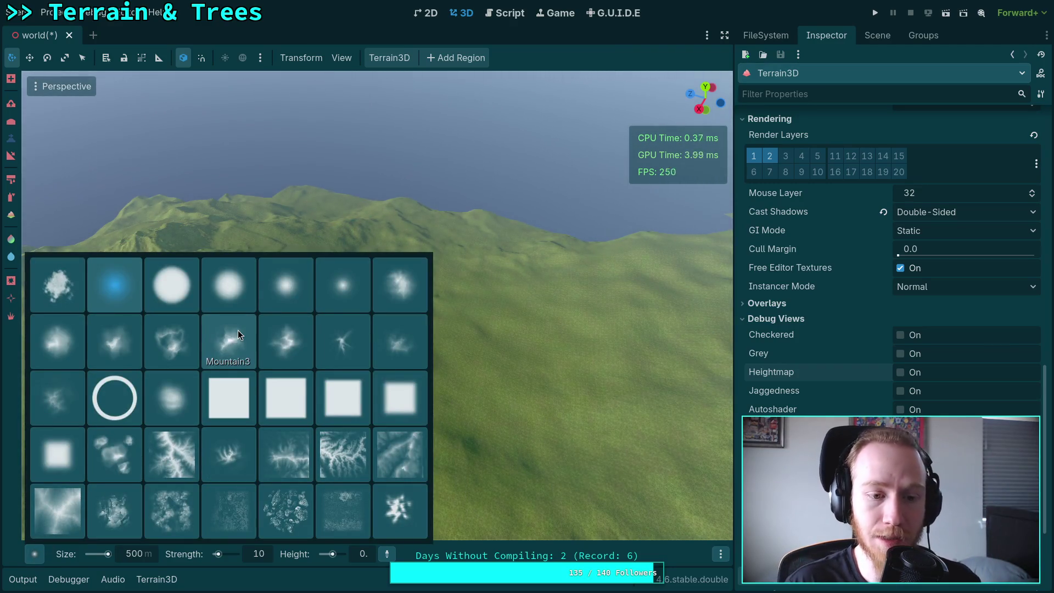
left_click(121, 341)
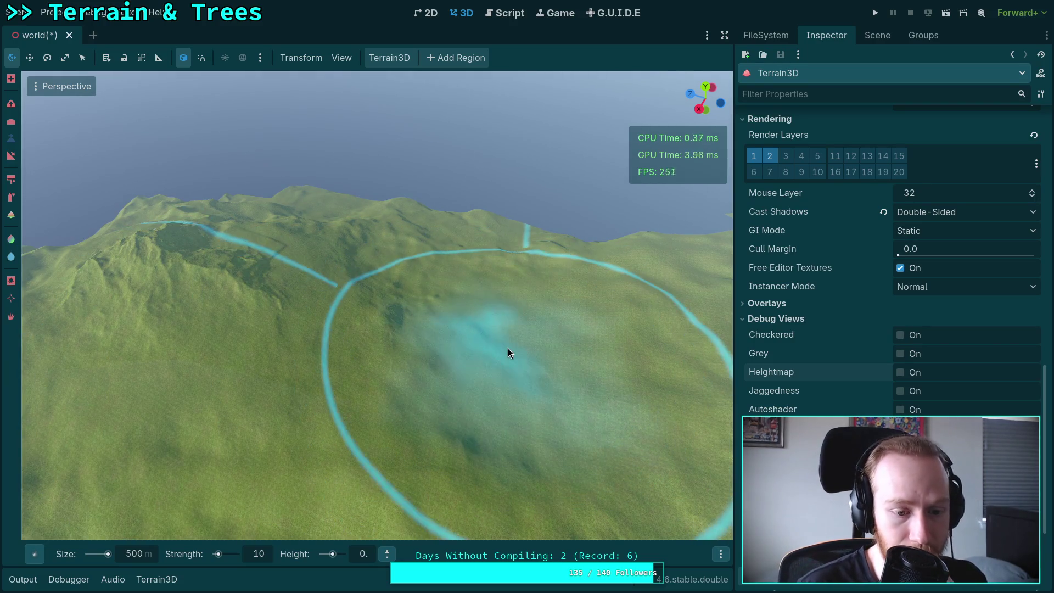
left_click(372, 555)
type("300")
key("Return")
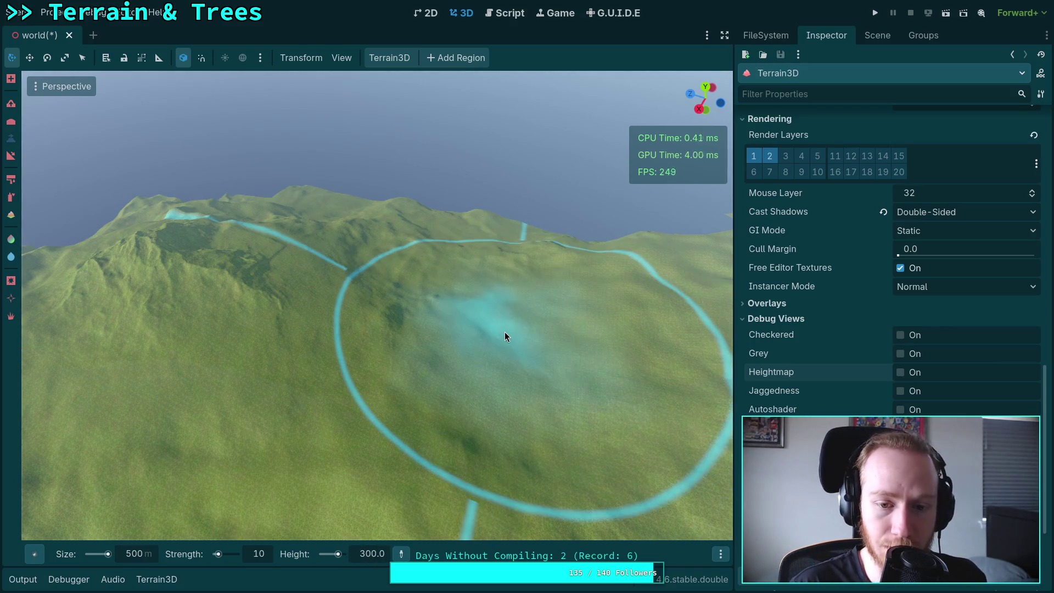
Set the brush strength to 20
mouse_move(505, 332)
left_mouse_down()
mouse_move(494, 297)
mouse_move(393, 400)
left_mouse_up()
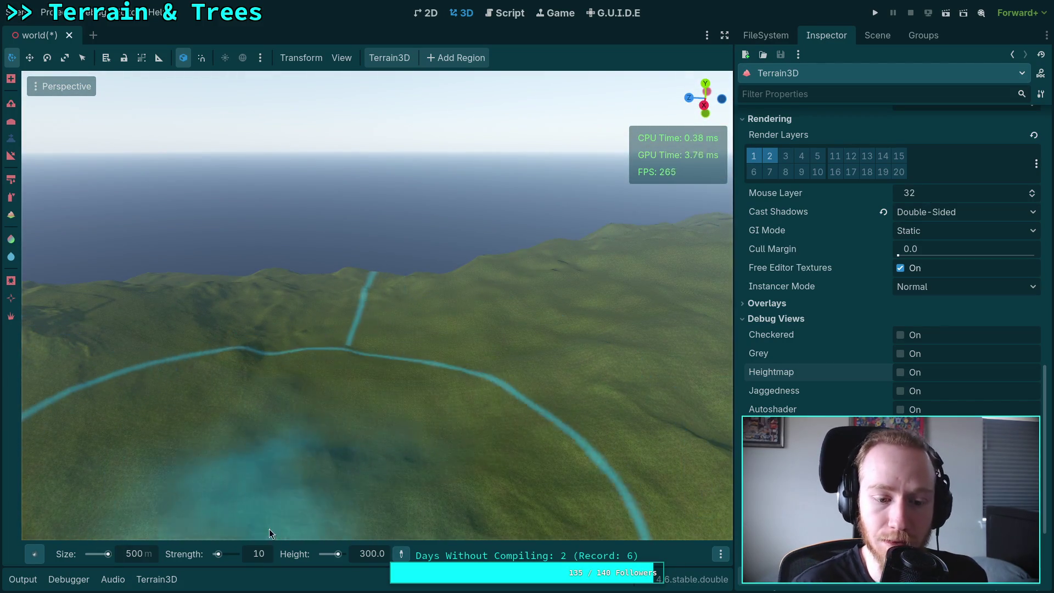
double_click(257, 558)
type("20")
key("Return")
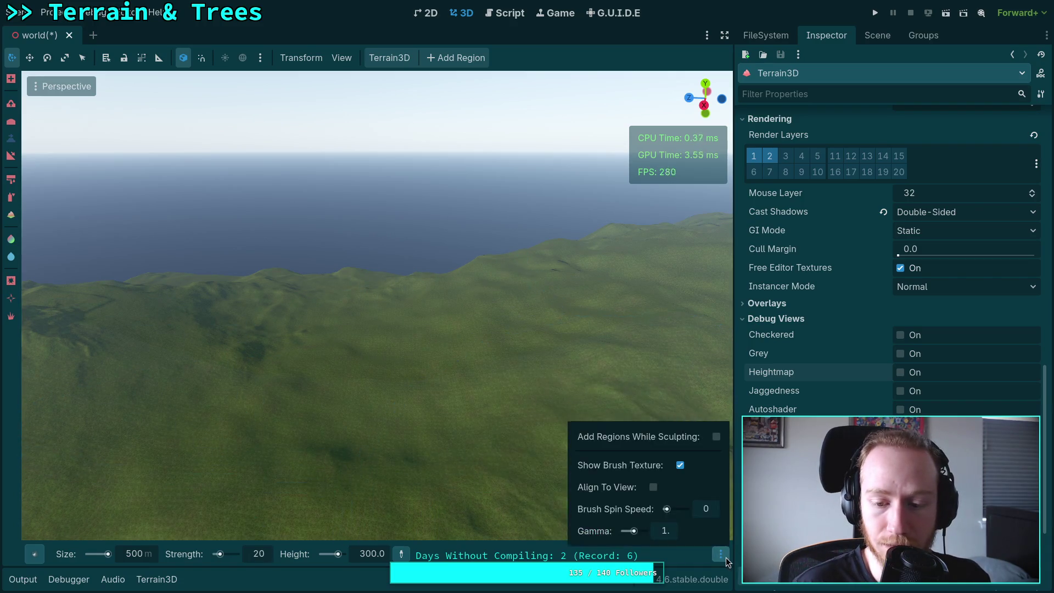
Stamp a rocky mound onto the terrain and enable the Heightmap debug view for pale greyscale shading
left_click(721, 554)
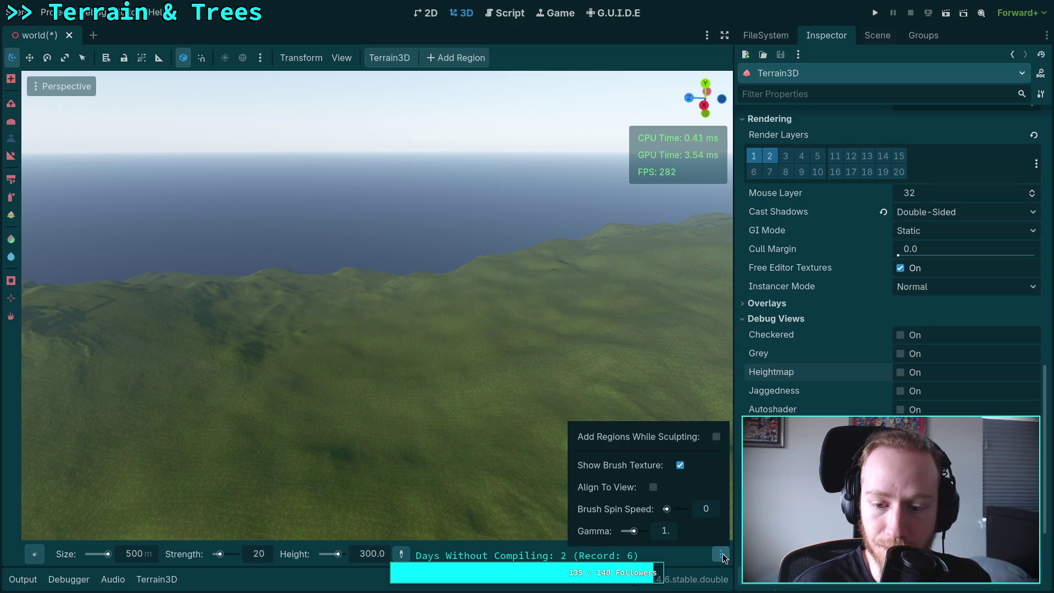
mouse_move(385, 360)
left_mouse_down()
mouse_move(383, 346)
mouse_move(454, 367)
left_mouse_up()
key("ctrl")
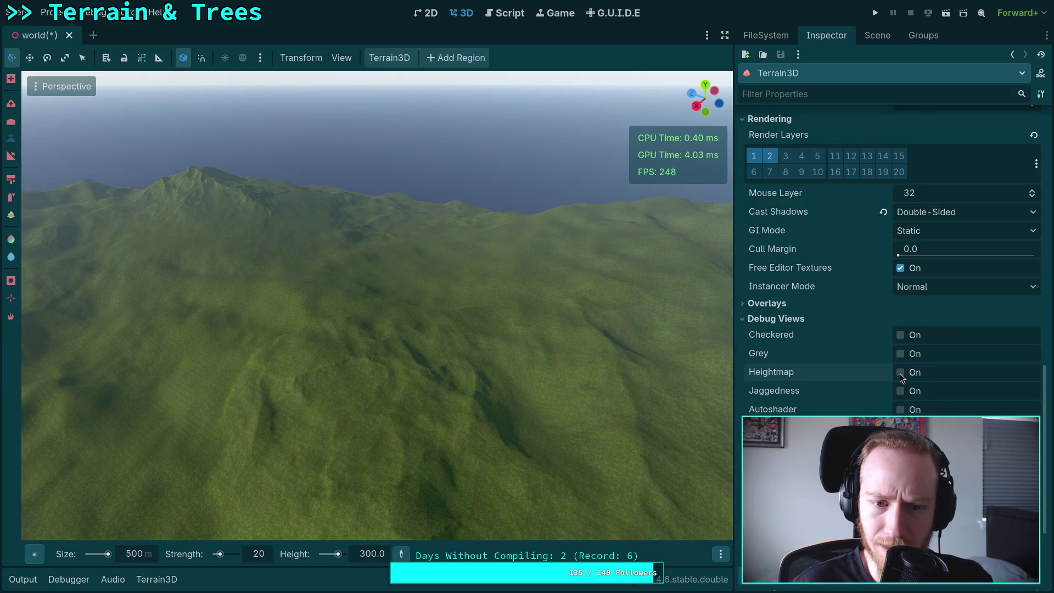
left_click(900, 373)
left_click_drag(425, 258, 424, 259)
Stamp a flat-topped mound at brush height 400 and fly the camera over the terrain
key("ctrl")
key("e")
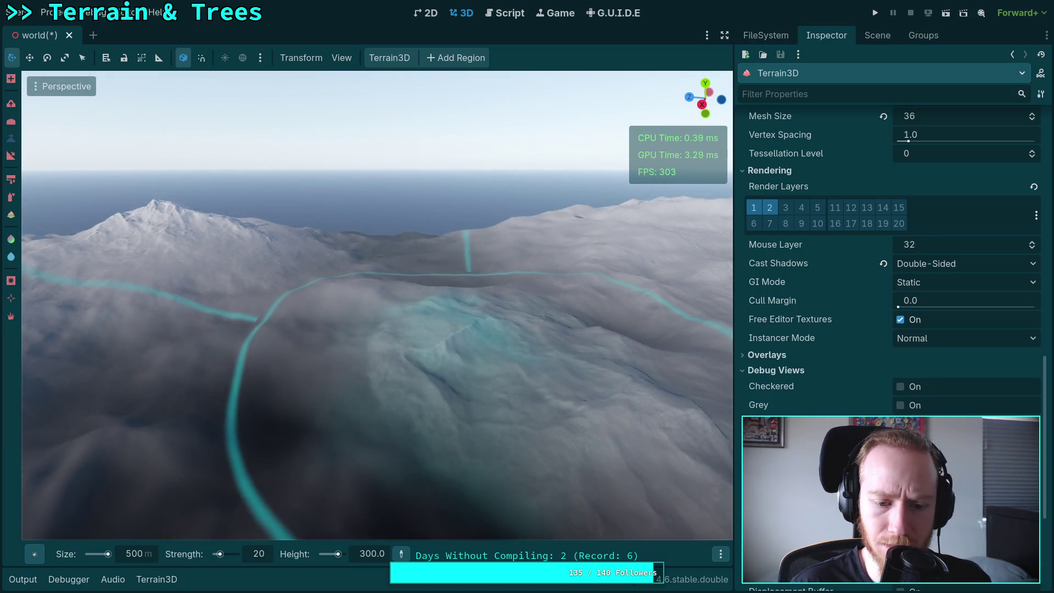
left_click_drag(363, 556, 385, 557)
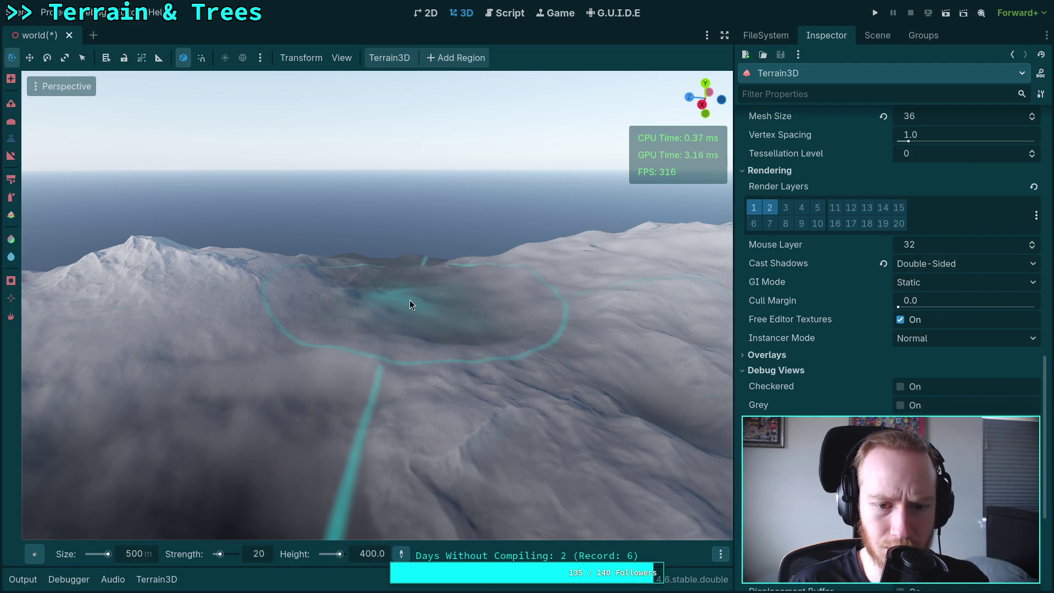
left_click(423, 298)
key("q")
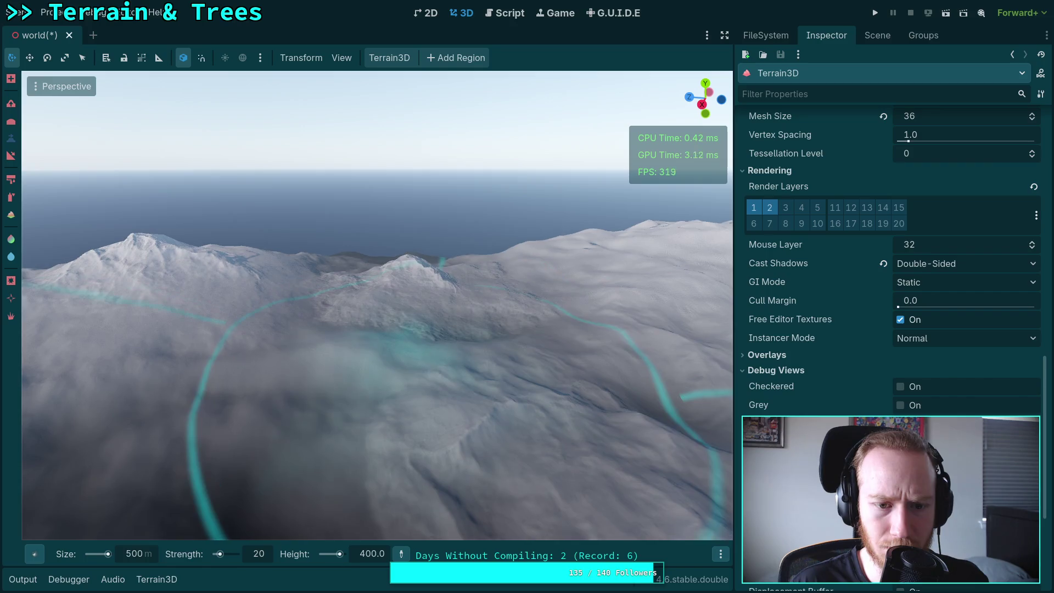
key("q")
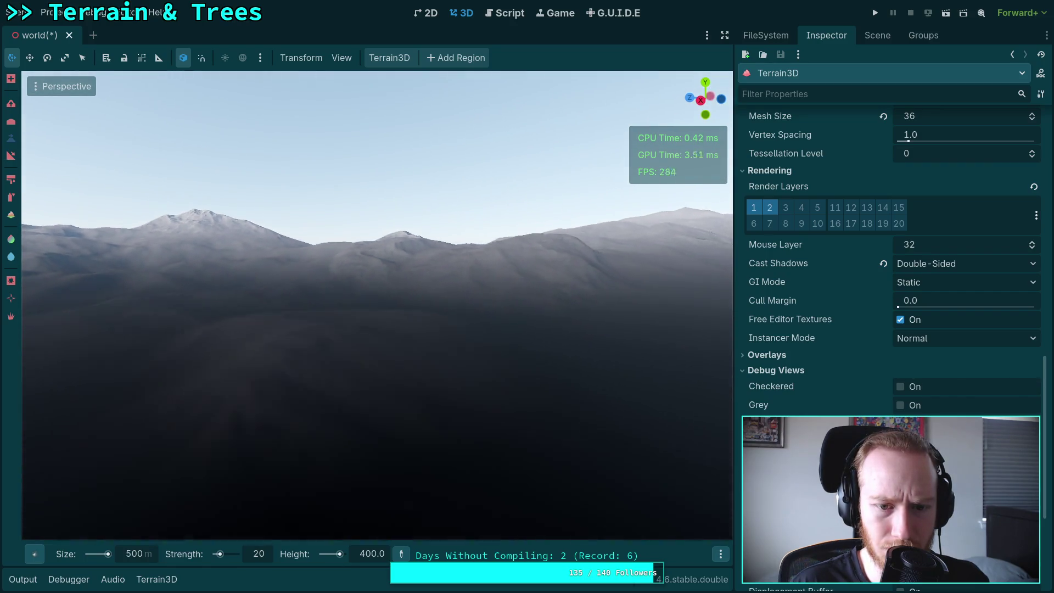
key("e")
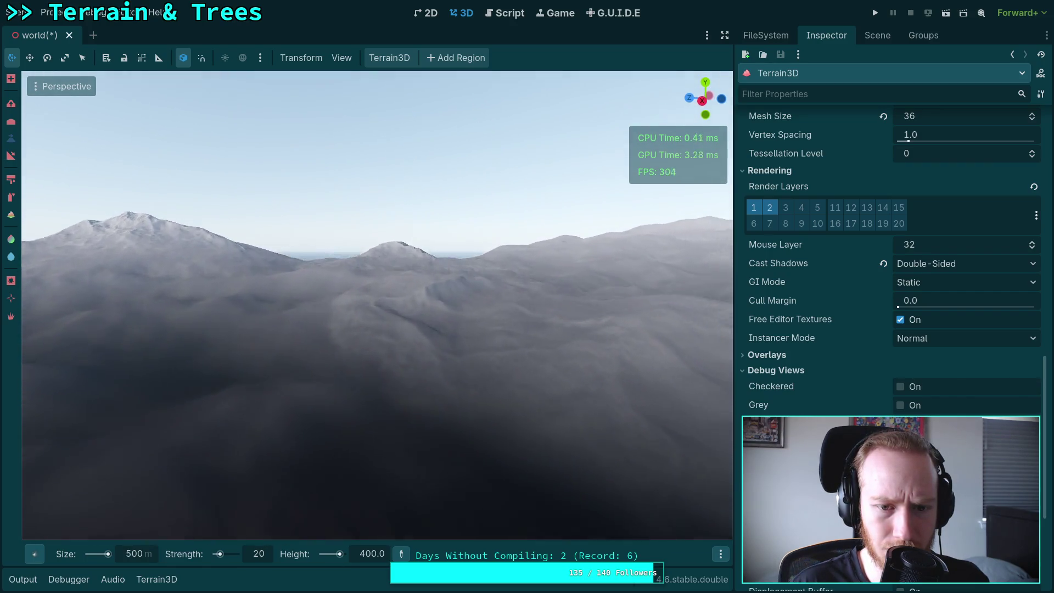
key("w")
type("7")
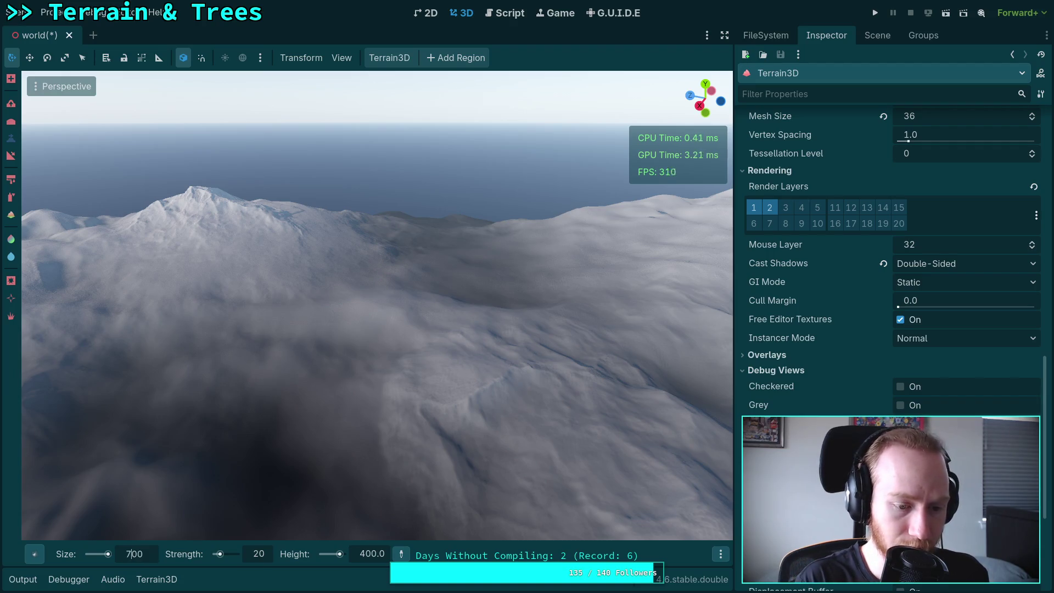
Set the brush to size 700, height 300 and gamma 0.8
left_click(362, 555)
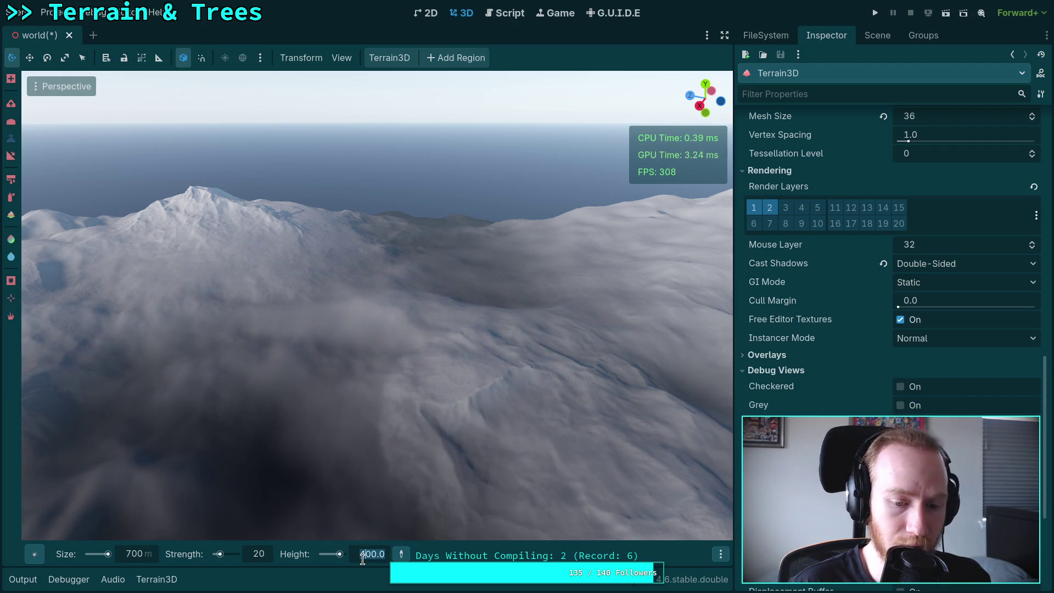
type("300")
key("Return")
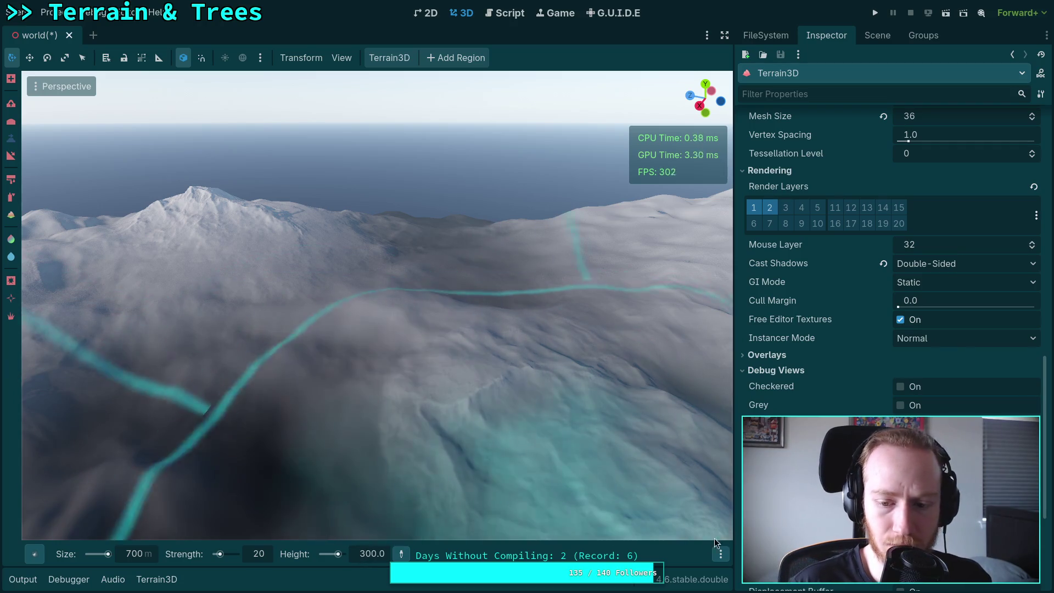
left_click(721, 553)
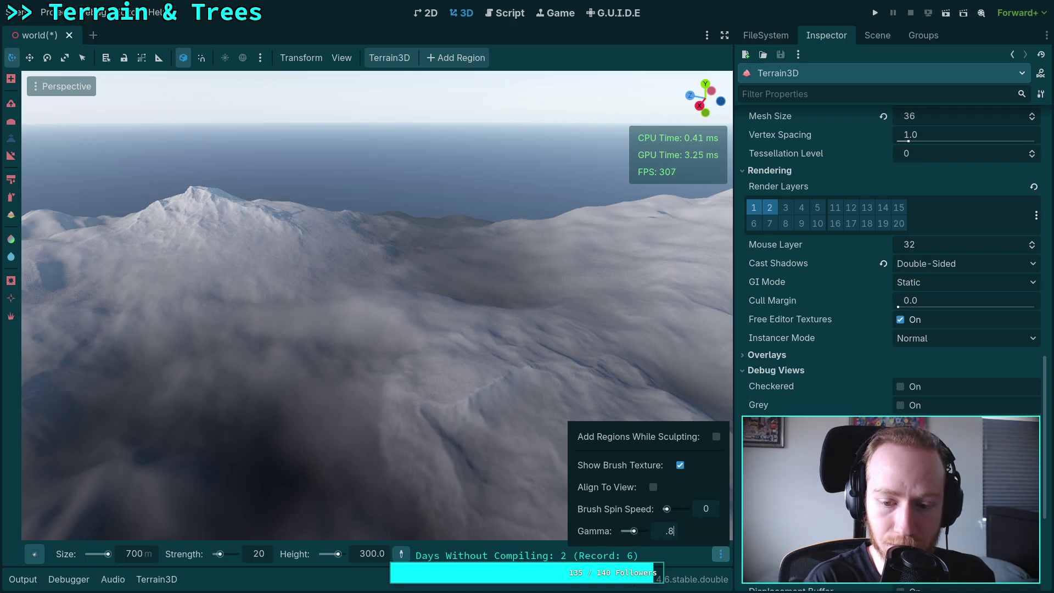
key("Return")
left_click_drag(531, 465, 400, 273)
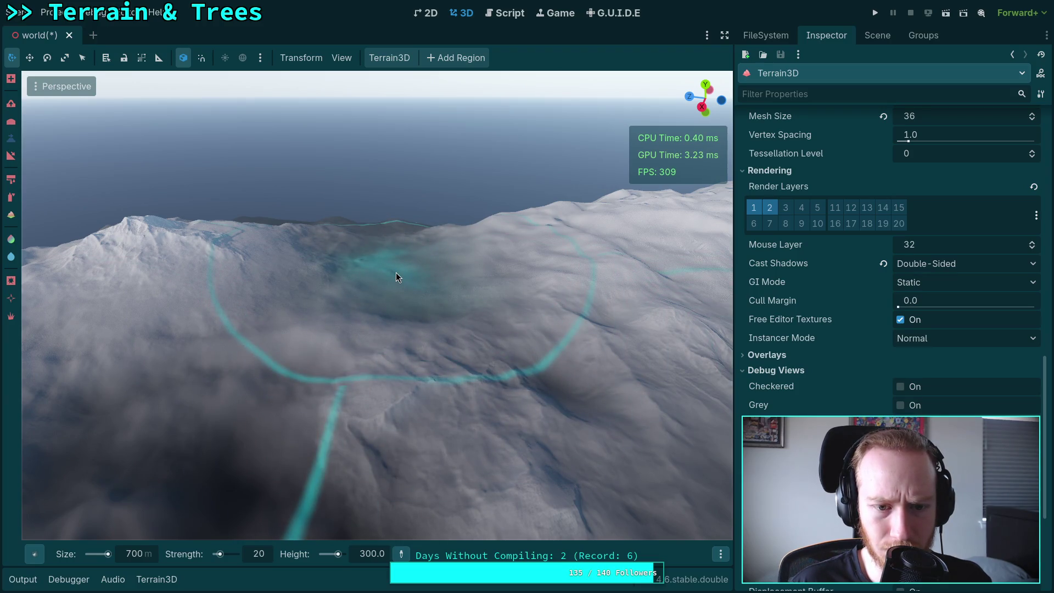
Fly the camera over the valley and set brush strength to 25
right_click(396, 272)
key("w")
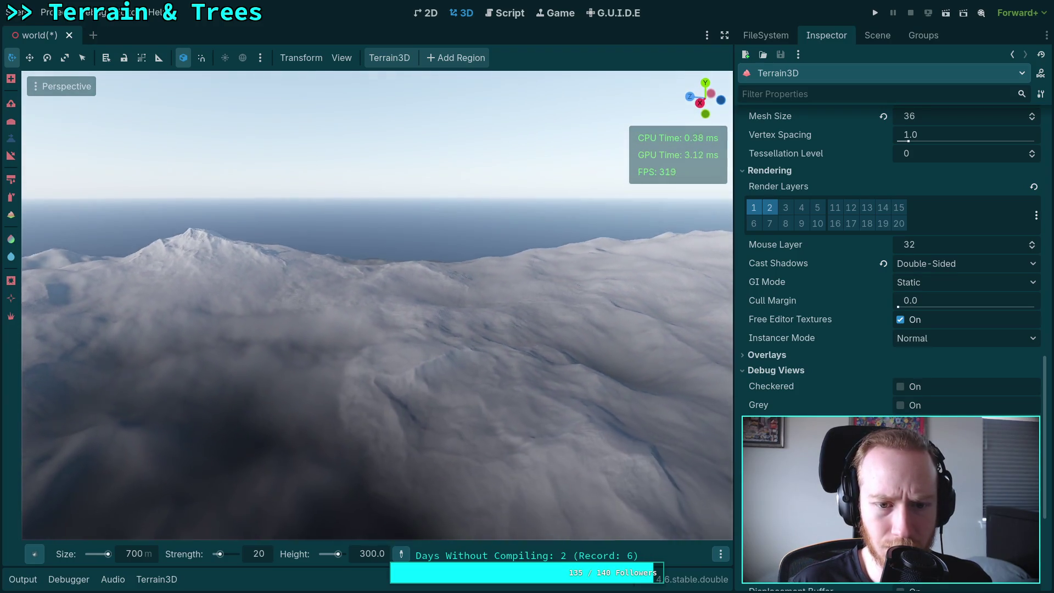
key("e")
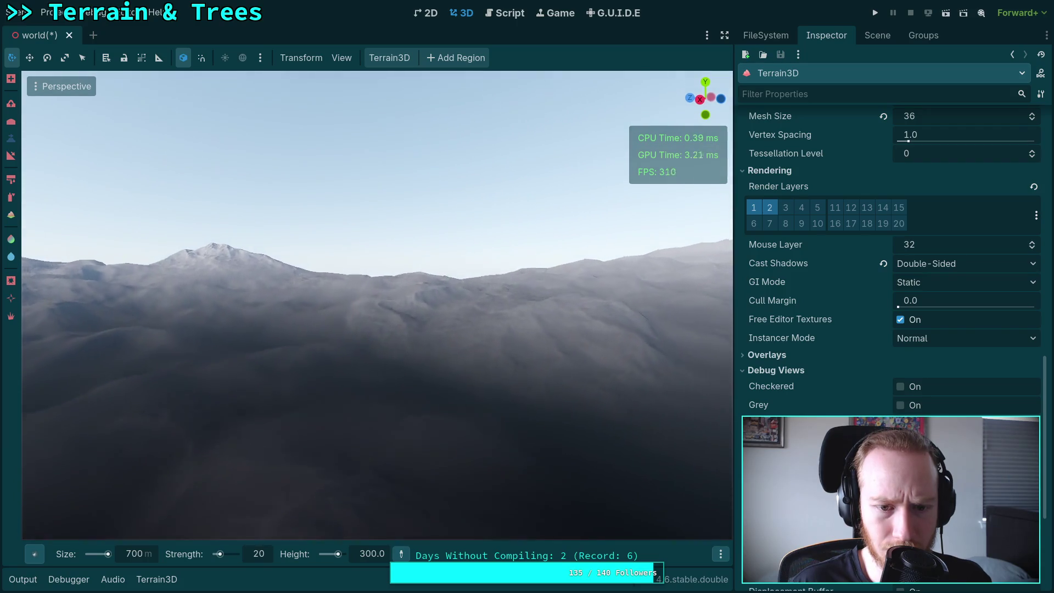
key("ctrl")
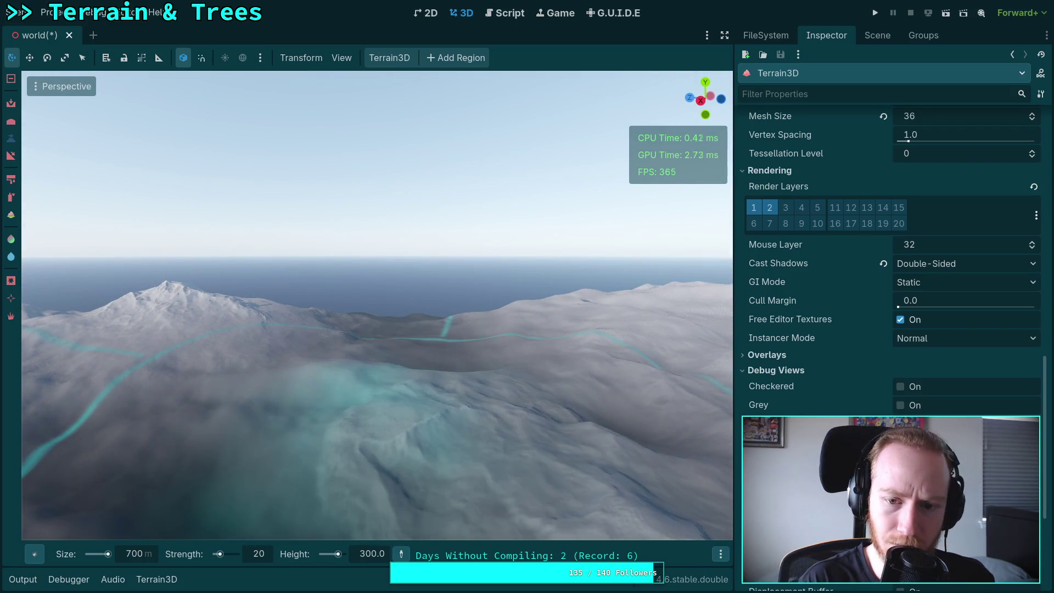
key("w")
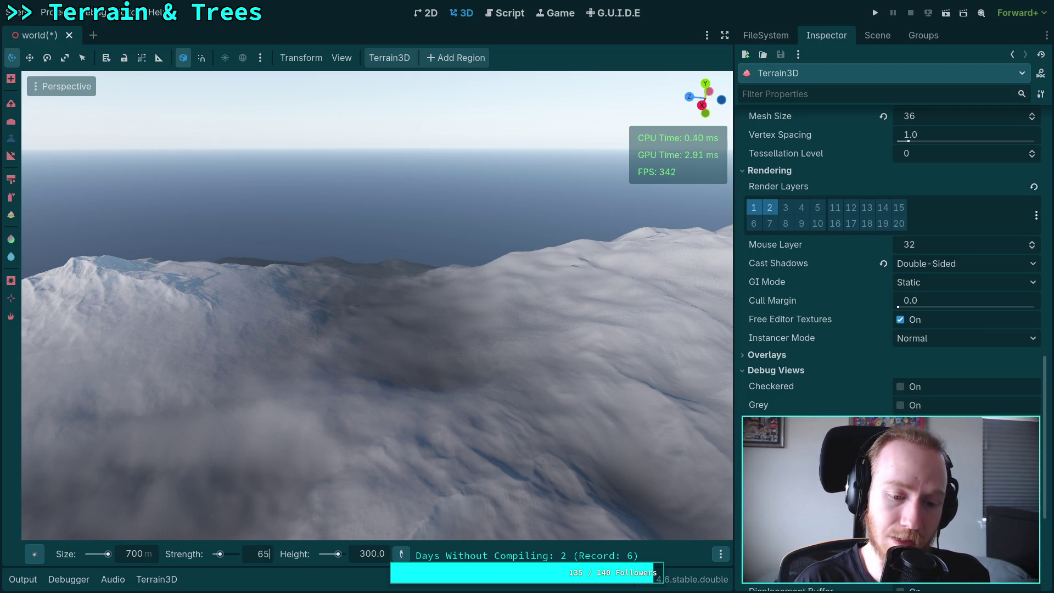
key("Return")
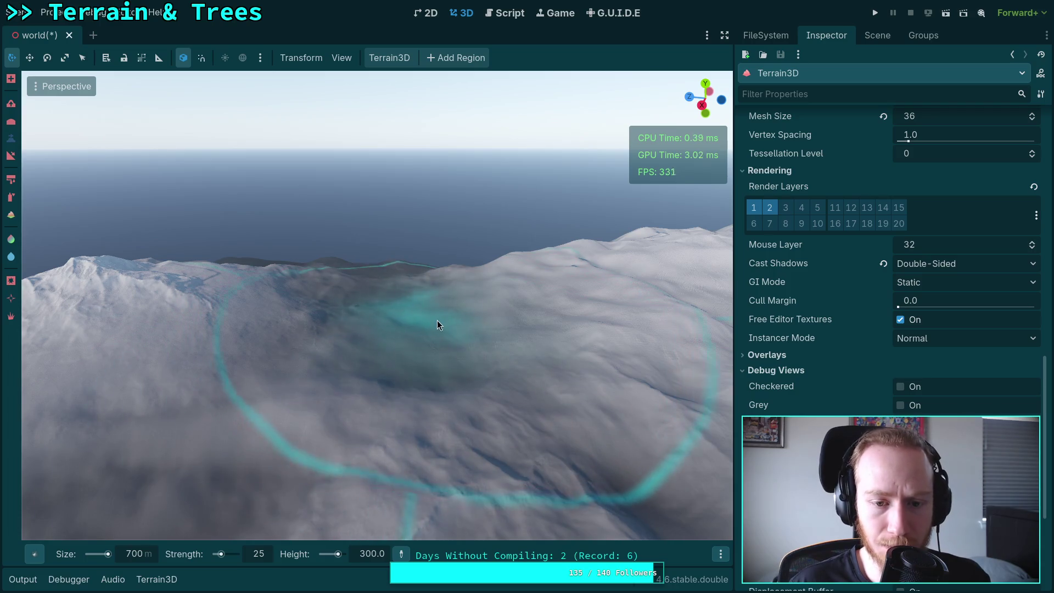
Raise the dark valley hollow into a large rounded snowy mound
left_click_drag(443, 324, 444, 291)
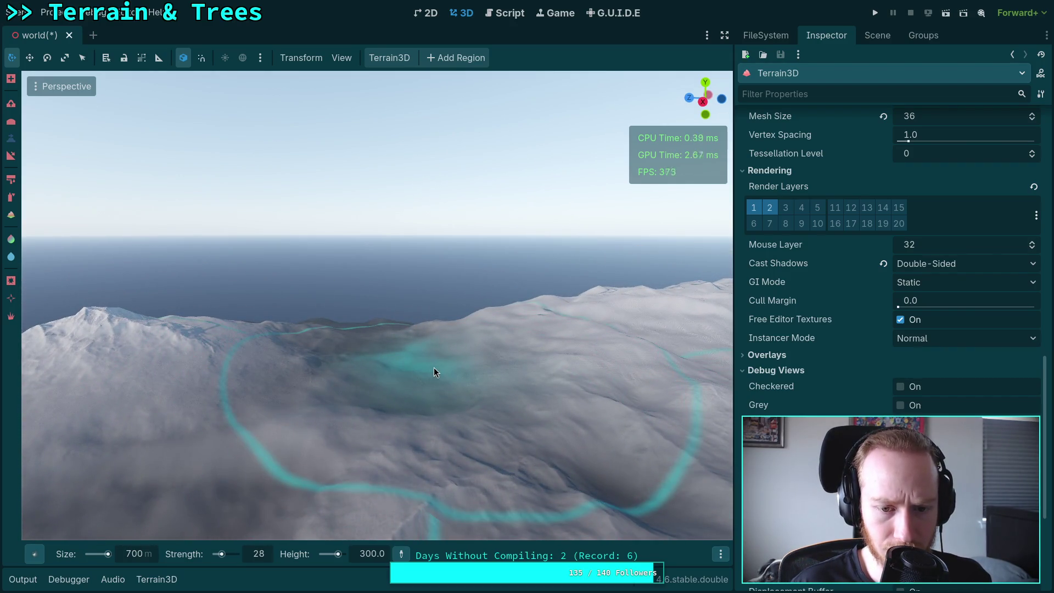
left_click(434, 368)
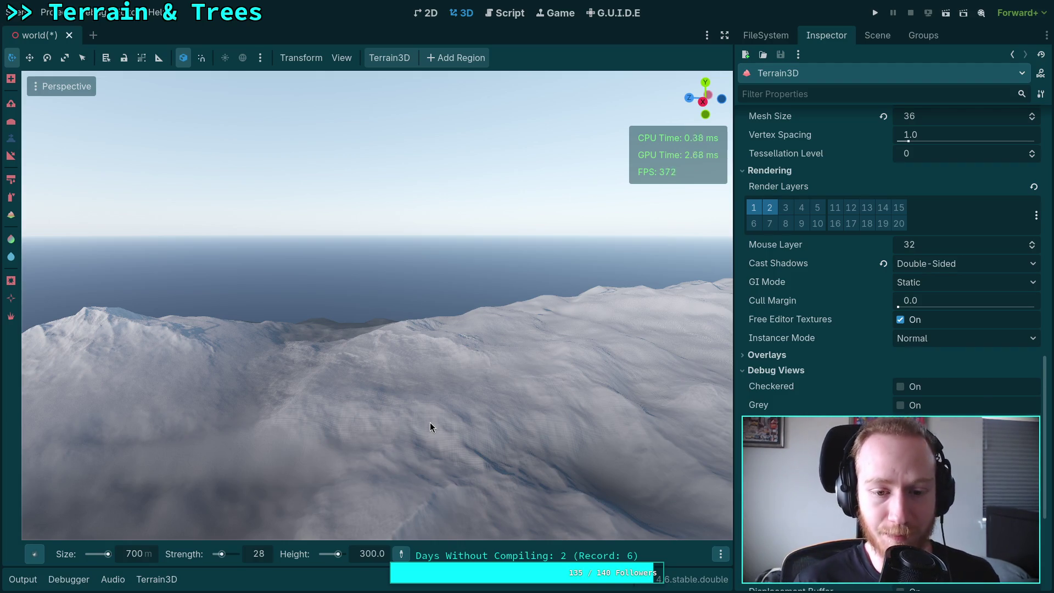
left_click_drag(378, 373, 409, 290)
scroll(377, 329, "down", 5)
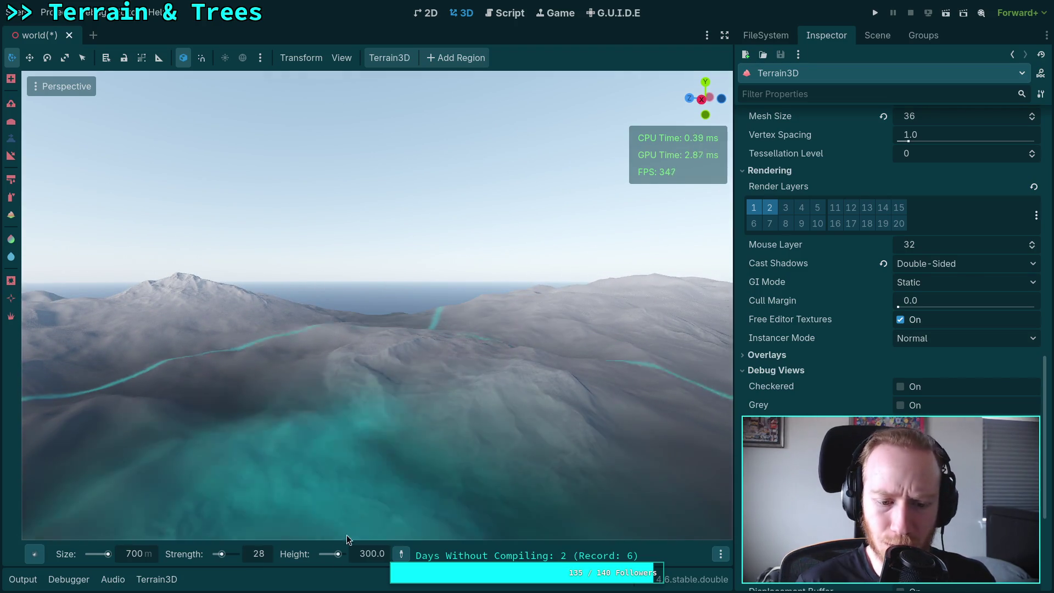
left_click(271, 555)
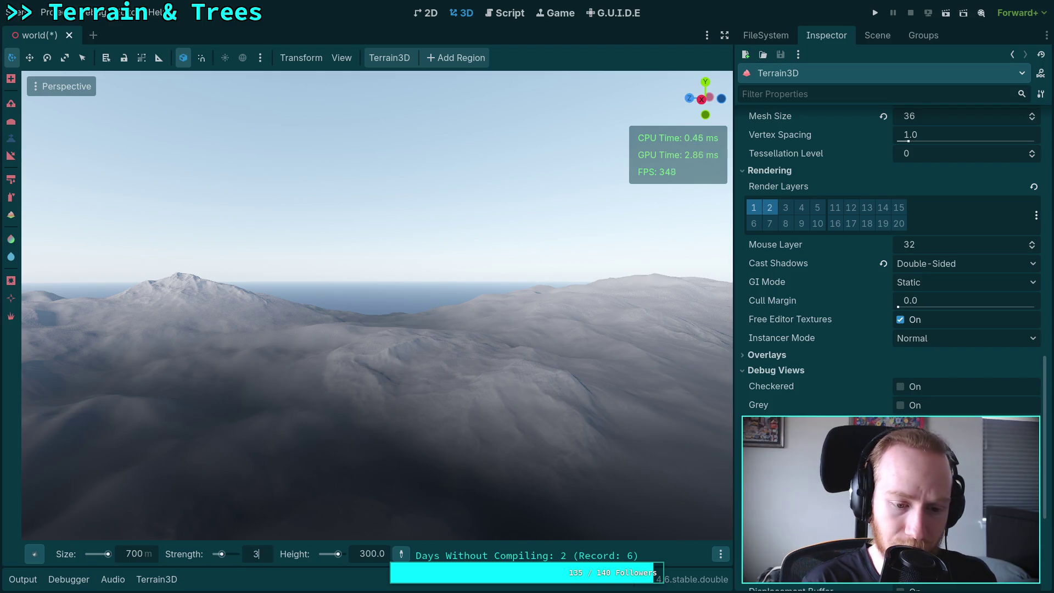
Enlarge the mound at strength 32, then try height 350 and undo that stroke
type("2")
scroll(378, 330, "up", 2)
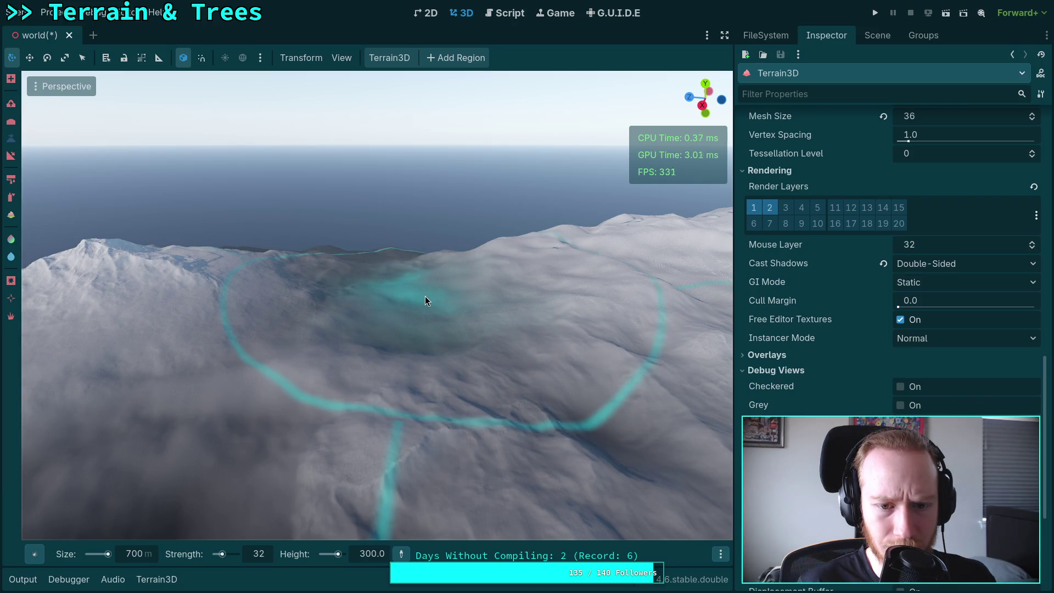
left_click(429, 295)
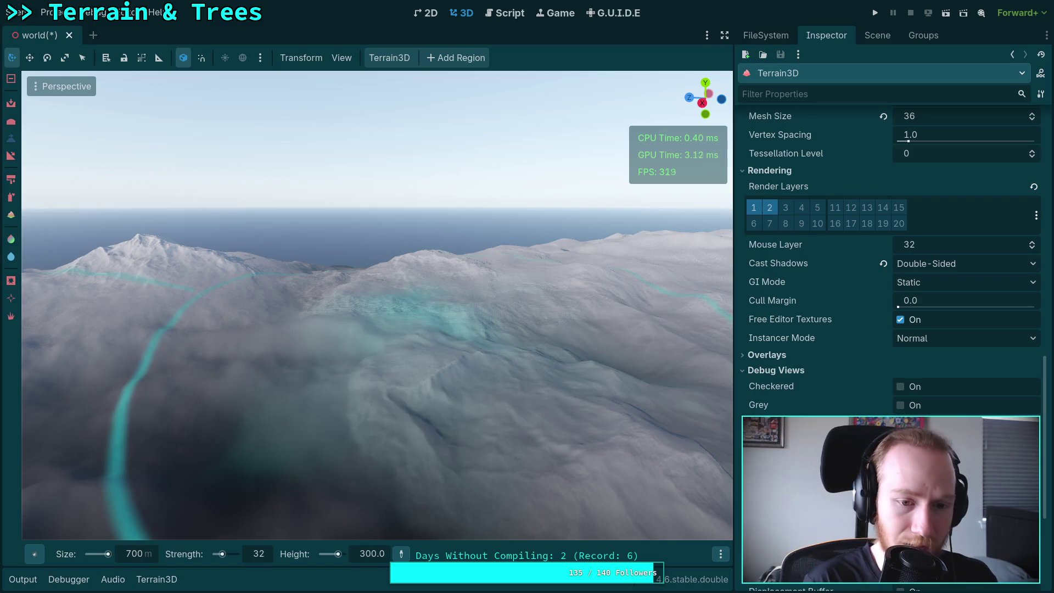
left_click(372, 554)
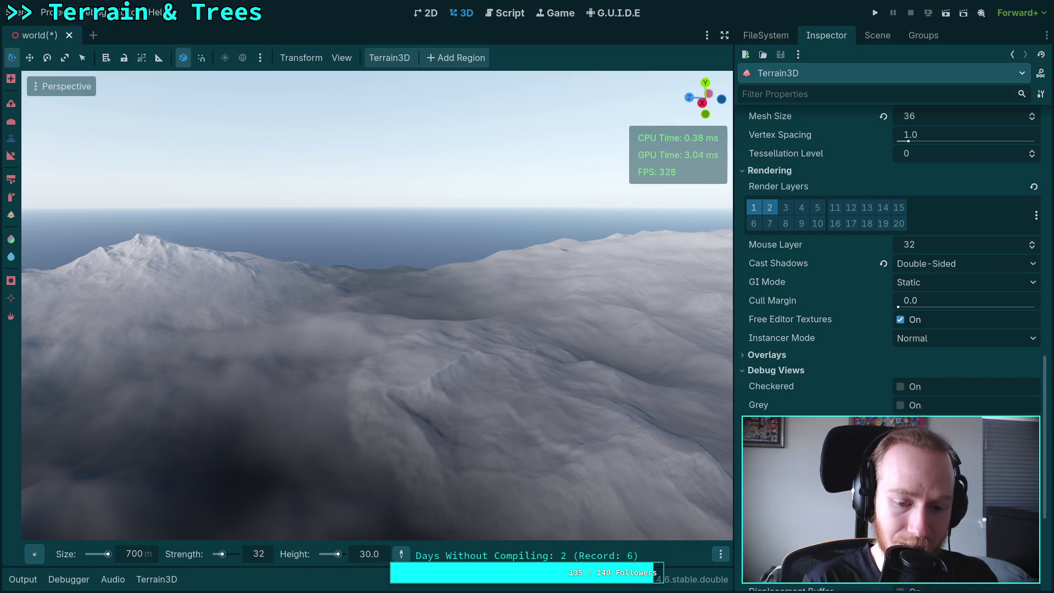
type("350")
key("Return")
left_click(370, 478)
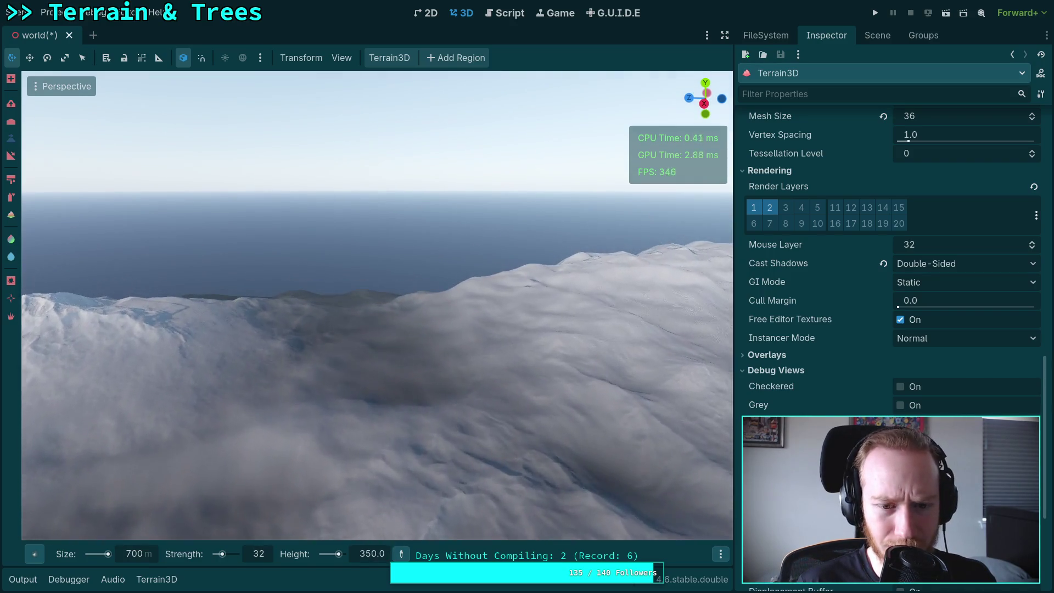
key("ctrl+z")
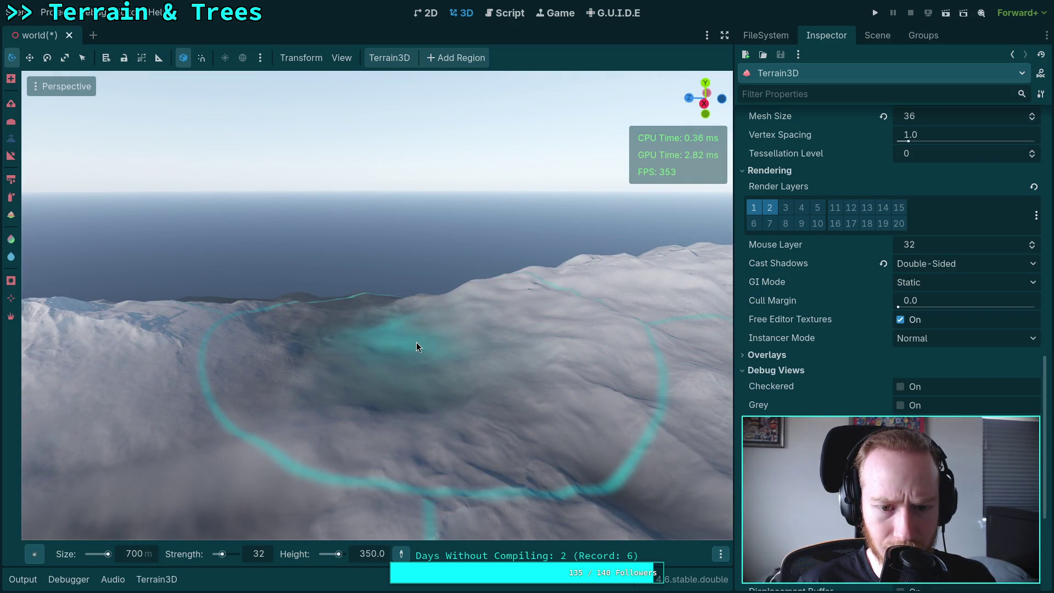
Build the foreground mound up into a large snowy hill
left_click(416, 346)
key("ctrl+z")
left_click(416, 346)
left_click_drag(416, 342, 416, 342)
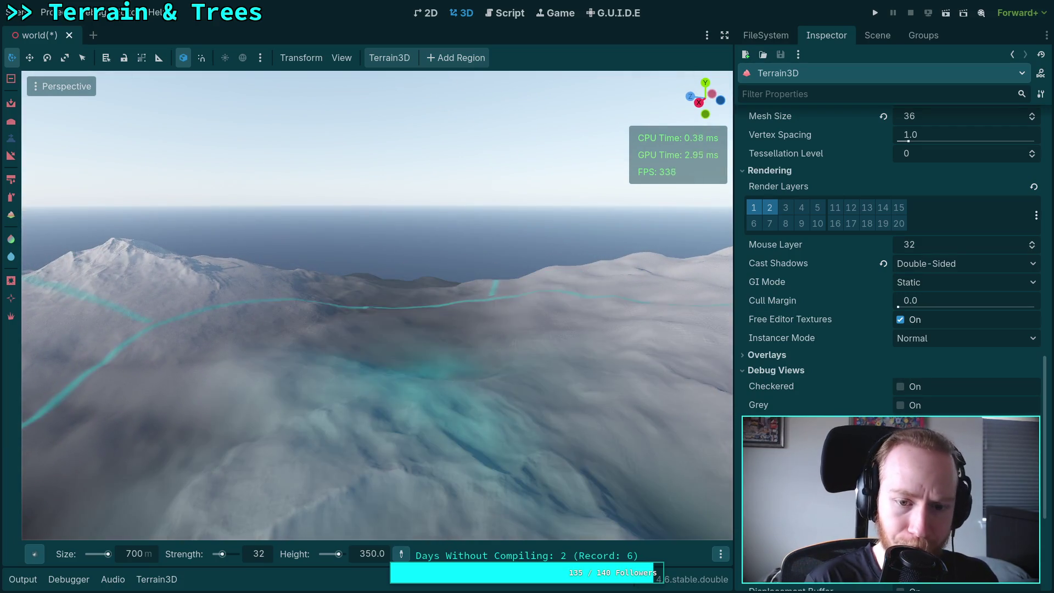
Keep brush height at 300 and raise strength to 35
left_click(371, 556)
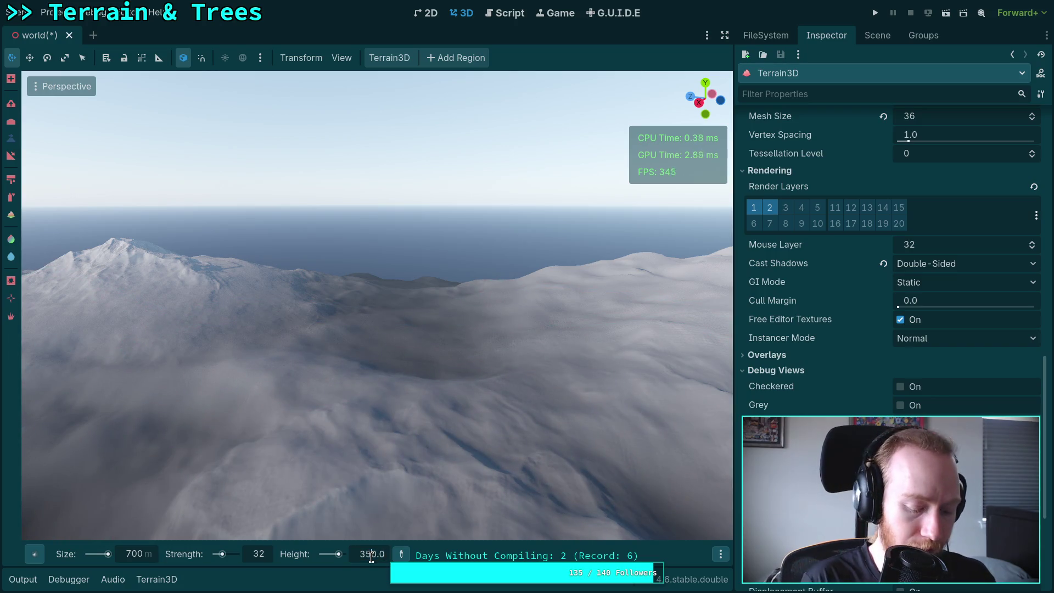
type("300")
key("Return")
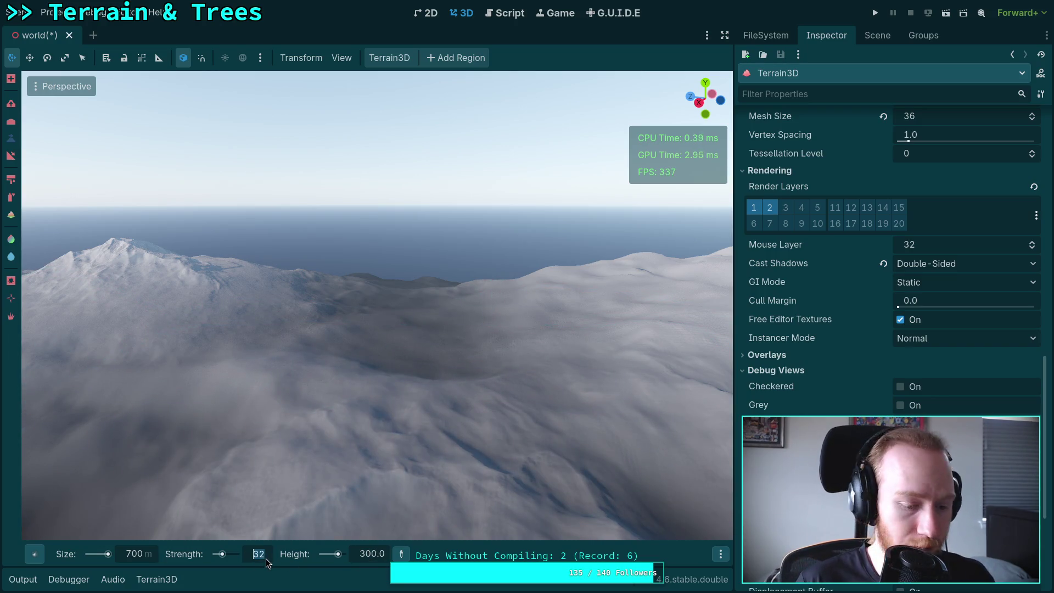
type("35")
key("Return")
left_click(717, 557)
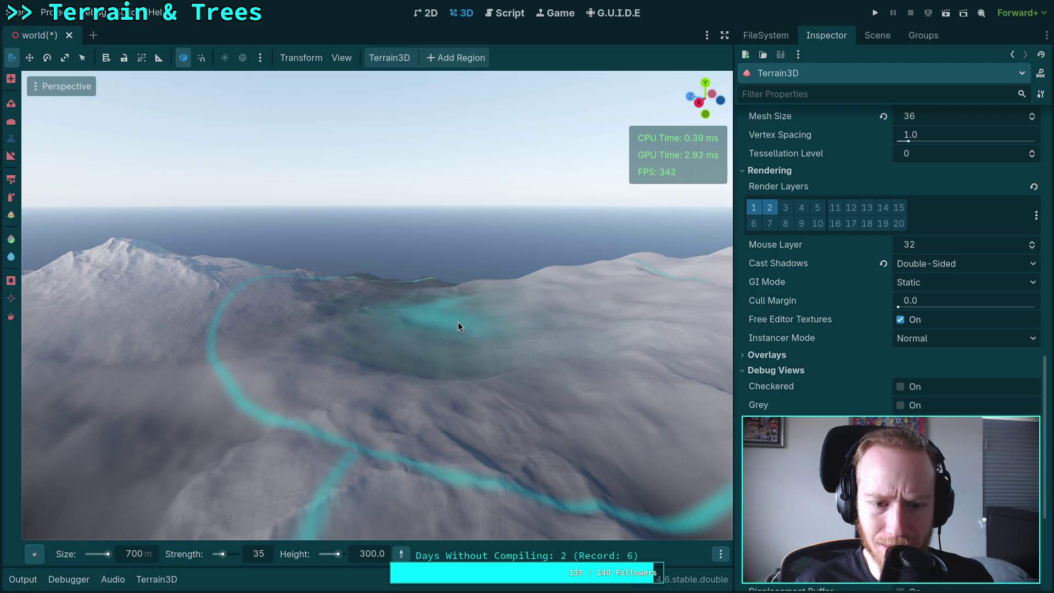
mouse_move(458, 321)
left_mouse_down()
mouse_move(384, 308)
mouse_move(340, 281)
mouse_move(528, 446)
left_mouse_up()
scroll(351, 288, "up", 3)
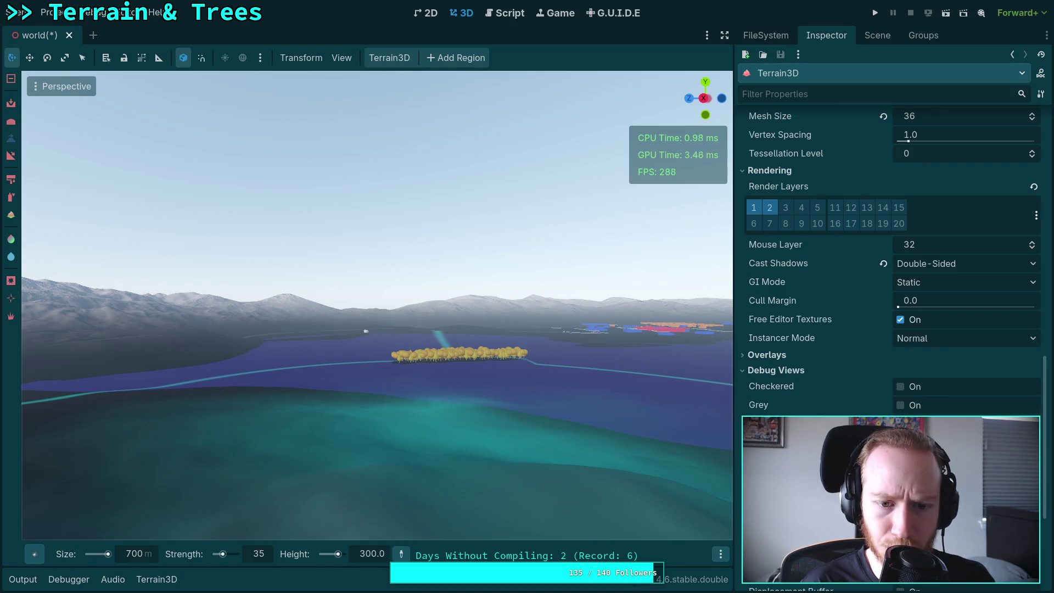
Fly the camera over the lake, ridges and snowy mountains to survey the landscape
mouse_move(536, 451)
left_mouse_down()
mouse_move(521, 436)
mouse_move(568, 413)
left_mouse_up()
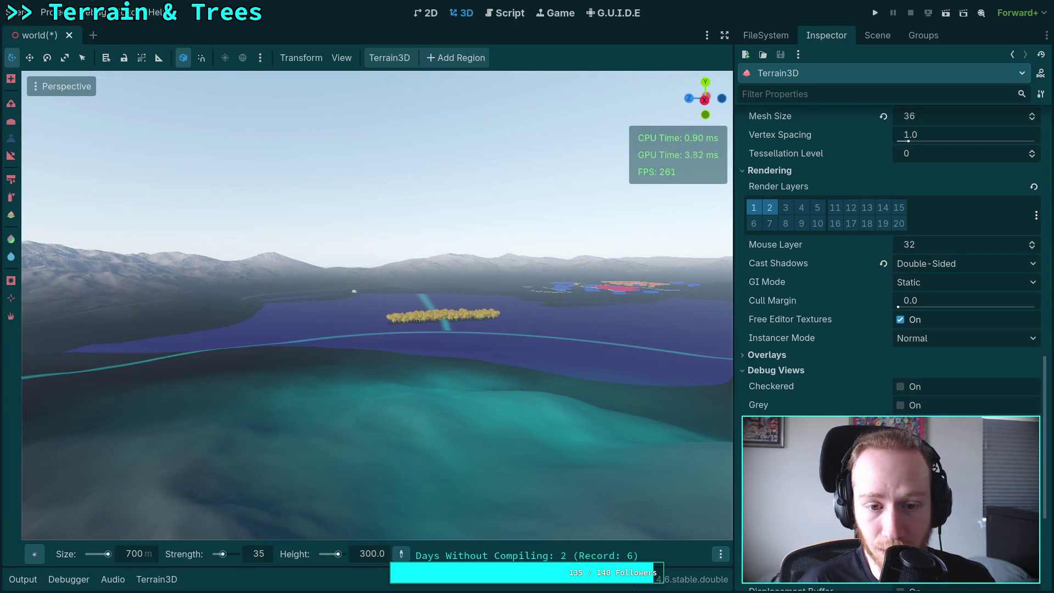
key("ctrl")
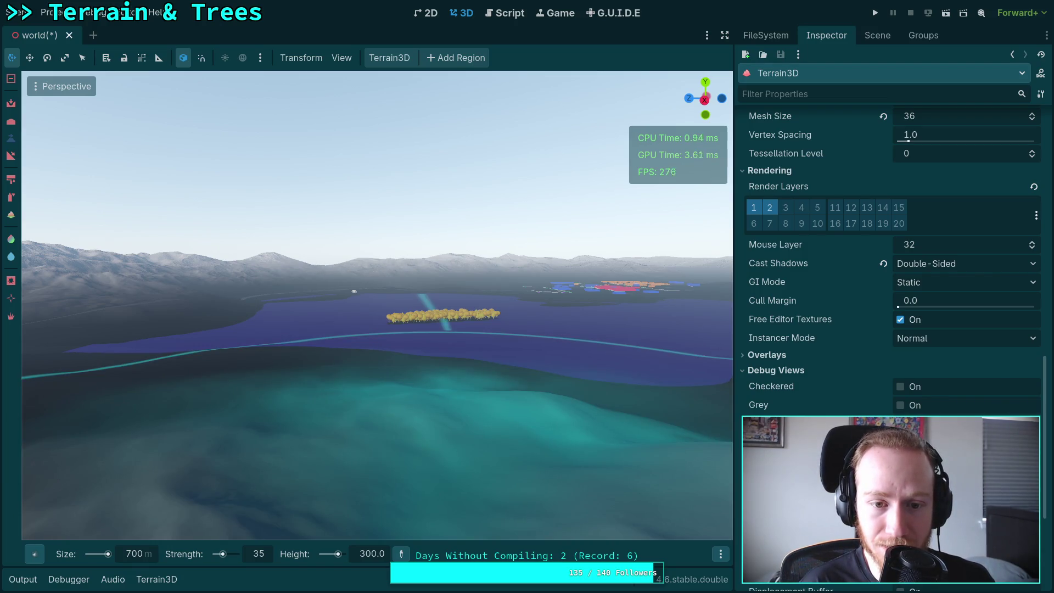
left_click_drag(418, 428, 280, 508)
key("ctrl")
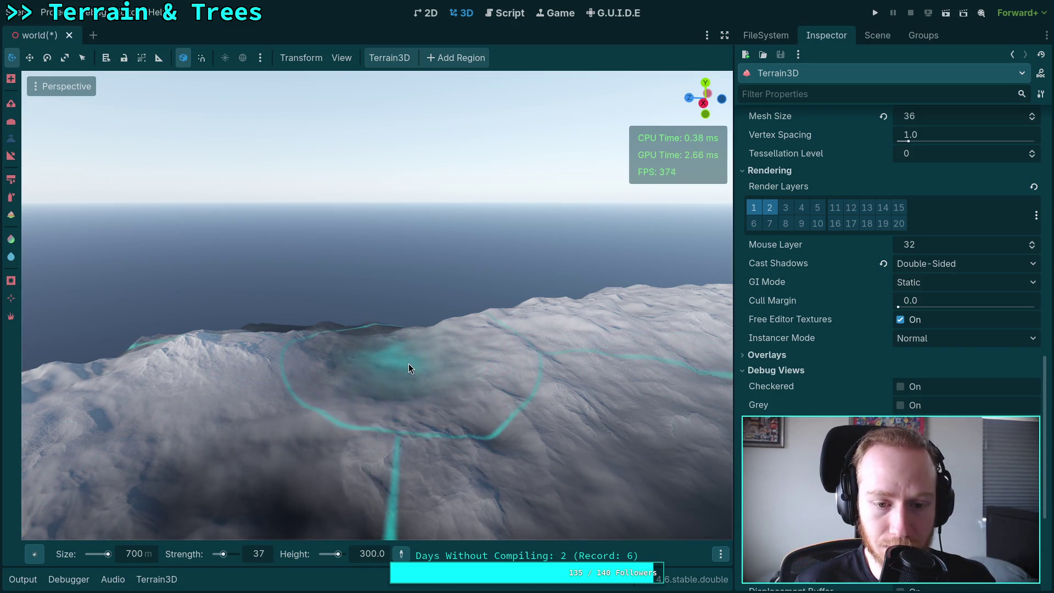
left_click_drag(388, 408, 390, 409)
key("ctrl")
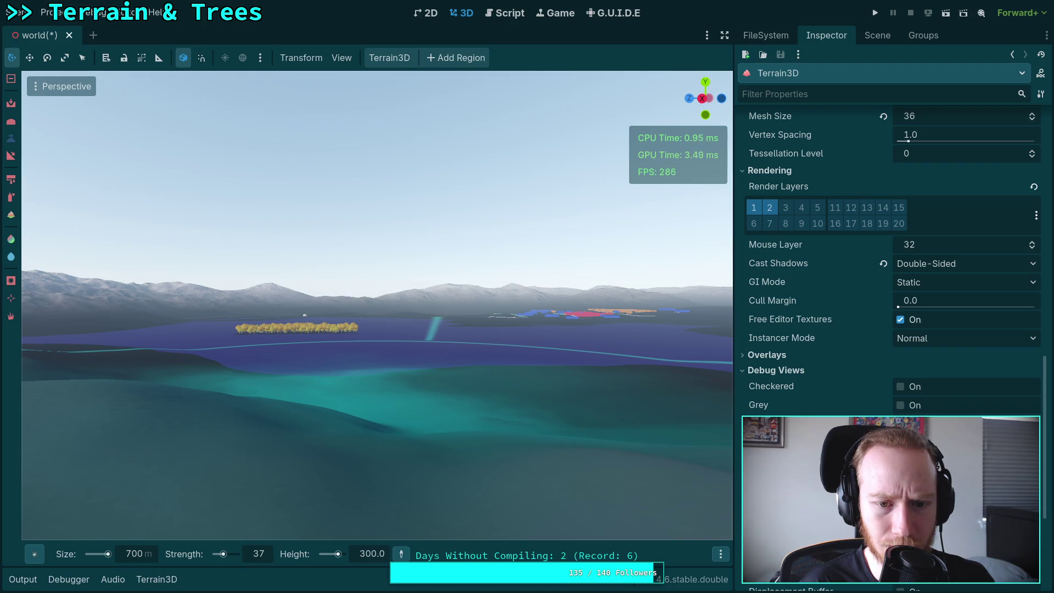
left_click_drag(390, 408, 437, 307)
scroll(391, 408, "down", 5)
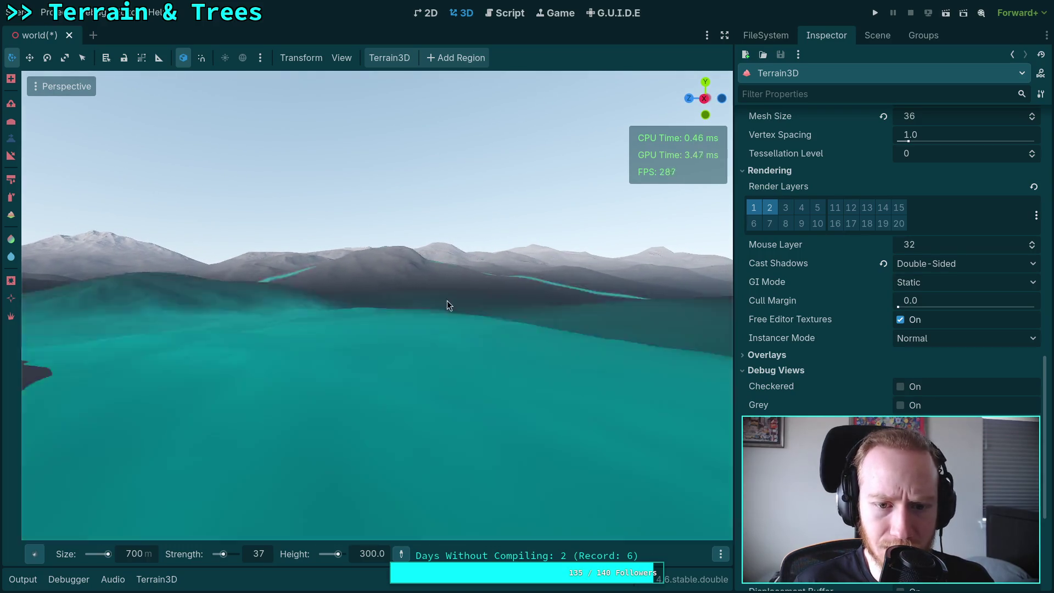
key("ctrl")
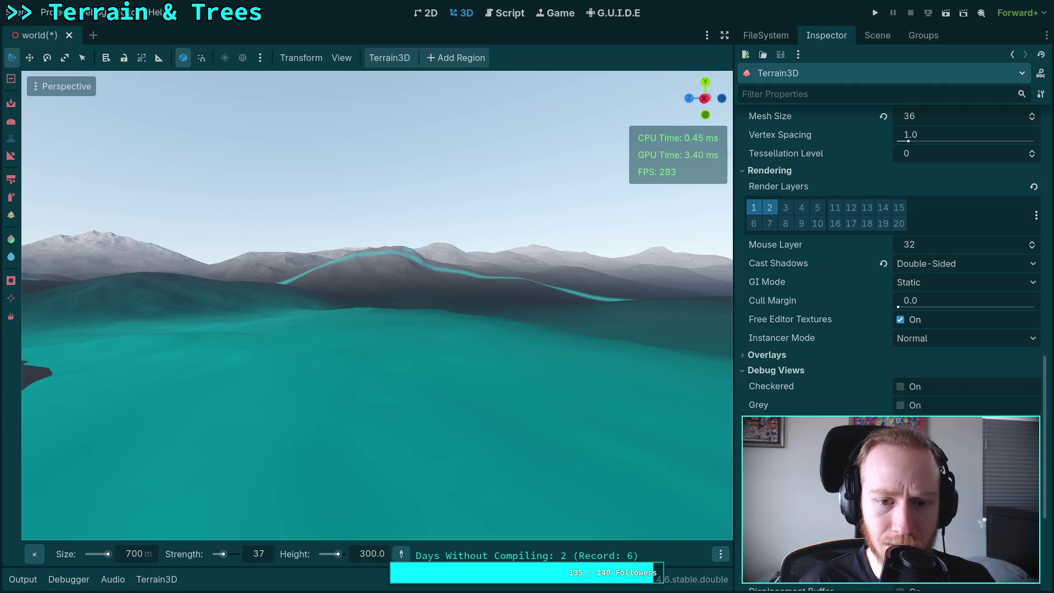
left_click_drag(391, 408, 391, 408)
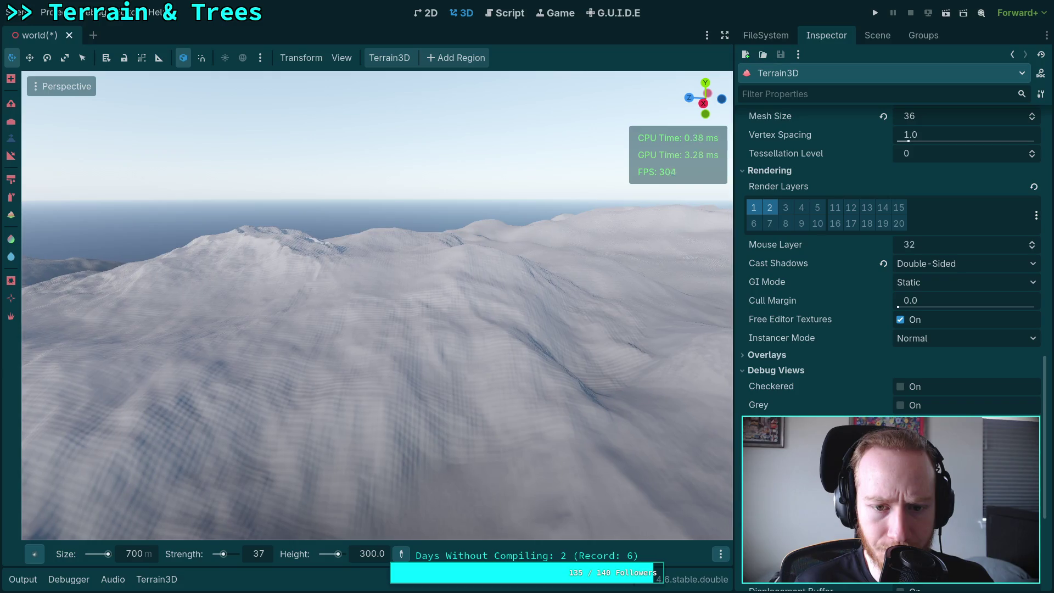
left_click_drag(366, 320, 396, 306)
left_click_drag(414, 217, 414, 216)
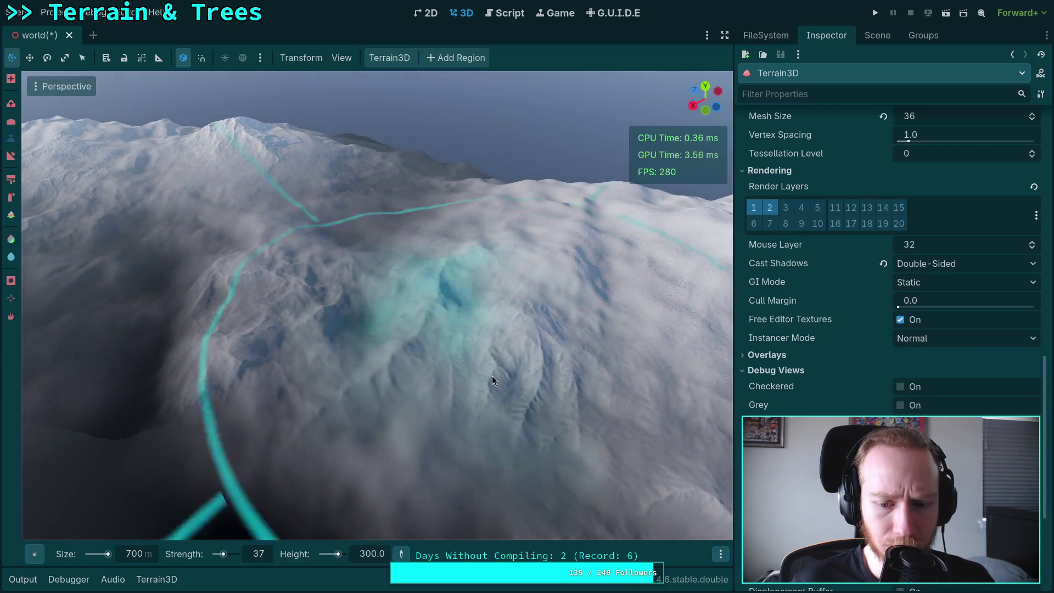
Choose Ring1 as the sculpting brush shape
left_click(720, 555)
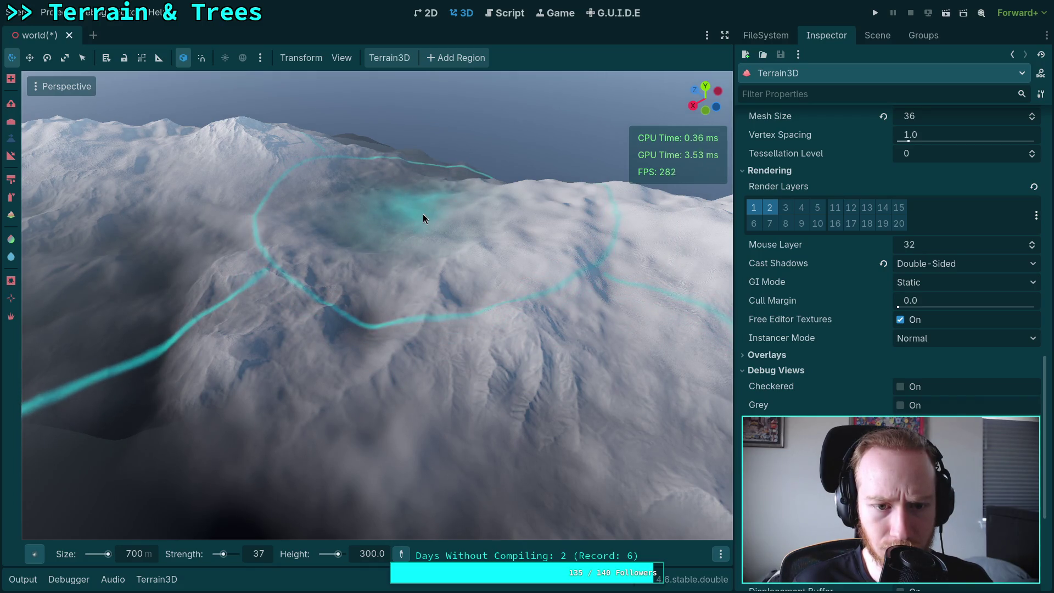
left_click_drag(450, 244, 446, 265)
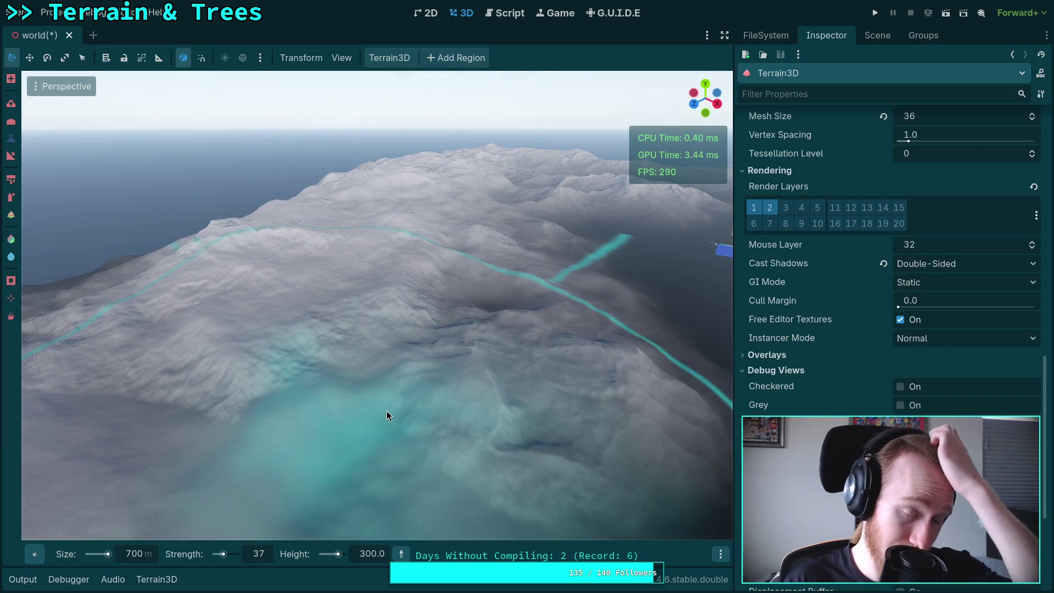
left_click(34, 554)
left_click(117, 386)
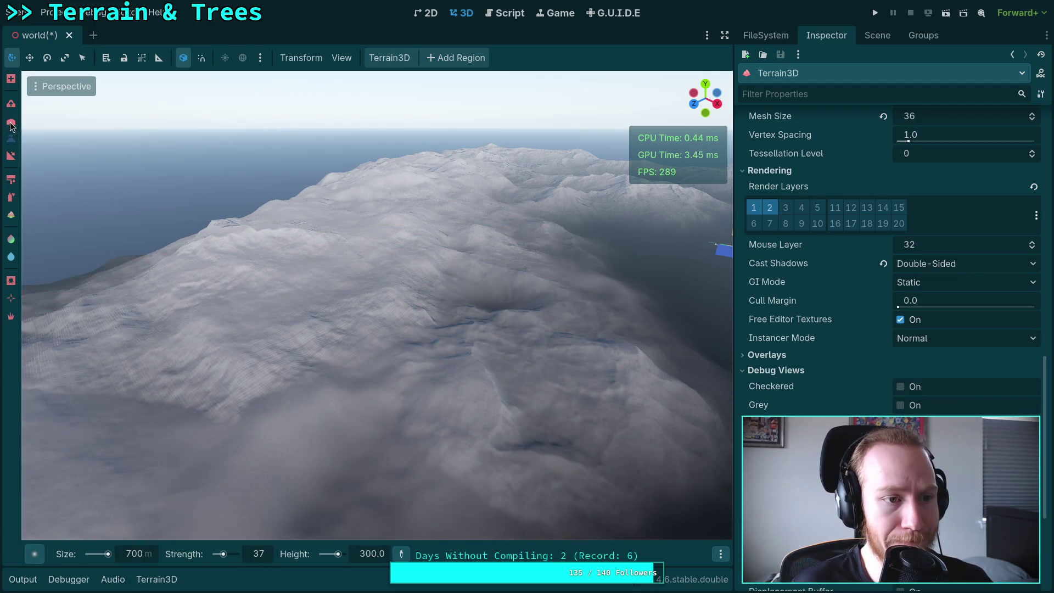
Switch to another sculpting tool and set brush strength to 10
left_click(10, 124)
left_click(259, 554)
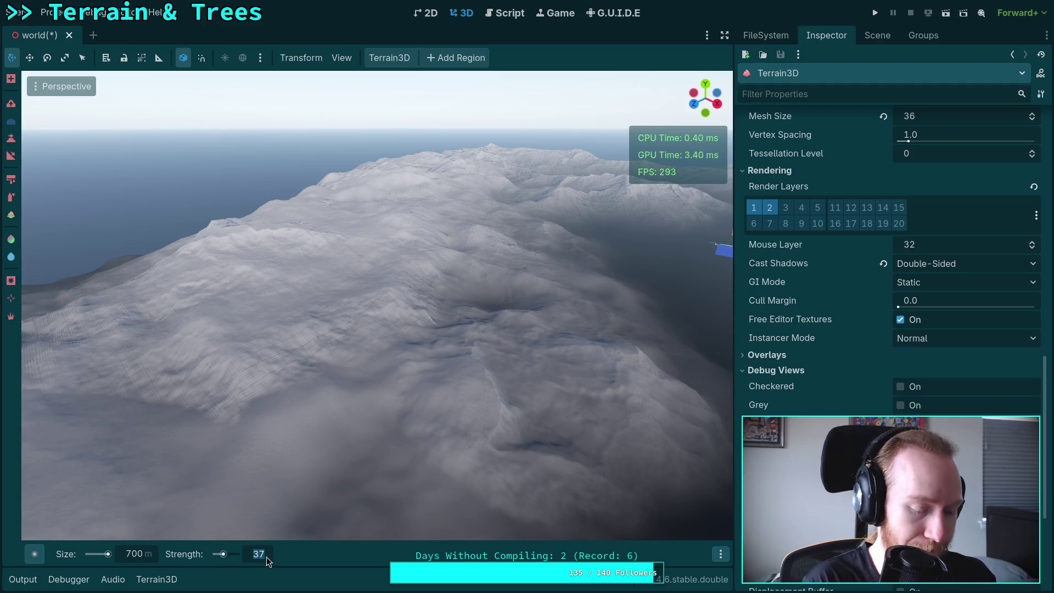
type("10")
key("Return")
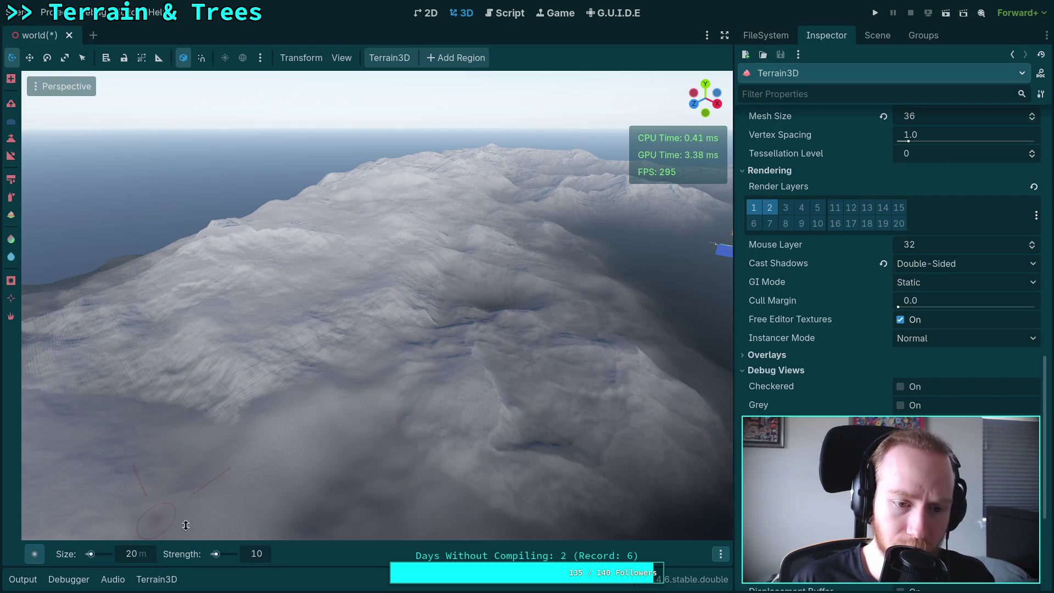
scroll(377, 305, "up", 10)
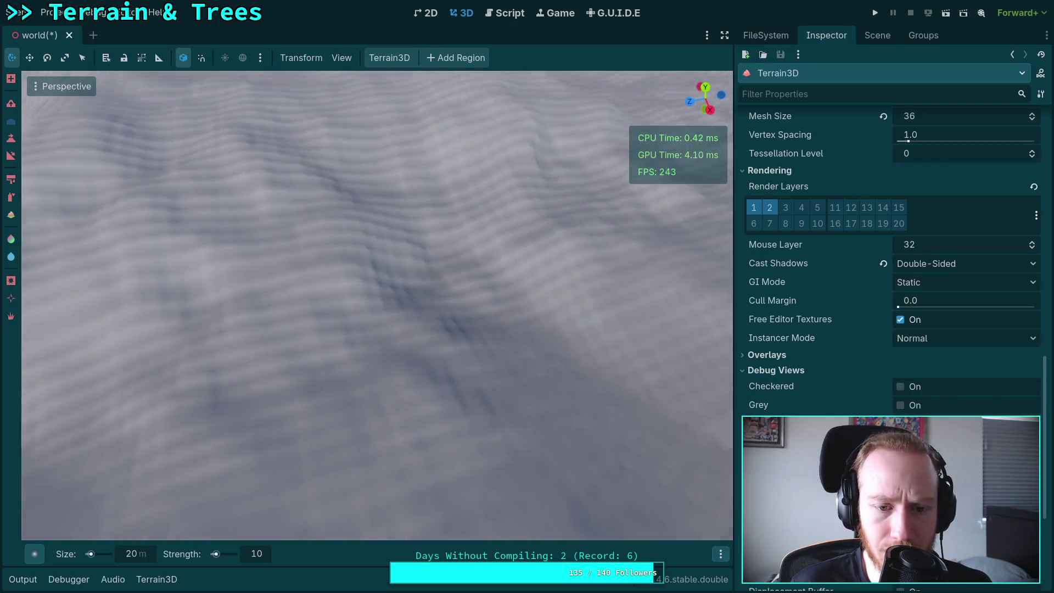
scroll(364, 330, "down", 6)
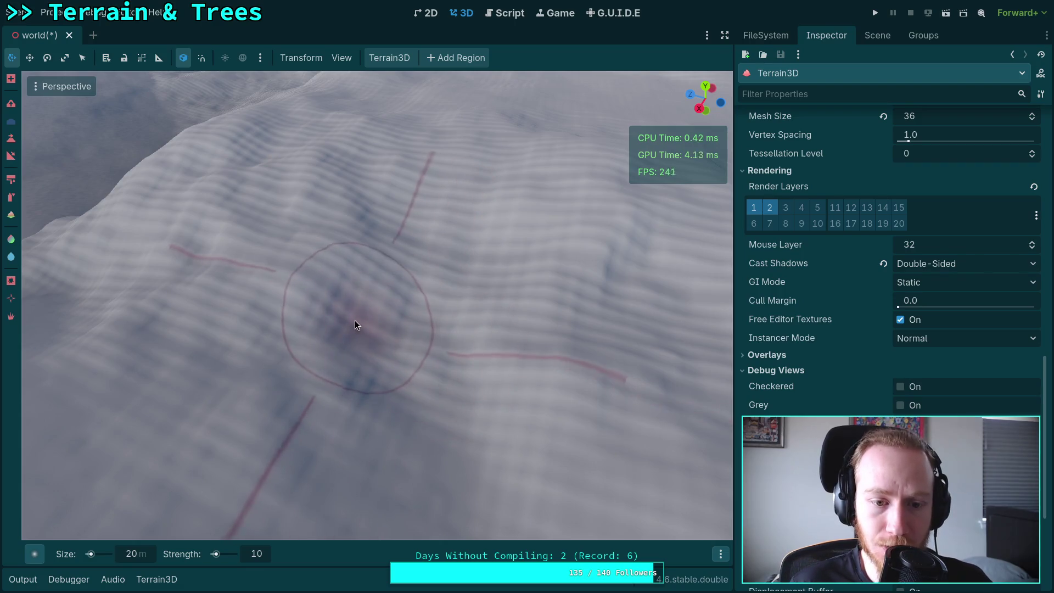
scroll(440, 378, "up", 5)
scroll(443, 296, "down", 5)
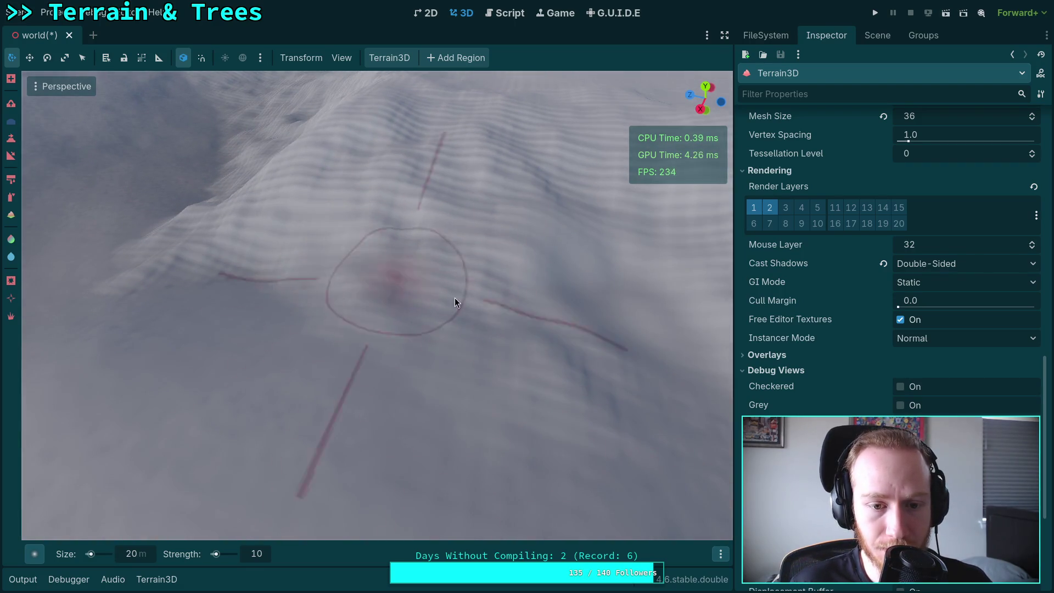
scroll(443, 294, "up", 5)
scroll(420, 360, "down", 5)
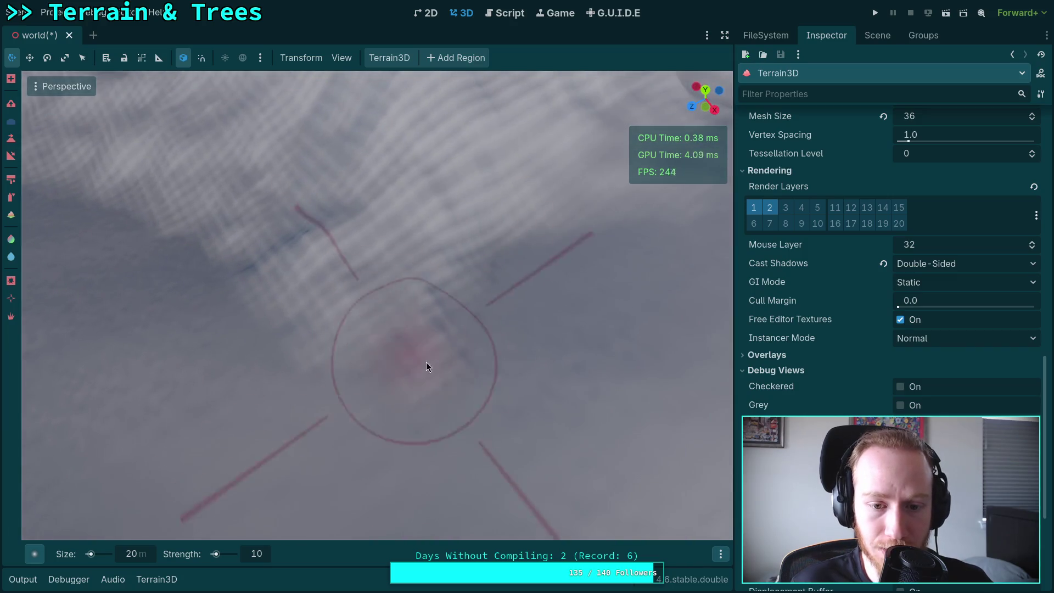
scroll(274, 307, "up", 5)
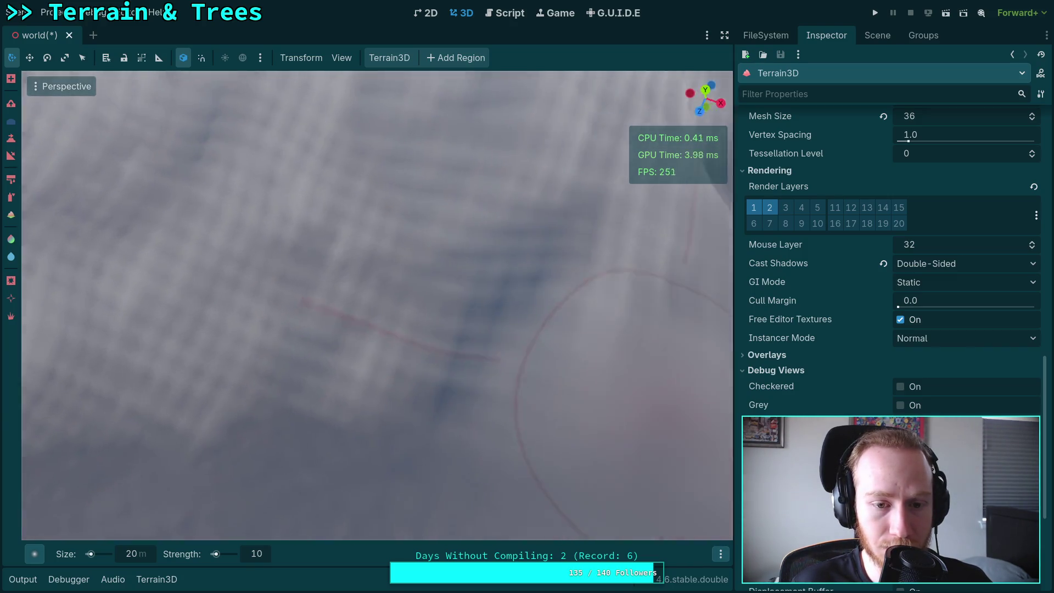
scroll(375, 335, "down", 5)
scroll(517, 348, "up", 2)
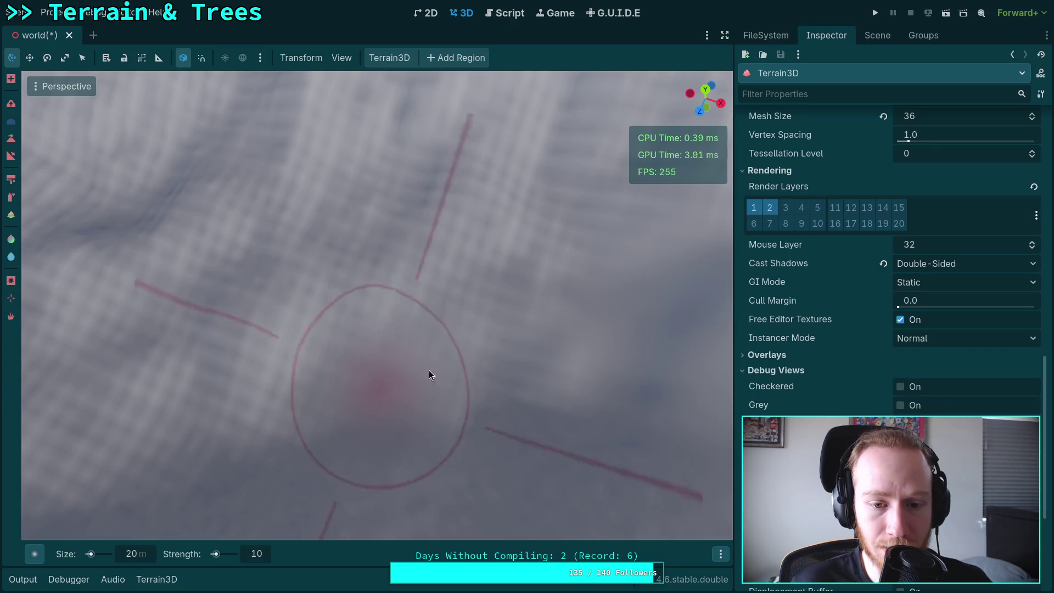
scroll(489, 357, "up", 2)
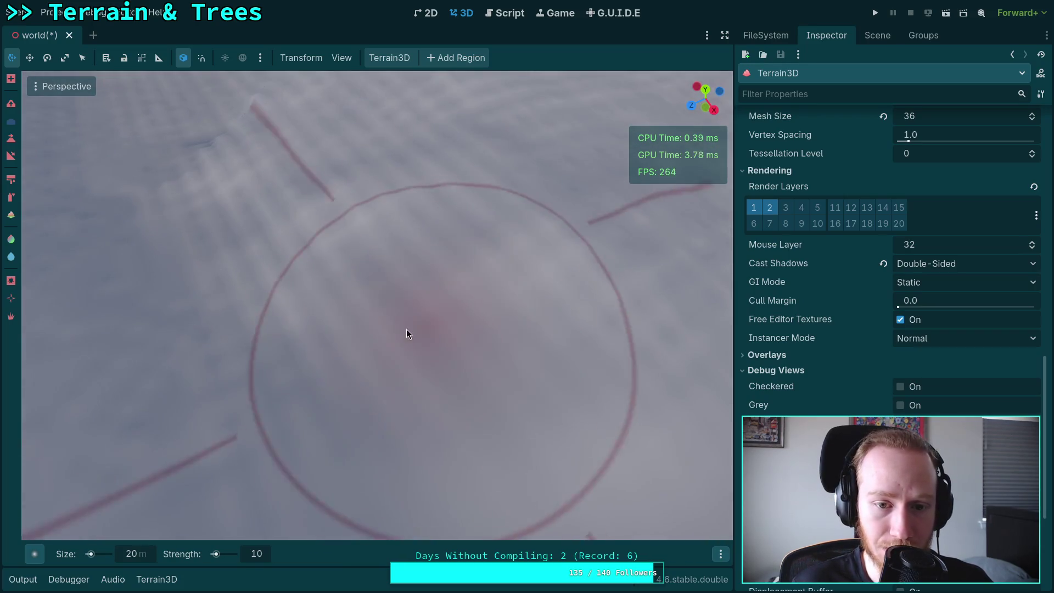
scroll(474, 294, "up", 3)
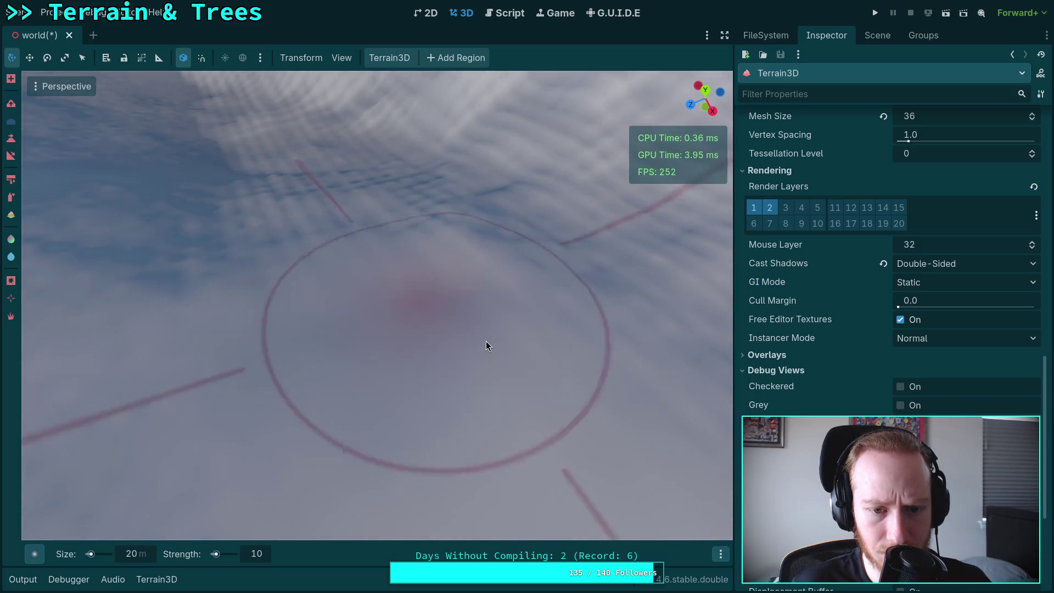
Set the brush gamma to 1 in the brush options
mouse_move(723, 553)
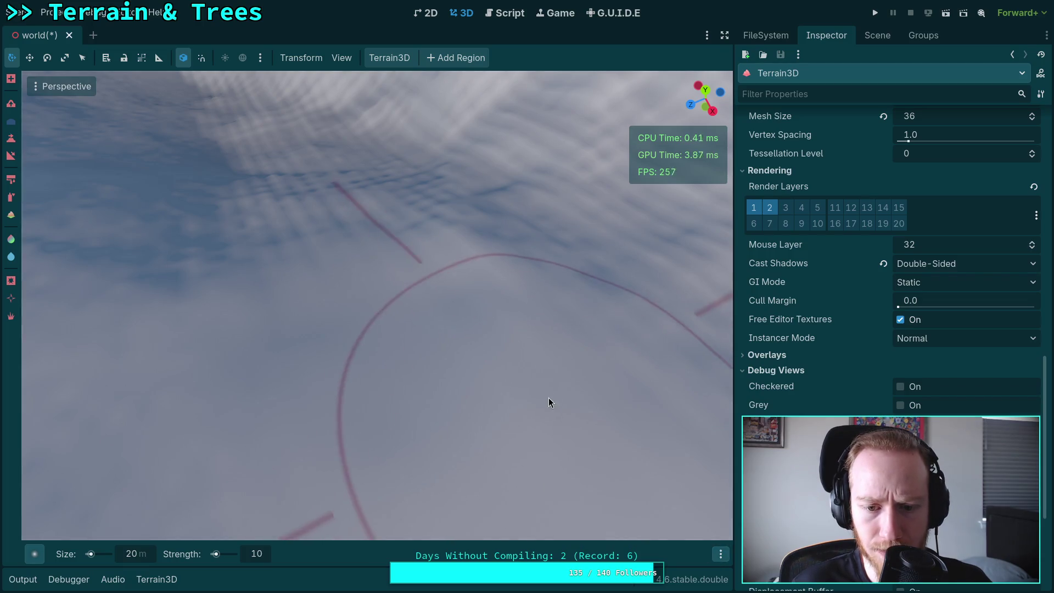
left_click(668, 531)
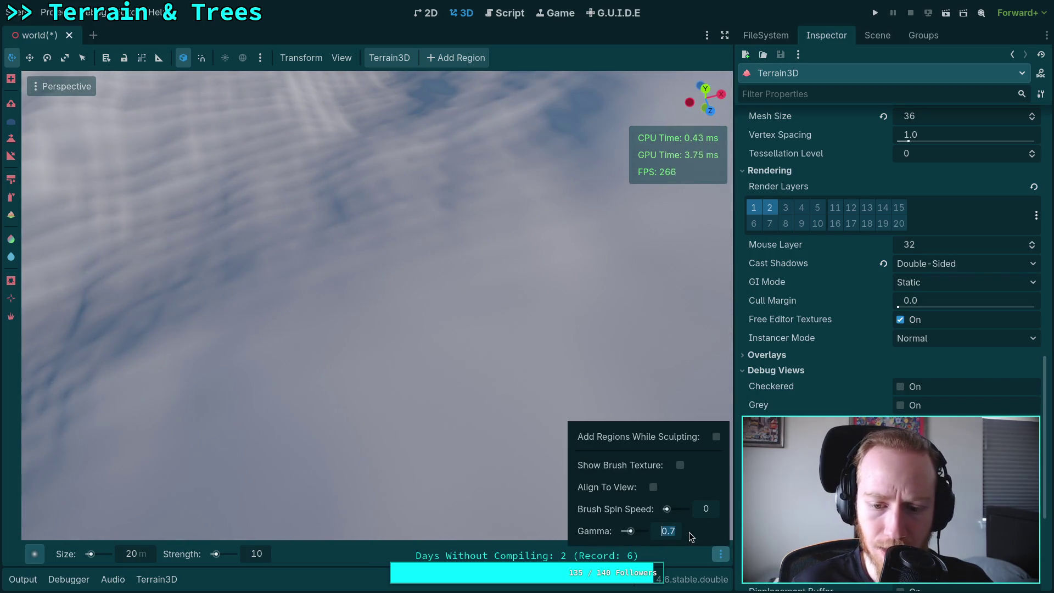
type("1.")
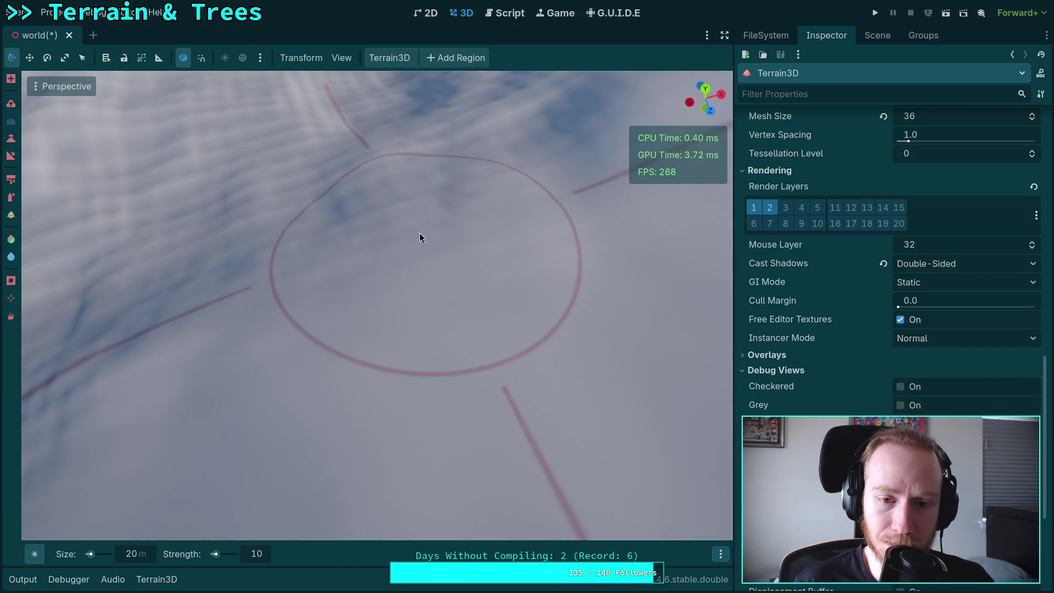
left_click_drag(470, 249, 494, 253)
left_click_drag(265, 259, 396, 393)
mouse_move(404, 273)
left_mouse_down()
mouse_move(370, 294)
mouse_move(499, 273)
mouse_move(352, 291)
mouse_move(569, 310)
mouse_move(400, 329)
mouse_move(546, 387)
mouse_move(559, 328)
mouse_move(374, 271)
mouse_move(409, 296)
mouse_move(403, 222)
mouse_move(440, 174)
mouse_move(432, 296)
mouse_move(724, 461)
mouse_move(330, 333)
mouse_move(447, 244)
mouse_move(321, 327)
left_mouse_up()
Fly and orbit the camera over the wind-rippled snowy slopes and ridge
left_click_drag(487, 312, 487, 311)
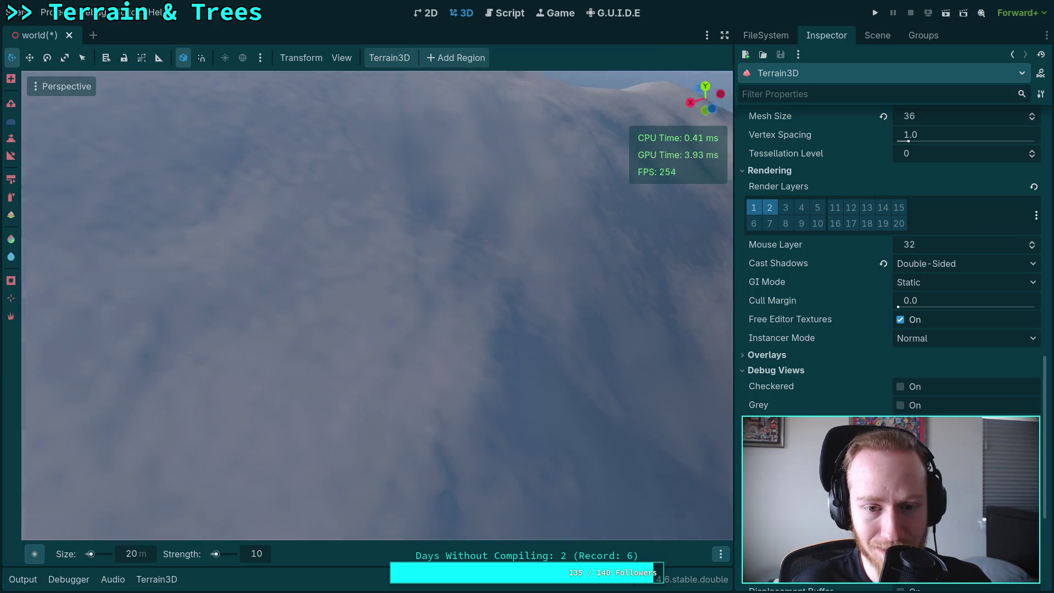
left_click_drag(440, 170, 439, 170)
mouse_move(545, 352)
left_mouse_down()
mouse_move(489, 390)
mouse_move(506, 282)
mouse_move(334, 273)
mouse_move(390, 332)
mouse_move(440, 346)
mouse_move(487, 275)
mouse_move(433, 315)
mouse_move(435, 294)
mouse_move(413, 267)
mouse_move(374, 276)
mouse_move(413, 260)
mouse_move(421, 286)
mouse_move(423, 249)
mouse_move(437, 254)
mouse_move(480, 183)
mouse_move(361, 273)
mouse_move(393, 345)
mouse_move(288, 297)
mouse_move(511, 257)
mouse_move(315, 313)
mouse_move(525, 335)
mouse_move(308, 308)
mouse_move(190, 265)
mouse_move(478, 283)
mouse_move(377, 322)
mouse_move(487, 363)
mouse_move(529, 305)
mouse_move(432, 216)
mouse_move(448, 368)
mouse_move(483, 318)
mouse_move(494, 297)
mouse_move(376, 320)
mouse_move(538, 384)
mouse_move(381, 297)
mouse_move(466, 246)
mouse_move(497, 289)
mouse_move(258, 188)
mouse_move(365, 233)
mouse_move(410, 189)
mouse_move(287, 245)
mouse_move(467, 312)
mouse_move(494, 307)
mouse_move(289, 243)
mouse_move(549, 313)
mouse_move(384, 313)
mouse_move(548, 289)
mouse_move(522, 297)
mouse_move(447, 216)
mouse_move(506, 228)
mouse_move(346, 262)
mouse_move(275, 219)
mouse_move(426, 214)
mouse_move(551, 307)
mouse_move(494, 275)
mouse_move(384, 244)
mouse_move(378, 451)
mouse_move(505, 401)
mouse_move(275, 494)
mouse_move(212, 353)
mouse_move(561, 428)
mouse_move(529, 359)
left_mouse_up()
mouse_move(433, 255)
left_mouse_down()
mouse_move(426, 345)
mouse_move(232, 324)
mouse_move(340, 420)
mouse_move(330, 428)
mouse_move(389, 350)
mouse_move(451, 322)
mouse_move(434, 321)
left_mouse_up()
scroll(452, 322, "up", 5)
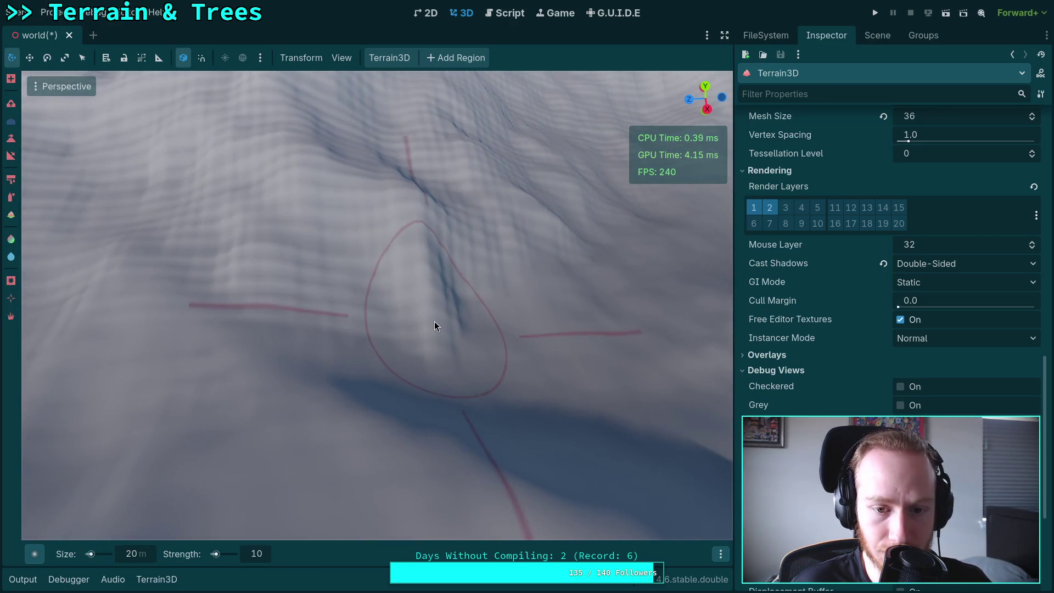
left_click_drag(268, 262, 268, 262)
left_click_drag(422, 433, 423, 434)
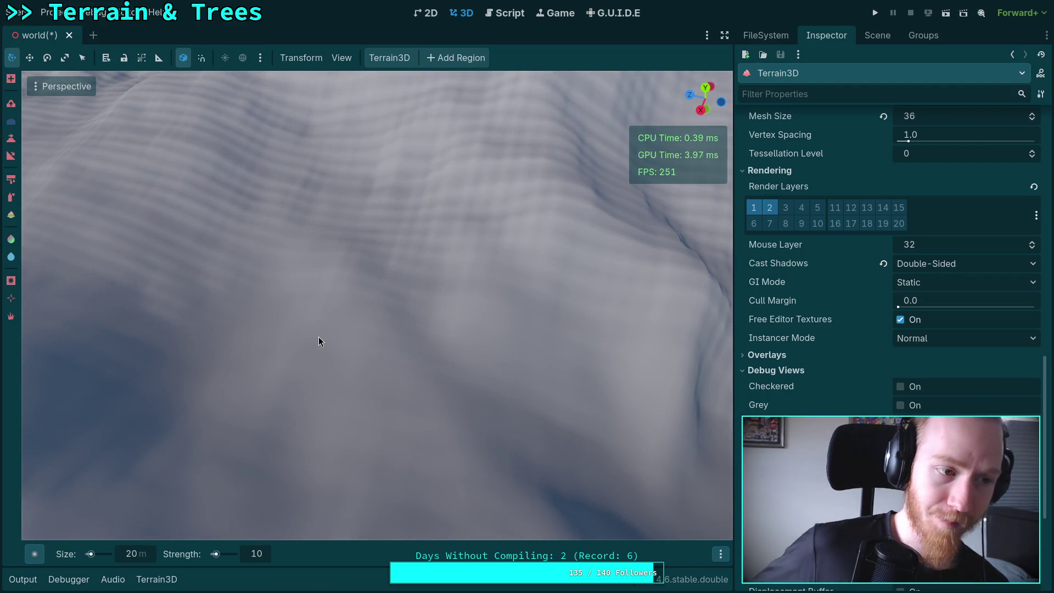
mouse_move(372, 261)
left_mouse_down()
mouse_move(357, 336)
mouse_move(430, 299)
mouse_move(452, 347)
mouse_move(522, 329)
mouse_move(361, 328)
left_mouse_up()
mouse_move(281, 313)
left_mouse_down()
mouse_move(417, 406)
mouse_move(306, 353)
mouse_move(455, 395)
mouse_move(647, 324)
mouse_move(330, 288)
mouse_move(423, 459)
mouse_move(392, 361)
mouse_move(454, 327)
left_mouse_up()
scroll(428, 377, "down", 3)
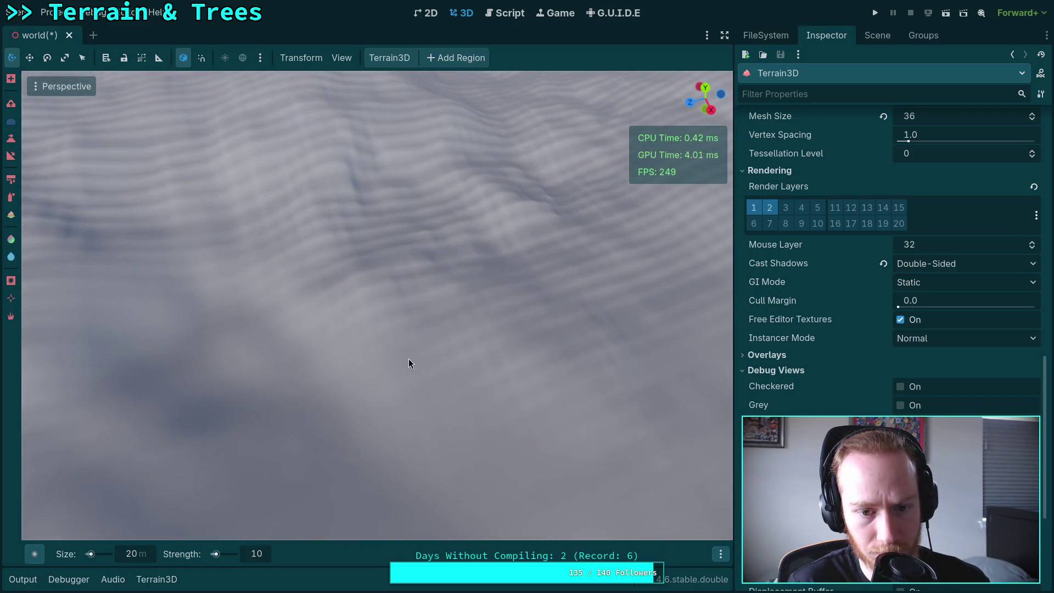
left_click_drag(631, 332, 363, 384)
scroll(402, 297, "up", 3)
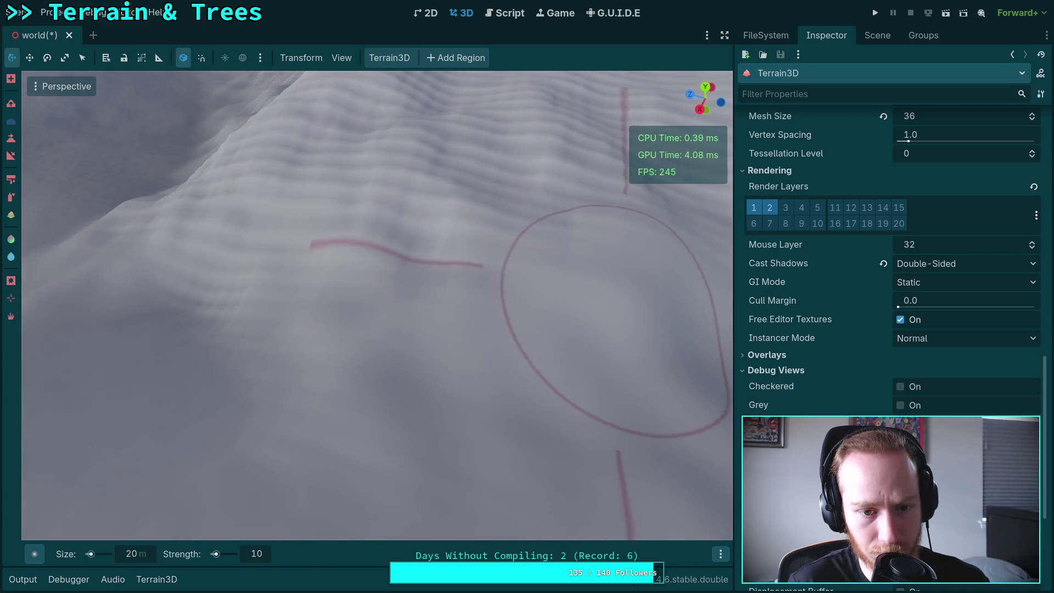
double_click(262, 555)
type("20")
key("BackSpace")
key("BackSpace")
type("15")
scroll(397, 375, "down", 3)
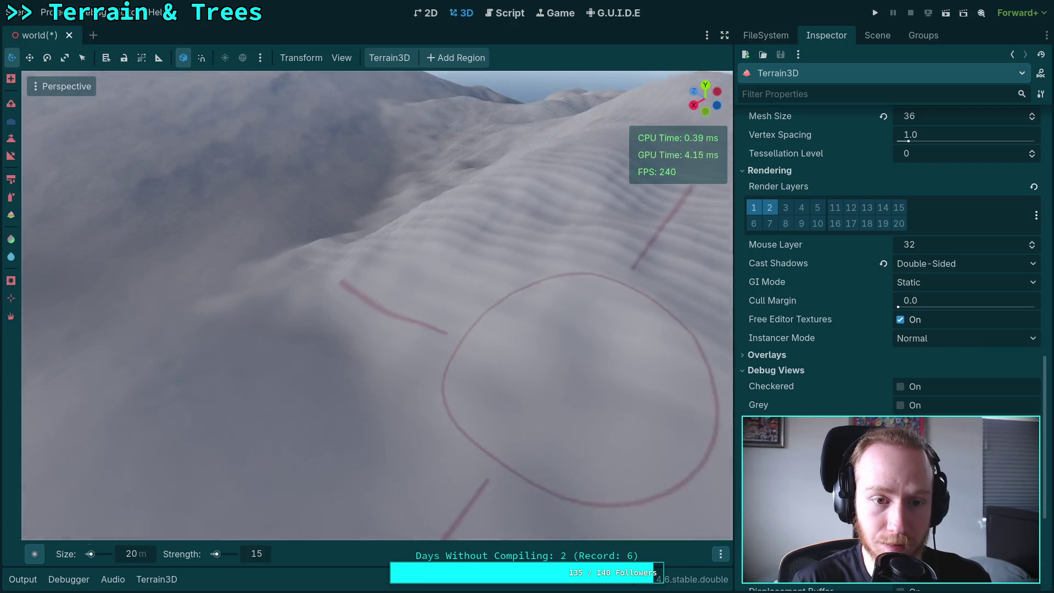
scroll(397, 375, "up", 5)
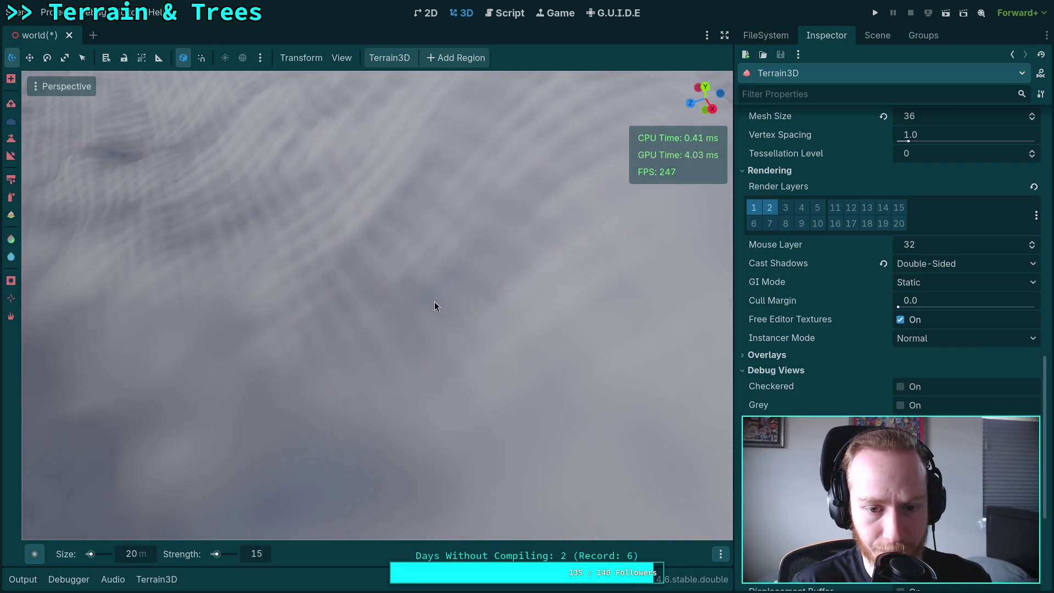
scroll(384, 324, "down", 4)
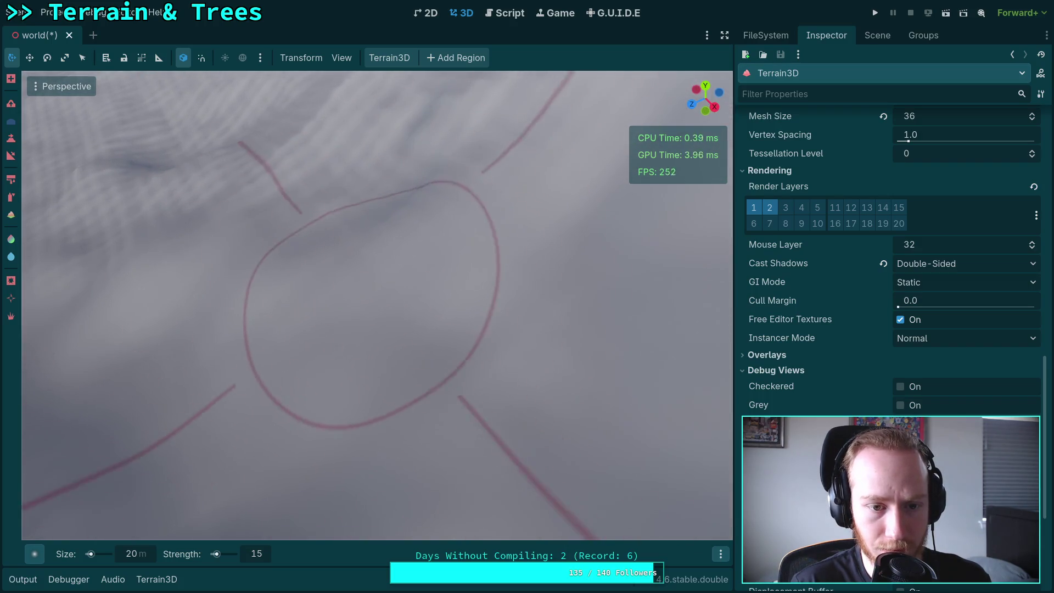
scroll(370, 287, "up", 2)
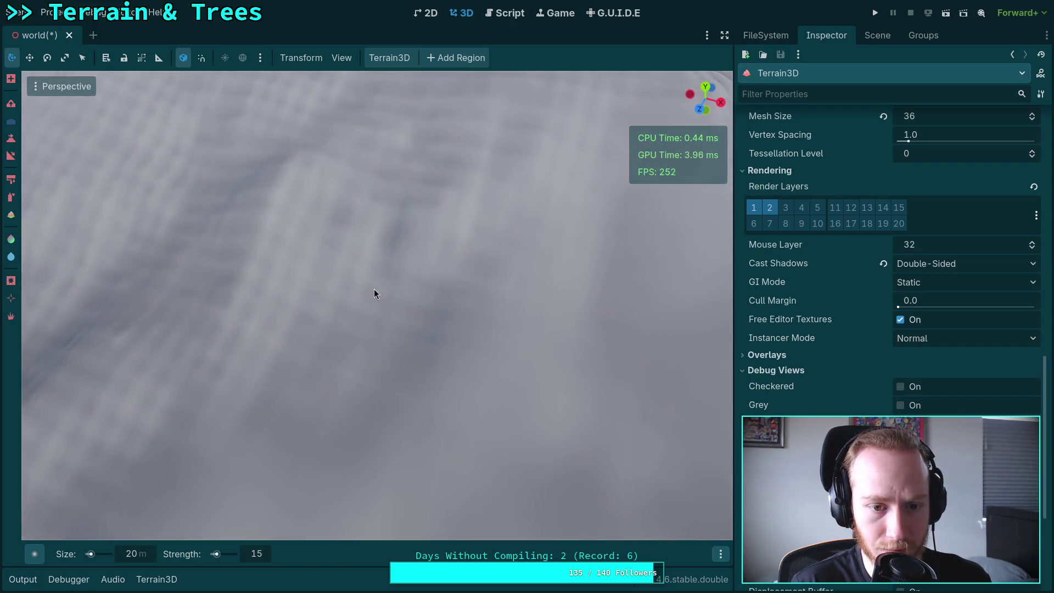
scroll(436, 259, "down", 3)
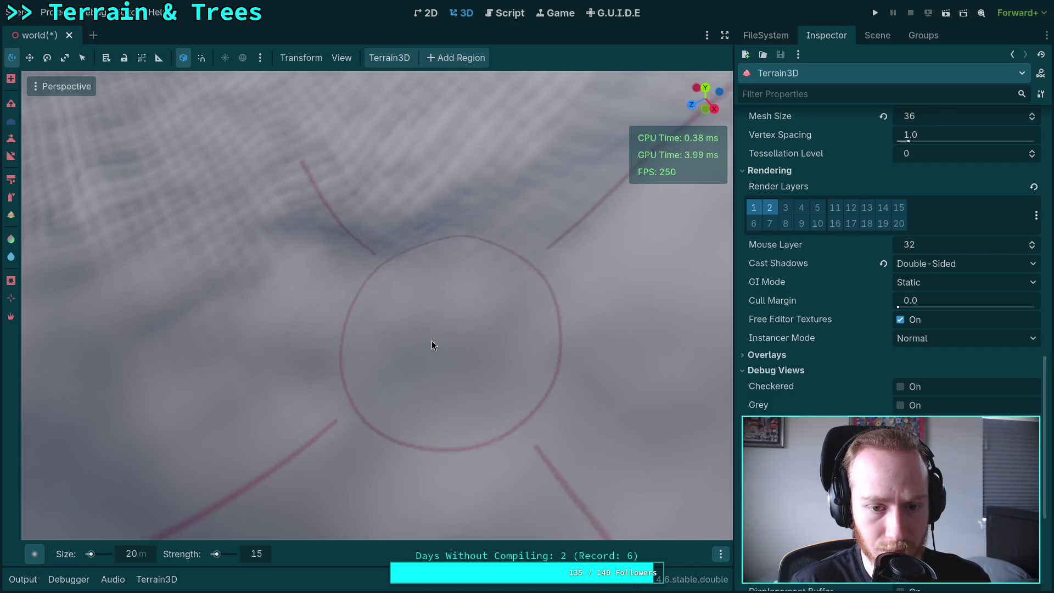
scroll(287, 317, "up", 3)
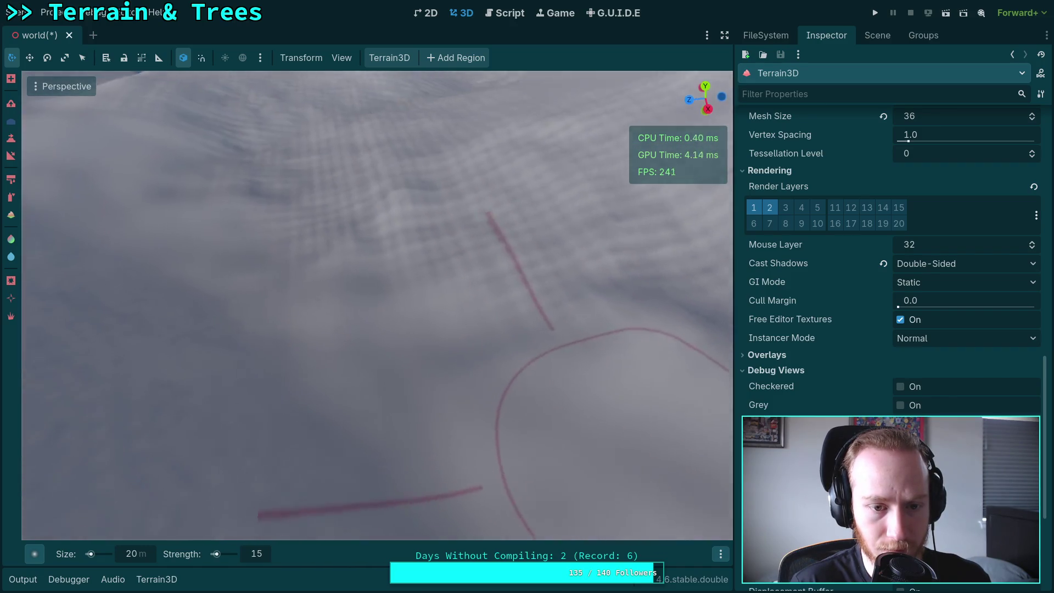
scroll(272, 351, "down", 3)
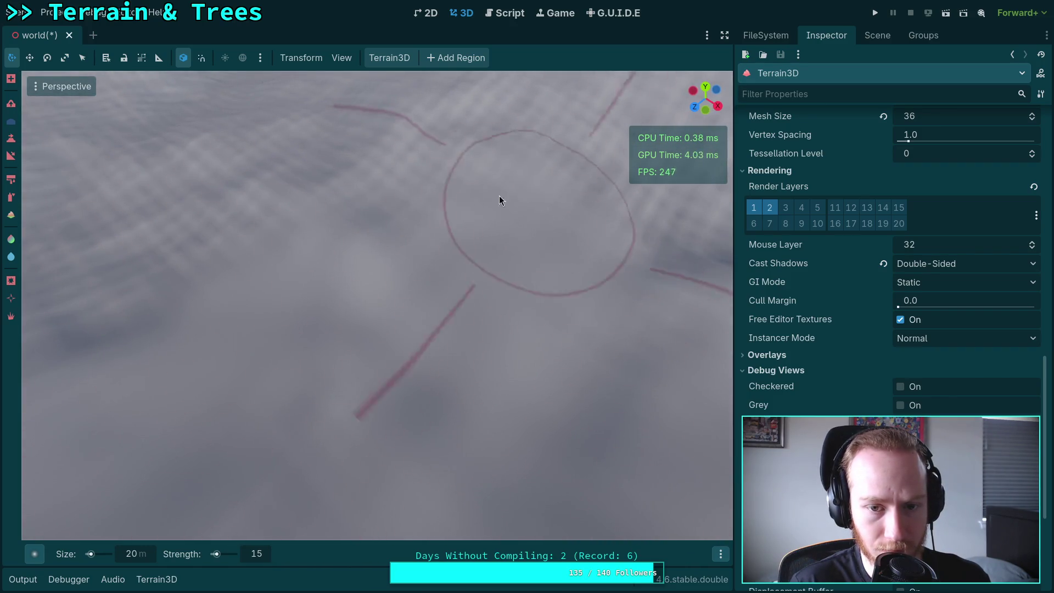
scroll(429, 225, "up", 2)
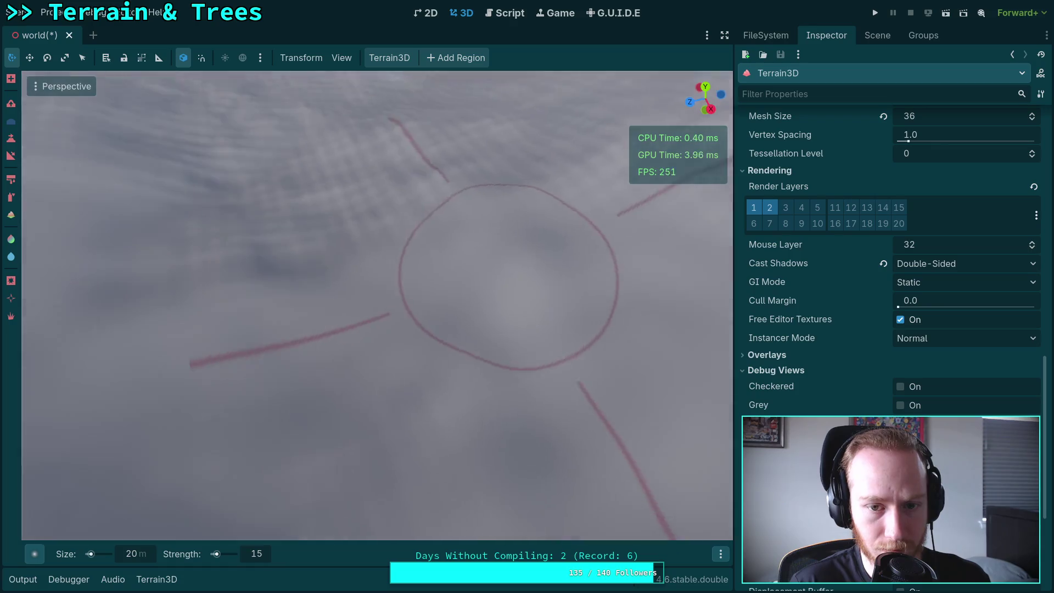
scroll(359, 252, "down", 3)
scroll(439, 286, "down", 2)
scroll(521, 369, "up", 4)
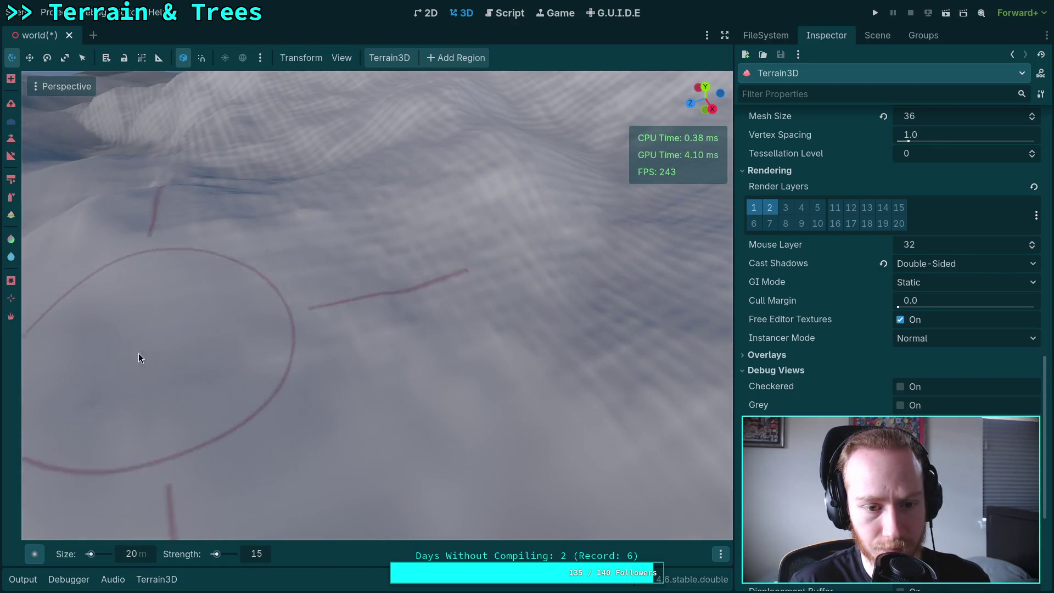
scroll(555, 326, "down", 2)
scroll(286, 319, "down", 2)
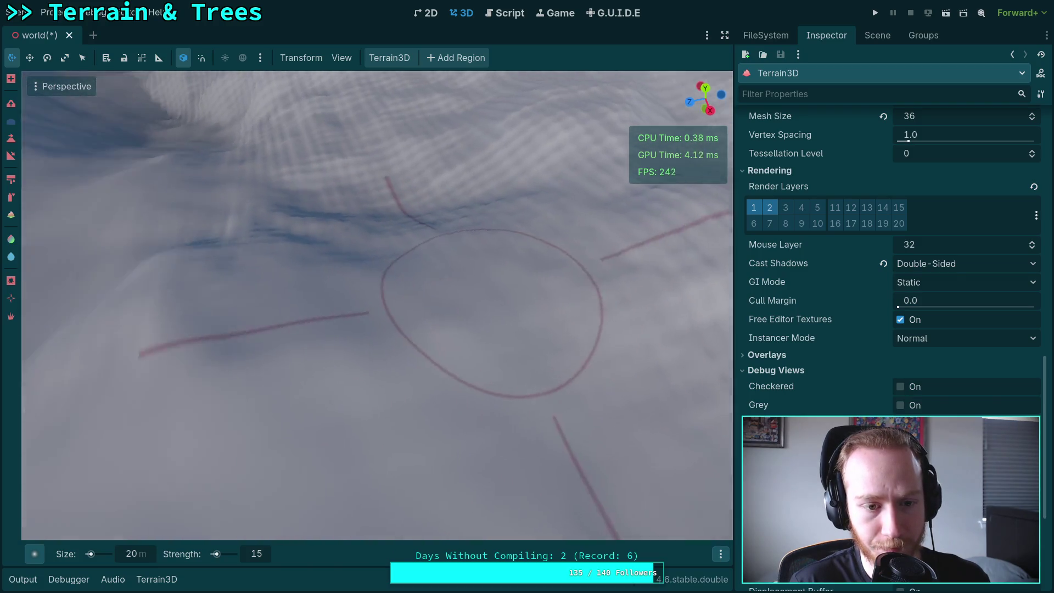
scroll(538, 269, "up", 2)
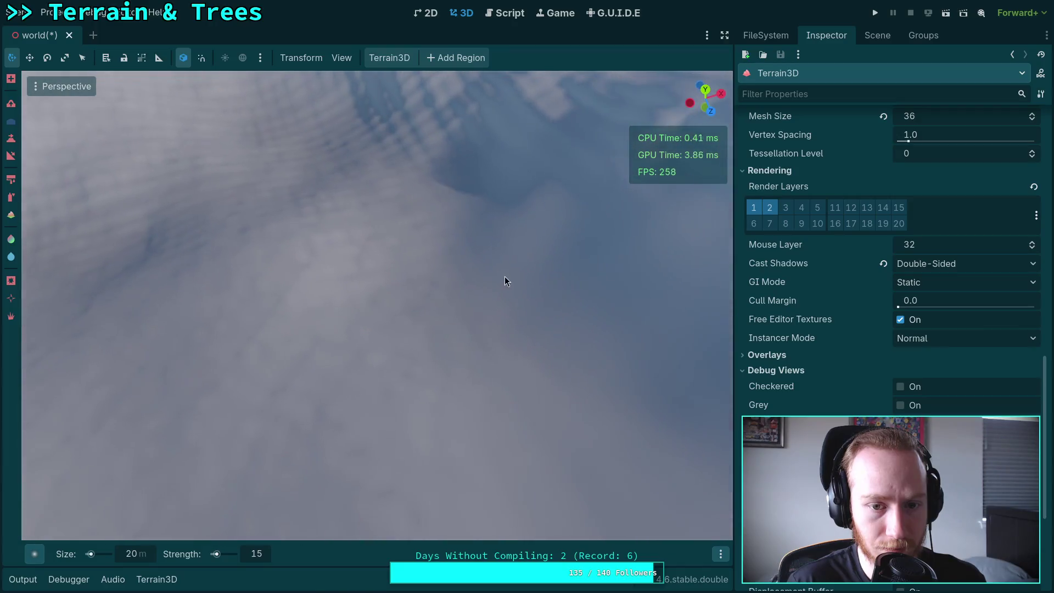
scroll(216, 366, "up", 2)
scroll(296, 278, "down", 2)
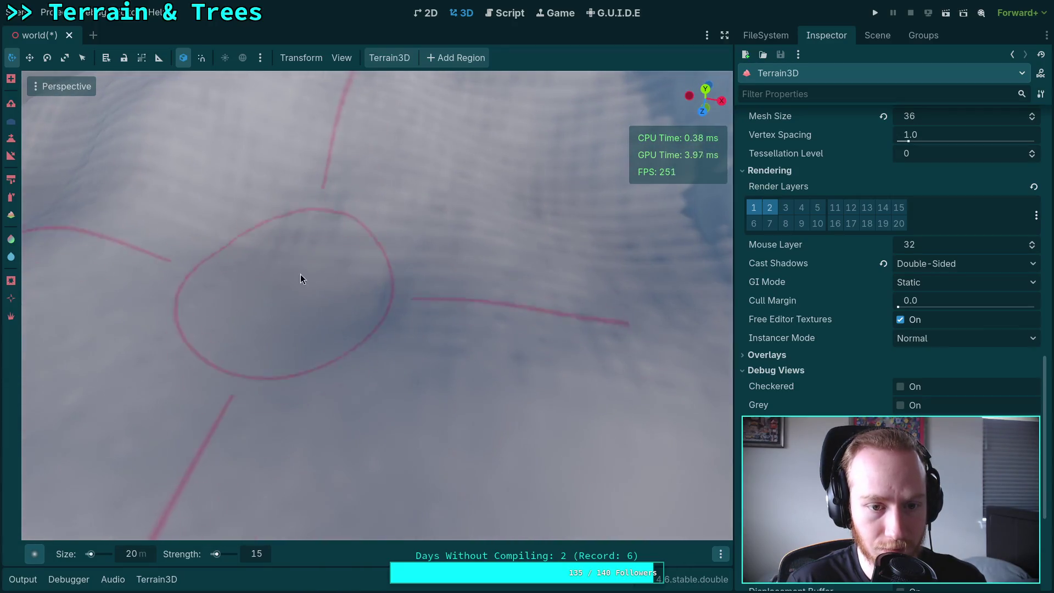
scroll(624, 311, "up", 2)
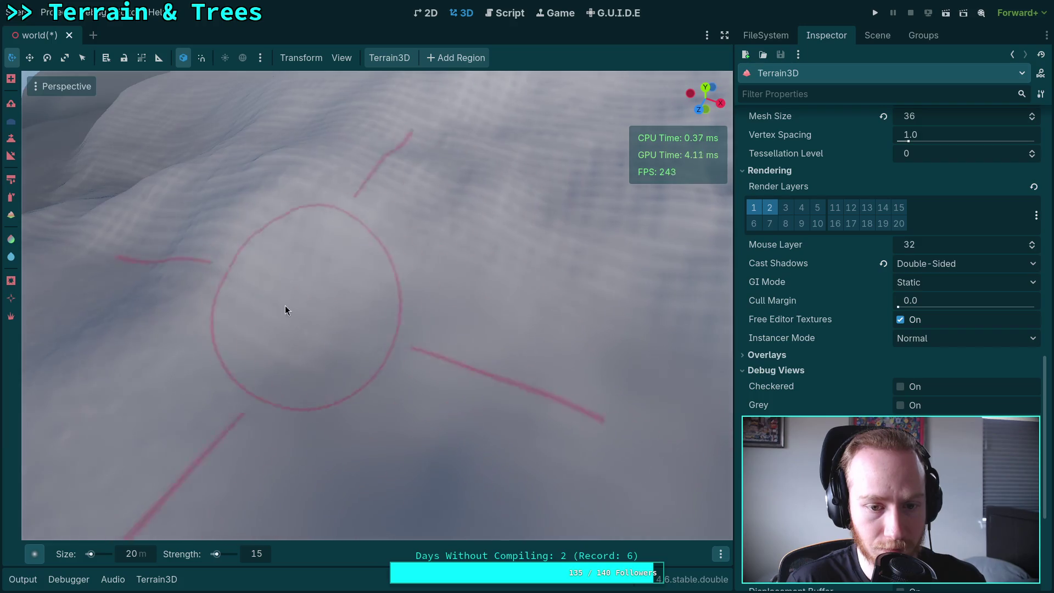
scroll(413, 352, "up", 3)
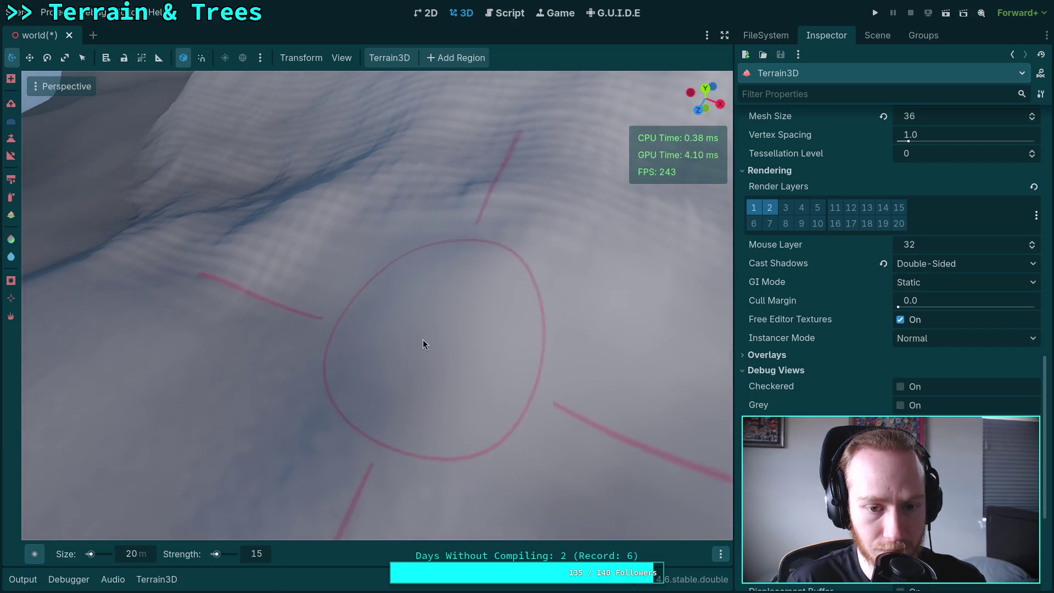
scroll(426, 339, "up", 2)
scroll(265, 351, "down", 2)
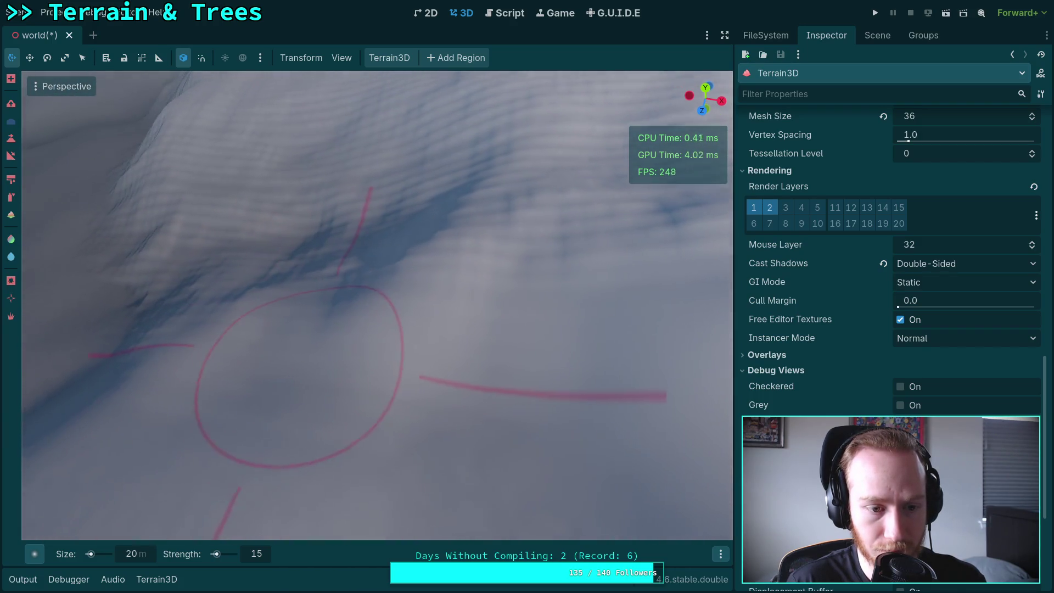
scroll(335, 337, "up", 3)
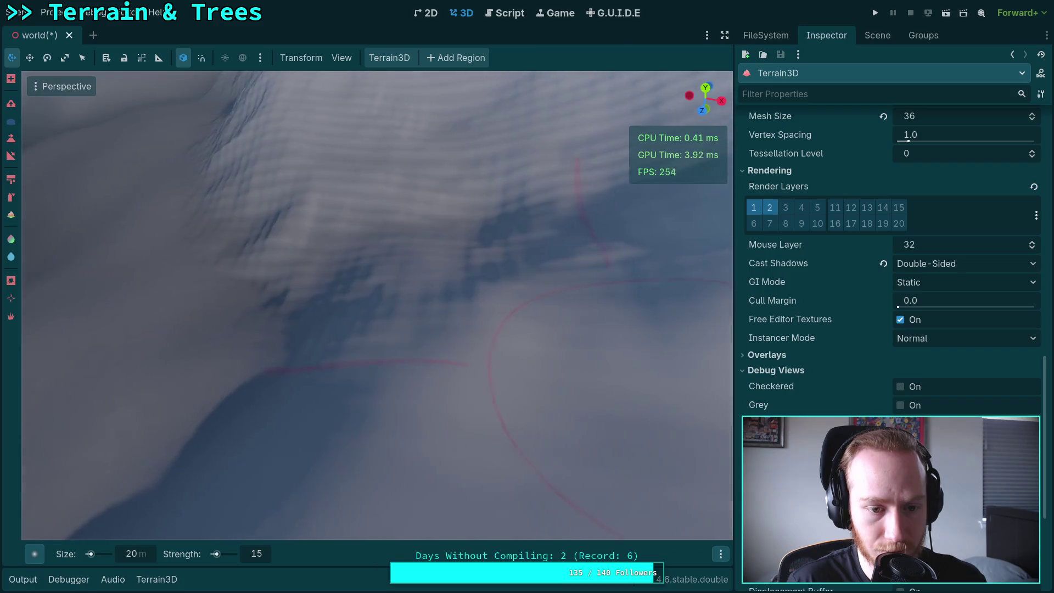
scroll(500, 182, "up", 2)
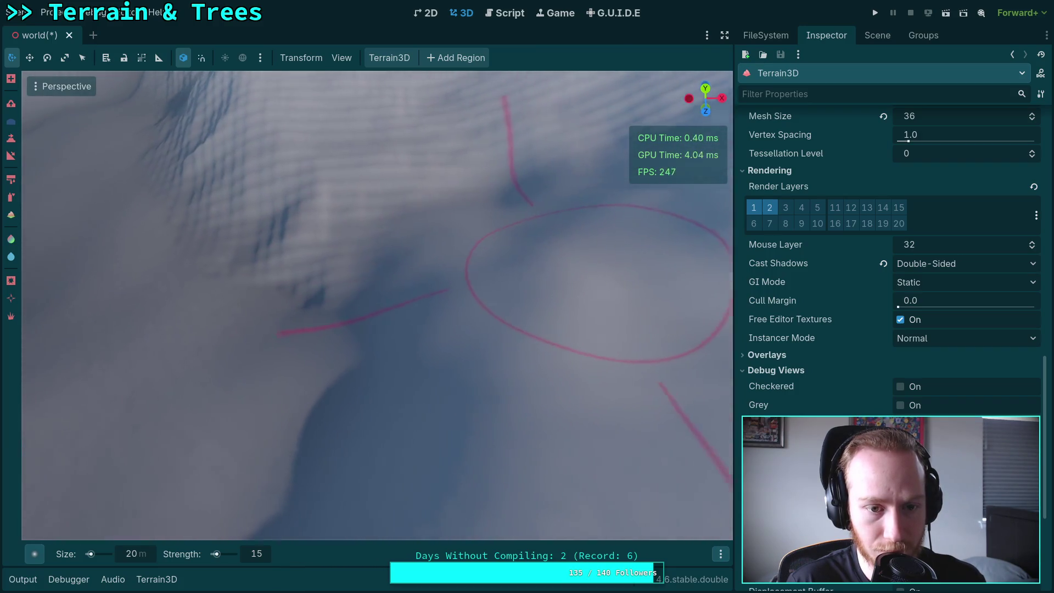
scroll(426, 315, "up", 2)
scroll(440, 330, "down", 2)
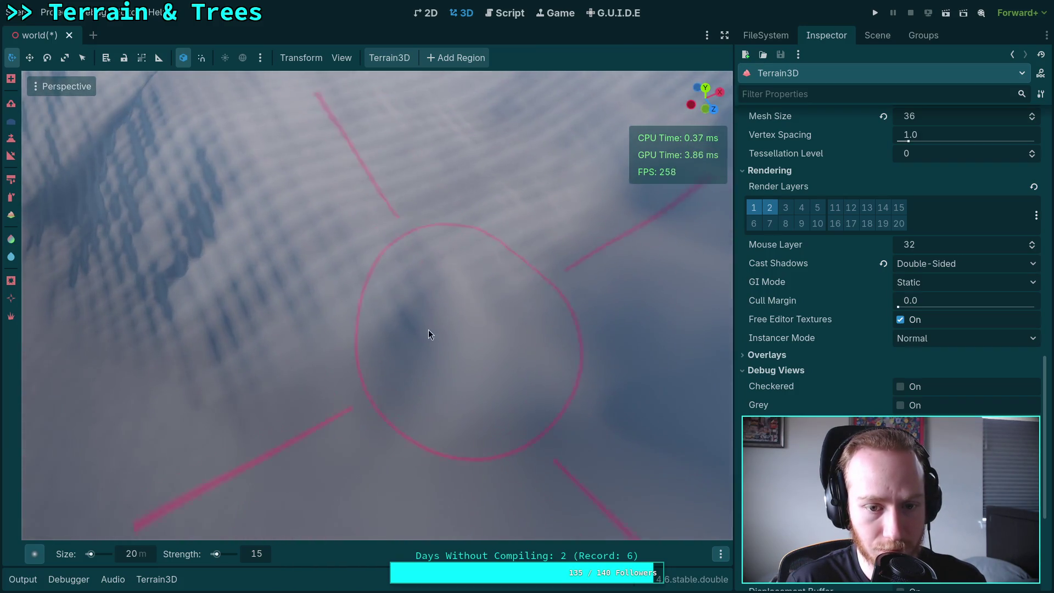
scroll(225, 318, "up", 2)
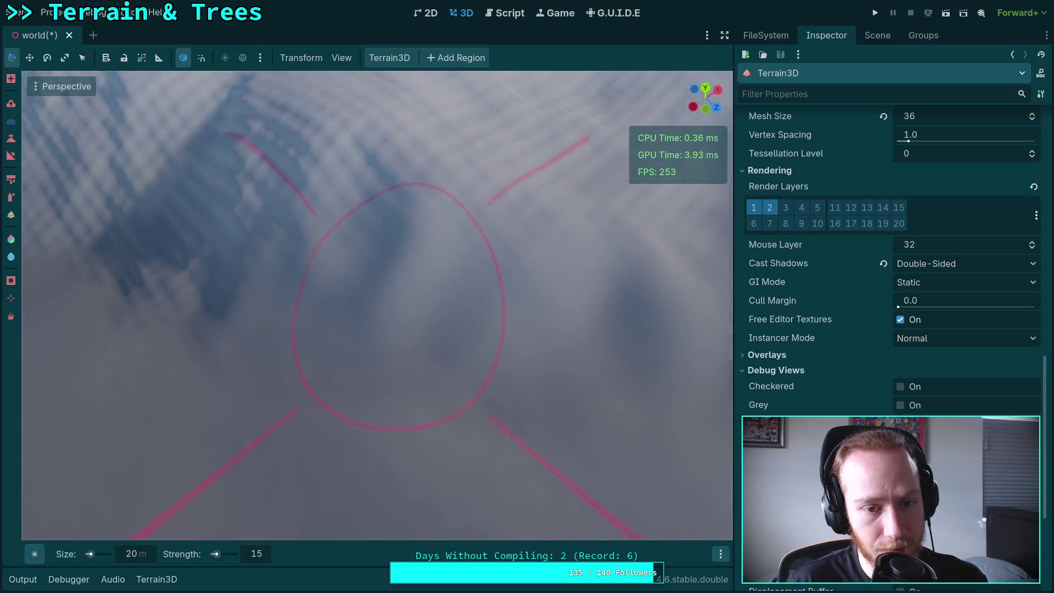
scroll(439, 324, "up", 2)
scroll(298, 258, "down", 2)
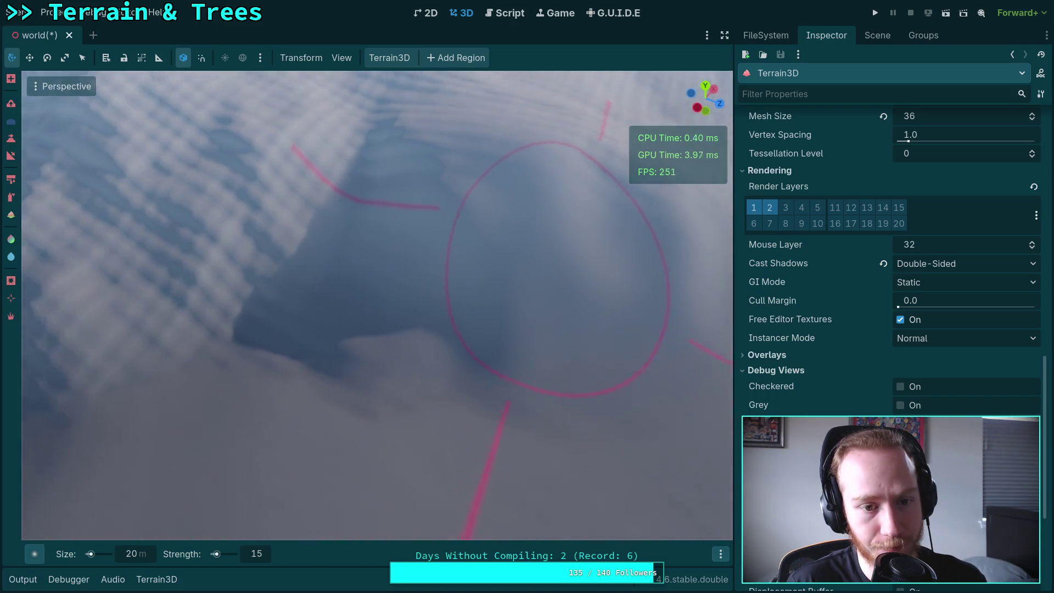
scroll(427, 354, "up", 2)
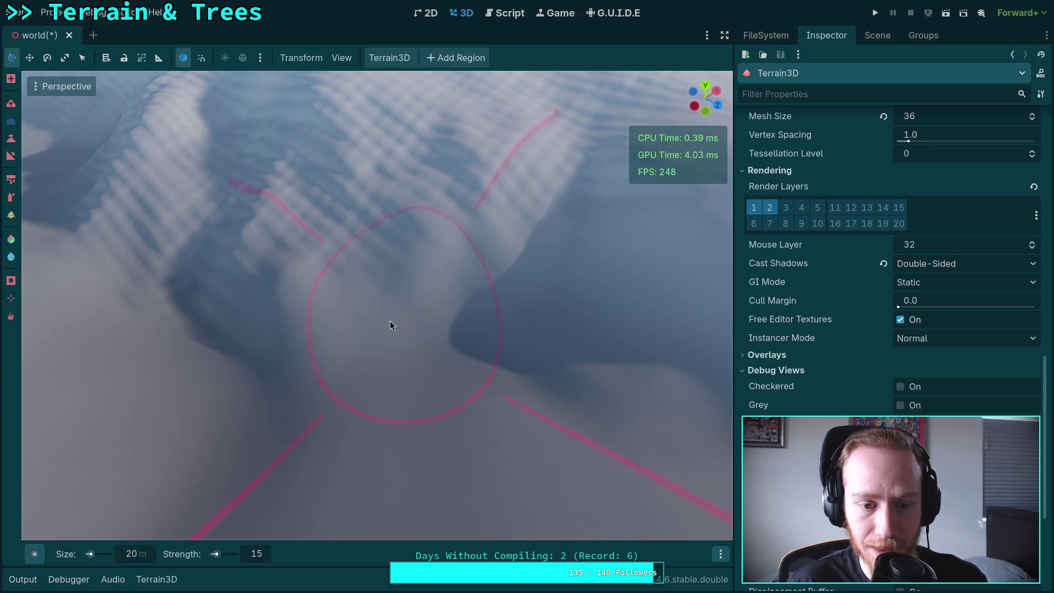
scroll(396, 323, "down", 2)
scroll(207, 287, "down", 1)
scroll(348, 337, "down", 1)
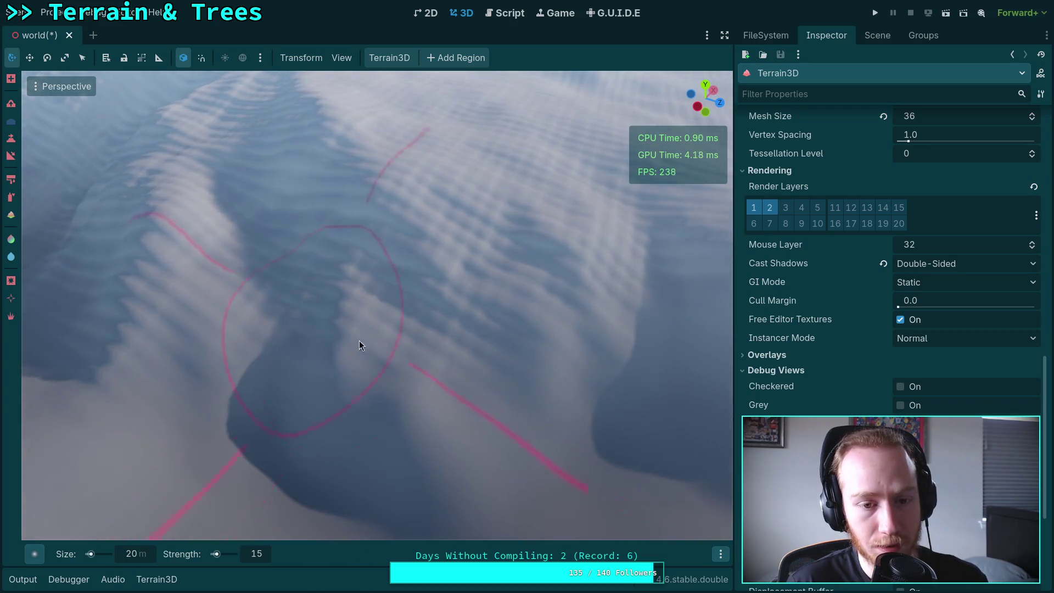
scroll(340, 277, "up", 2)
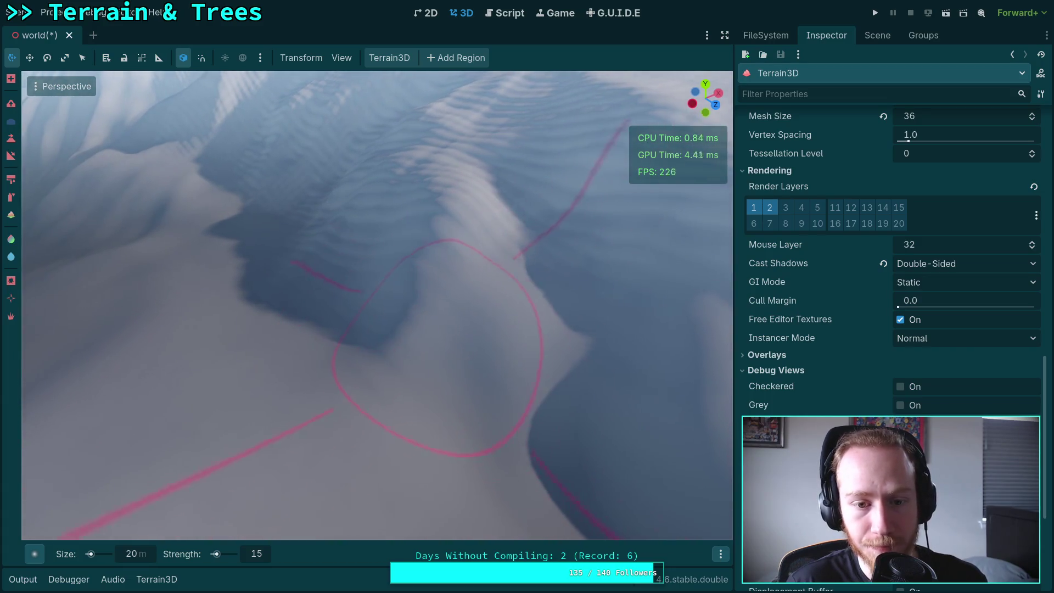
scroll(360, 288, "up", 3)
scroll(329, 285, "up", 2)
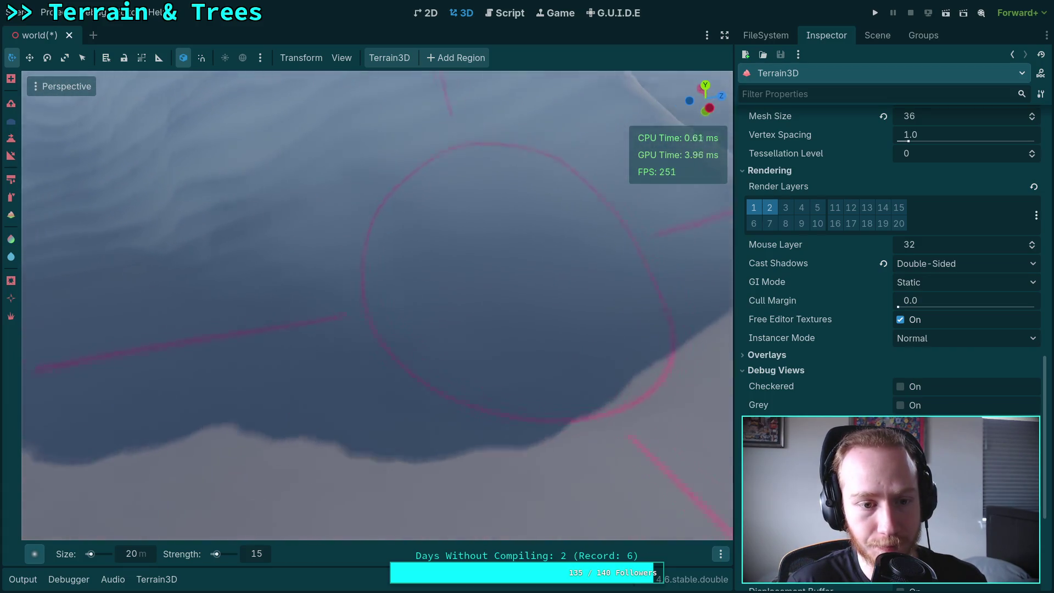
scroll(198, 207, "down", 1)
scroll(319, 284, "up", 3)
scroll(319, 285, "down", 3)
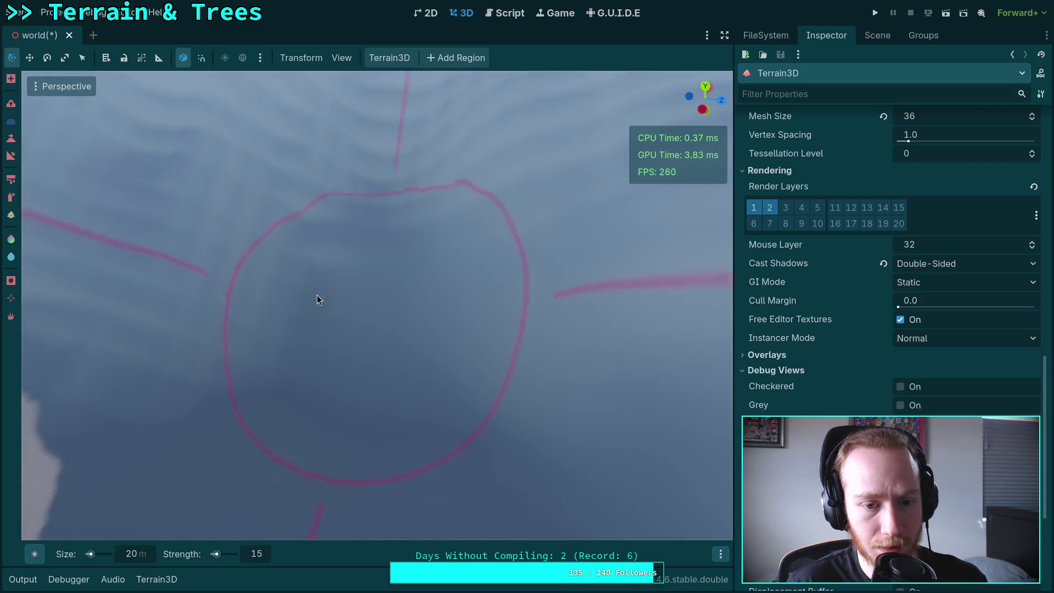
scroll(348, 310, "up", 1)
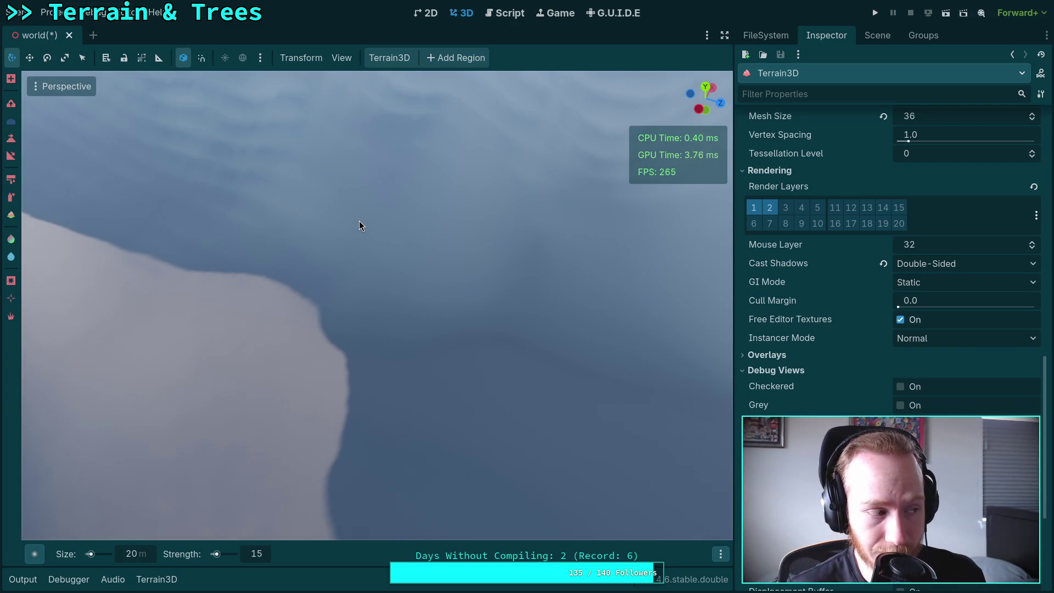
mouse_move(364, 221)
left_mouse_down()
mouse_move(497, 440)
mouse_move(369, 357)
mouse_move(408, 247)
mouse_move(590, 234)
mouse_move(189, 229)
mouse_move(404, 395)
mouse_move(253, 301)
left_mouse_up()
Orbit across the snowy ridge to view its deep folds and shadowed crease
left_click_drag(386, 306, 483, 283)
mouse_move(256, 308)
left_mouse_down()
mouse_move(304, 378)
mouse_move(329, 385)
mouse_move(278, 292)
mouse_move(404, 344)
mouse_move(337, 348)
mouse_move(454, 287)
mouse_move(421, 249)
mouse_move(436, 301)
mouse_move(361, 302)
mouse_move(355, 413)
mouse_move(337, 369)
mouse_move(315, 404)
mouse_move(373, 406)
mouse_move(431, 346)
mouse_move(492, 331)
mouse_move(504, 406)
mouse_move(490, 287)
mouse_move(592, 403)
mouse_move(384, 315)
mouse_move(270, 505)
mouse_move(659, 357)
mouse_move(391, 341)
mouse_move(428, 285)
mouse_move(411, 193)
mouse_move(433, 307)
mouse_move(519, 320)
mouse_move(517, 307)
mouse_move(262, 230)
mouse_move(340, 258)
mouse_move(366, 321)
mouse_move(387, 334)
mouse_move(406, 296)
mouse_move(404, 258)
mouse_move(424, 281)
mouse_move(238, 348)
mouse_move(273, 247)
mouse_move(361, 229)
mouse_move(406, 338)
mouse_move(202, 200)
mouse_move(603, 143)
mouse_move(296, 376)
mouse_move(482, 237)
mouse_move(430, 201)
mouse_move(360, 210)
mouse_move(511, 209)
mouse_move(412, 443)
mouse_move(443, 219)
mouse_move(439, 363)
mouse_move(444, 324)
mouse_move(404, 266)
mouse_move(457, 311)
mouse_move(403, 238)
mouse_move(385, 360)
mouse_move(485, 255)
mouse_move(666, 263)
mouse_move(384, 225)
mouse_move(567, 228)
mouse_move(328, 218)
mouse_move(402, 203)
mouse_move(541, 296)
mouse_move(412, 202)
left_mouse_up()
mouse_move(298, 252)
left_mouse_down()
mouse_move(374, 311)
mouse_move(445, 292)
mouse_move(501, 186)
mouse_move(570, 206)
mouse_move(523, 188)
mouse_move(421, 212)
mouse_move(344, 336)
mouse_move(375, 274)
mouse_move(449, 318)
mouse_move(264, 297)
mouse_move(353, 454)
mouse_move(238, 325)
mouse_move(169, 426)
mouse_move(440, 252)
mouse_move(314, 365)
mouse_move(438, 294)
mouse_move(459, 423)
mouse_move(282, 411)
mouse_move(628, 374)
mouse_move(303, 353)
mouse_move(467, 307)
mouse_move(413, 276)
mouse_move(529, 400)
mouse_move(350, 424)
mouse_move(453, 390)
mouse_move(407, 424)
left_mouse_up()
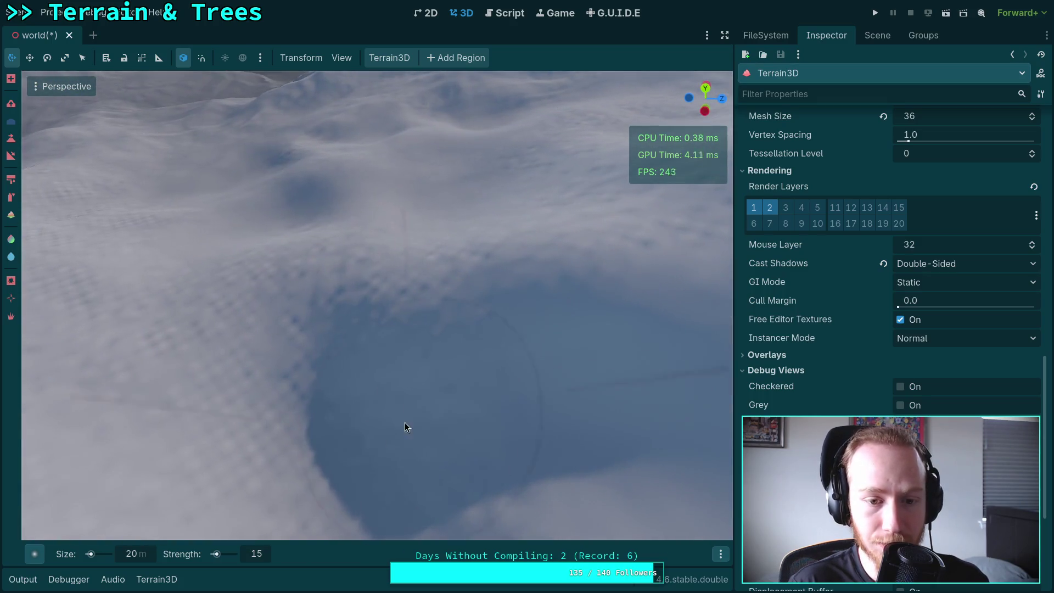
mouse_move(412, 353)
left_mouse_down()
mouse_move(286, 353)
mouse_move(591, 238)
mouse_move(447, 292)
mouse_move(384, 330)
mouse_move(482, 239)
mouse_move(482, 262)
mouse_move(555, 329)
mouse_move(478, 252)
mouse_move(406, 270)
mouse_move(223, 265)
mouse_move(377, 212)
mouse_move(300, 305)
mouse_move(380, 217)
mouse_move(403, 269)
mouse_move(393, 276)
mouse_move(370, 236)
mouse_move(595, 330)
mouse_move(484, 265)
mouse_move(266, 323)
mouse_move(412, 294)
mouse_move(437, 269)
mouse_move(193, 279)
mouse_move(418, 220)
mouse_move(506, 308)
mouse_move(584, 286)
mouse_move(383, 229)
mouse_move(443, 357)
mouse_move(494, 329)
mouse_move(516, 233)
mouse_move(305, 294)
mouse_move(460, 325)
mouse_move(456, 334)
mouse_move(518, 285)
mouse_move(364, 365)
mouse_move(569, 335)
mouse_move(414, 367)
mouse_move(620, 357)
mouse_move(543, 459)
mouse_move(595, 229)
mouse_move(164, 329)
mouse_move(320, 398)
mouse_move(352, 308)
mouse_move(346, 292)
mouse_move(362, 302)
mouse_move(384, 292)
mouse_move(480, 469)
left_mouse_up()
left_click(263, 559)
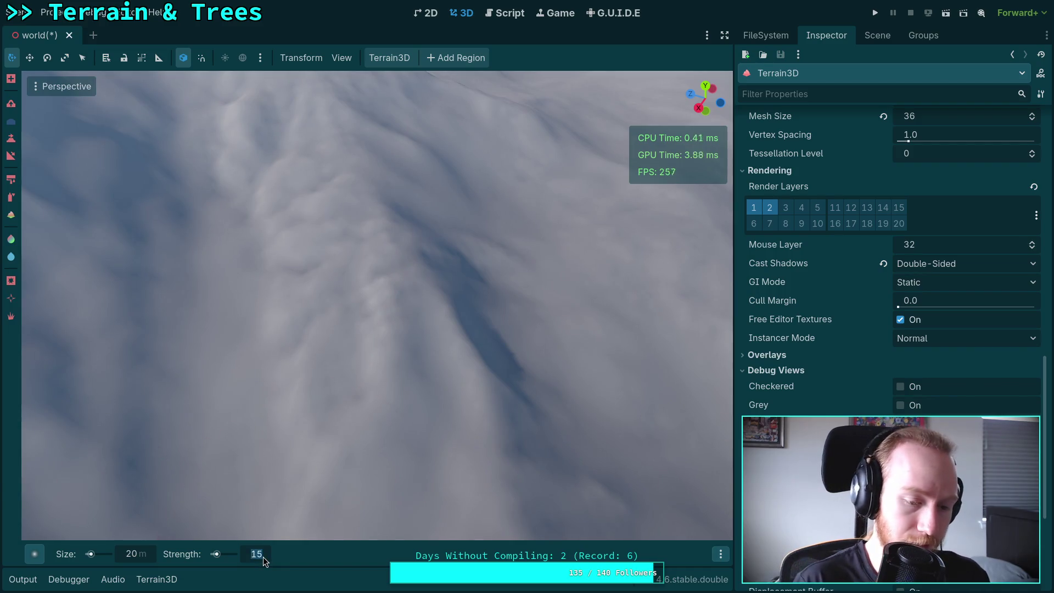
Set brush size to 10 and strength to 5
left_click(143, 553)
type("10")
key("Return")
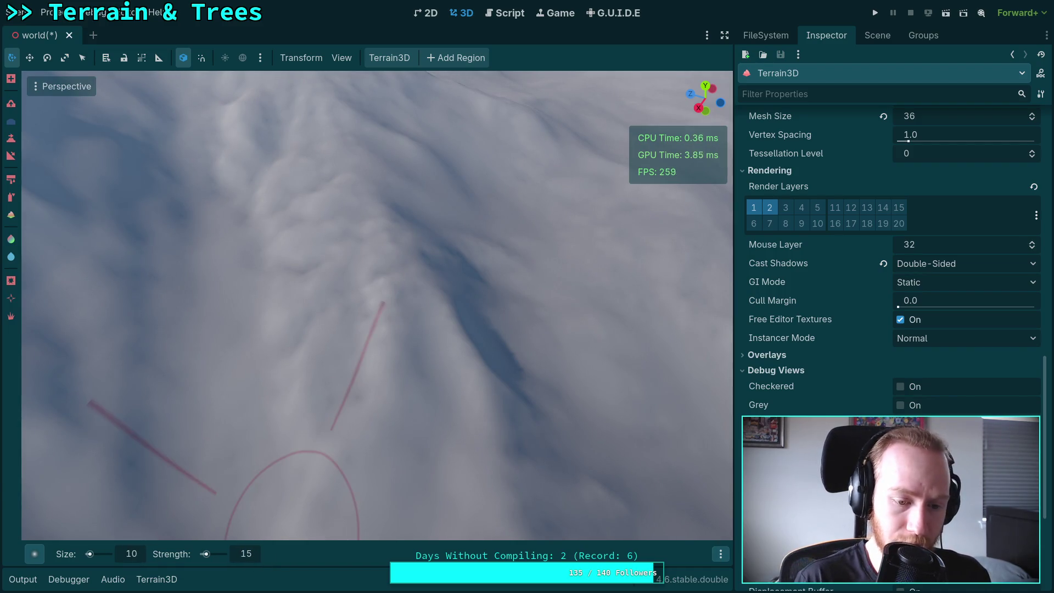
double_click(244, 554)
type("5")
key("Return")
Move and rotate the camera closely over the snowy slope
left_click_drag(384, 307, 397, 328)
mouse_move(323, 282)
left_mouse_down()
mouse_move(353, 364)
mouse_move(249, 360)
mouse_move(272, 321)
mouse_move(412, 447)
mouse_move(456, 327)
mouse_move(392, 219)
mouse_move(335, 439)
mouse_move(365, 324)
left_mouse_up()
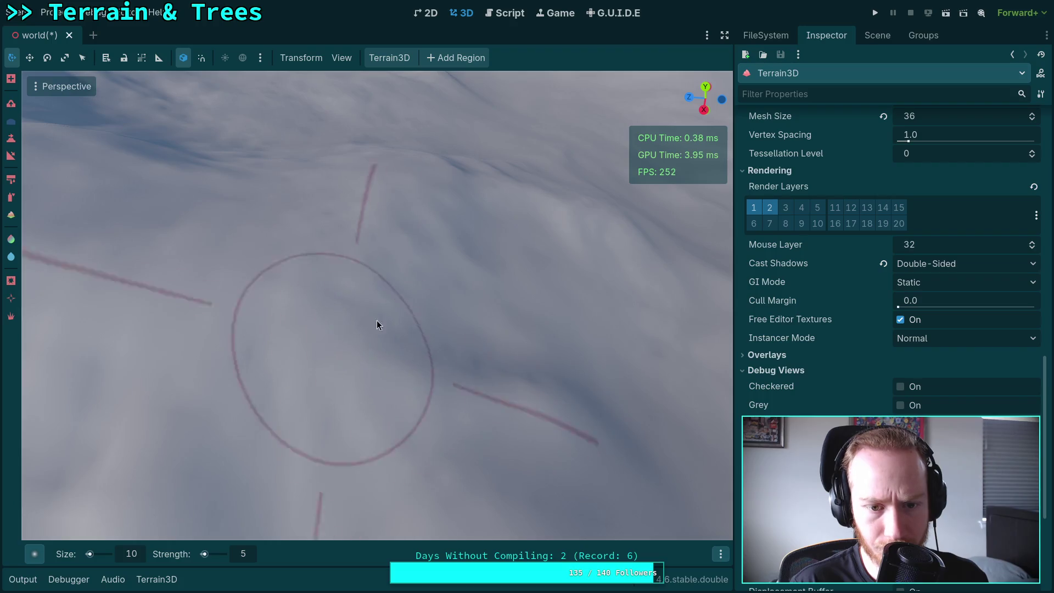
left_click_drag(452, 361, 341, 404)
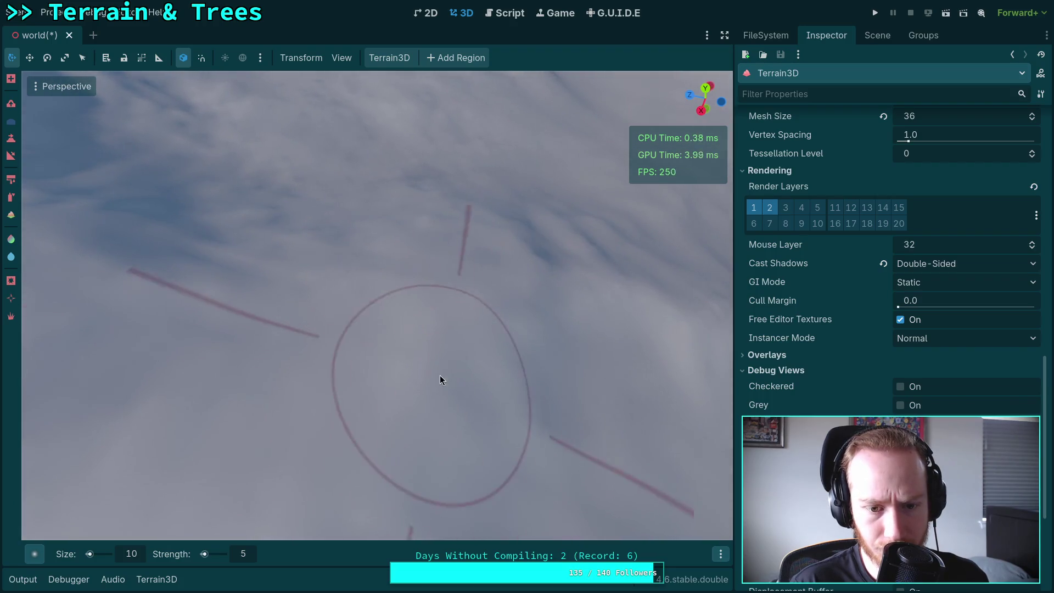
left_click_drag(440, 378, 342, 414)
left_click_drag(302, 272, 424, 177)
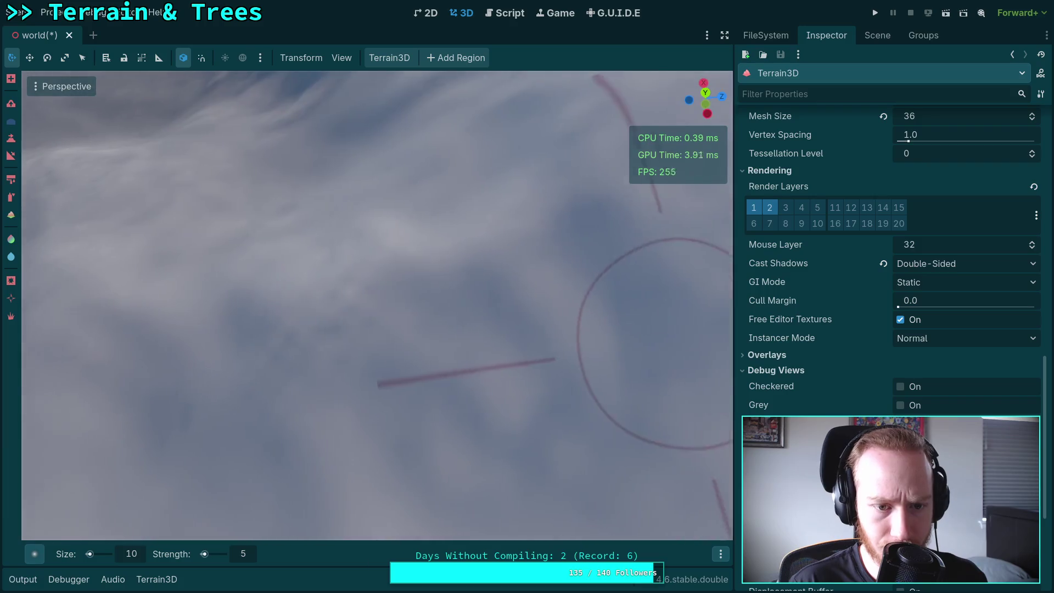
mouse_move(436, 306)
left_mouse_down()
mouse_move(118, 412)
mouse_move(377, 287)
left_mouse_up()
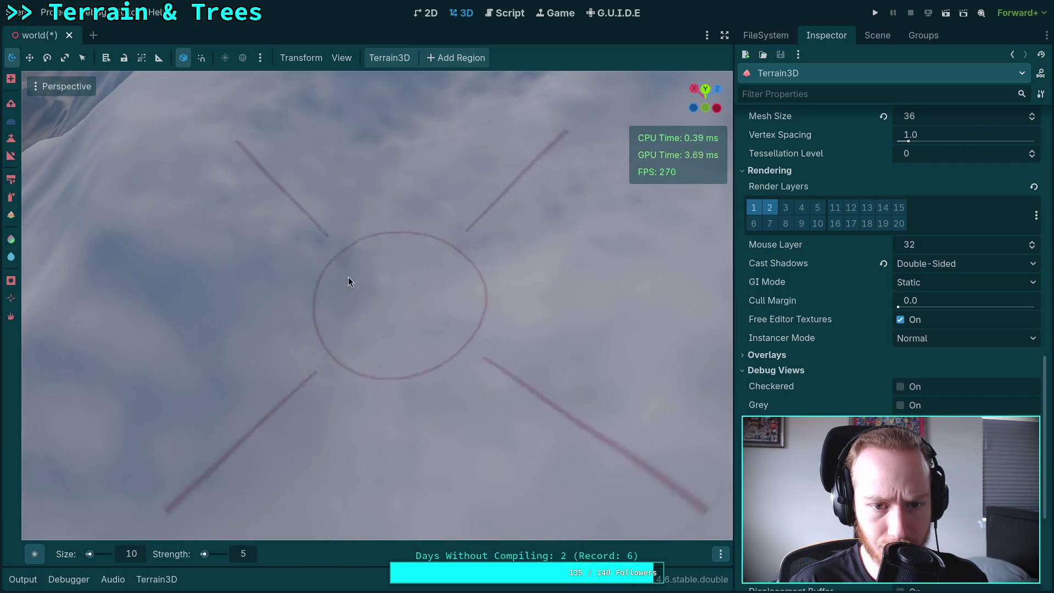
left_click_drag(433, 443, 447, 243)
mouse_move(520, 336)
left_mouse_down()
mouse_move(282, 278)
mouse_move(401, 247)
mouse_move(365, 331)
mouse_move(553, 208)
mouse_move(282, 423)
mouse_move(430, 367)
left_mouse_up()
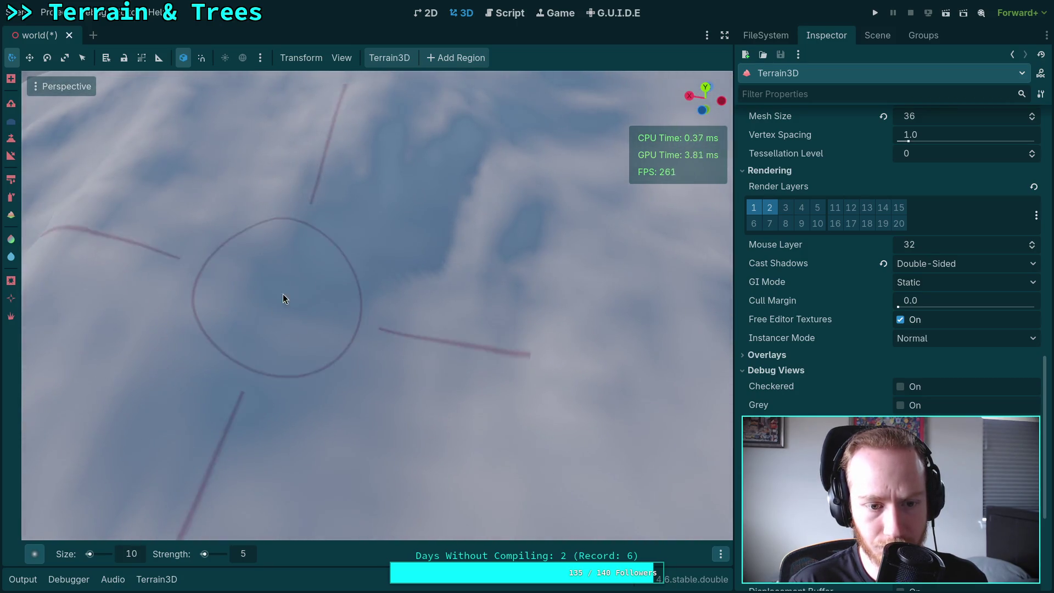
left_click_drag(283, 294, 304, 381)
mouse_move(483, 389)
left_mouse_down()
mouse_move(654, 382)
mouse_move(486, 347)
left_mouse_up()
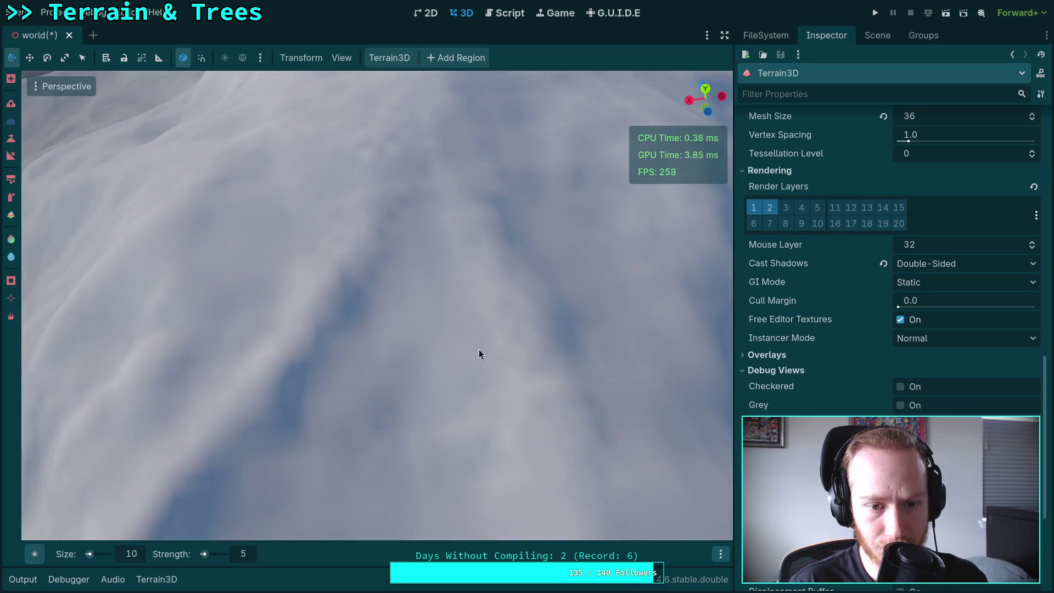
left_click_drag(358, 255, 226, 268)
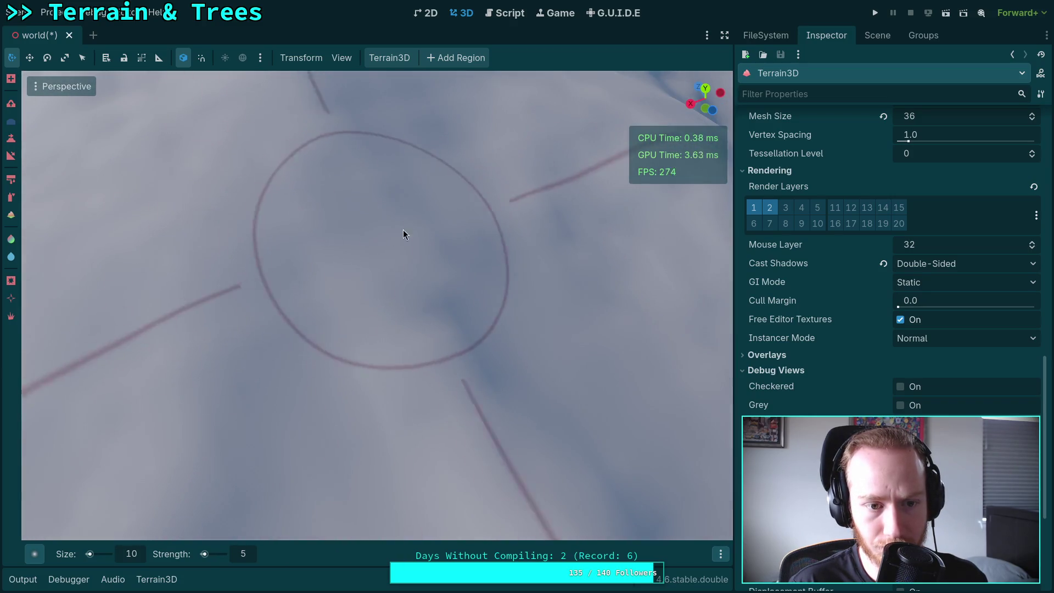
left_click_drag(393, 236, 377, 278)
Pull back and orbit for wide views of the snowy mountains
left_click_drag(573, 409, 498, 320)
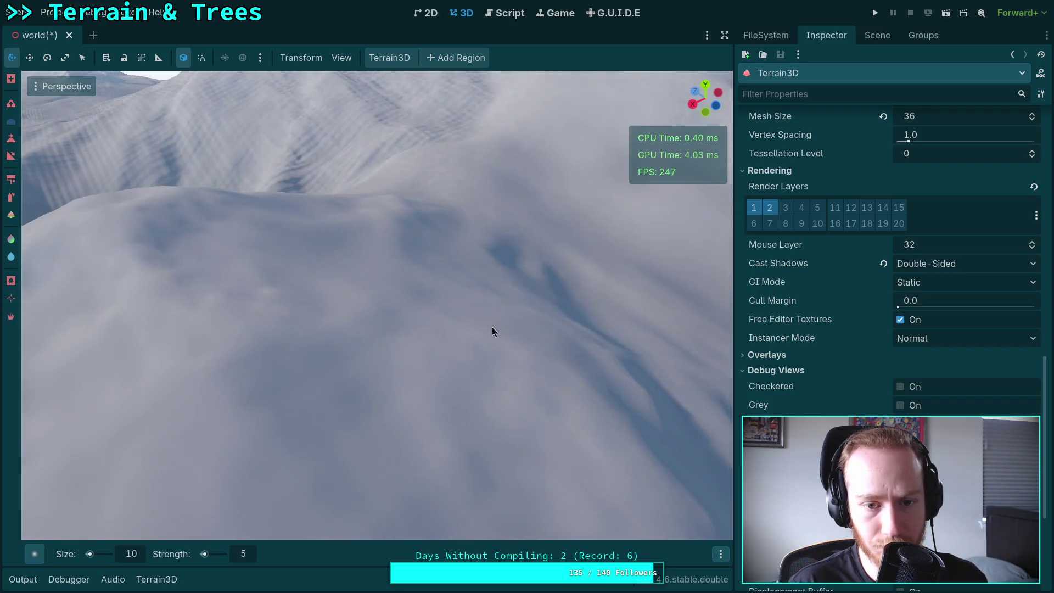
left_click_drag(233, 289, 366, 398)
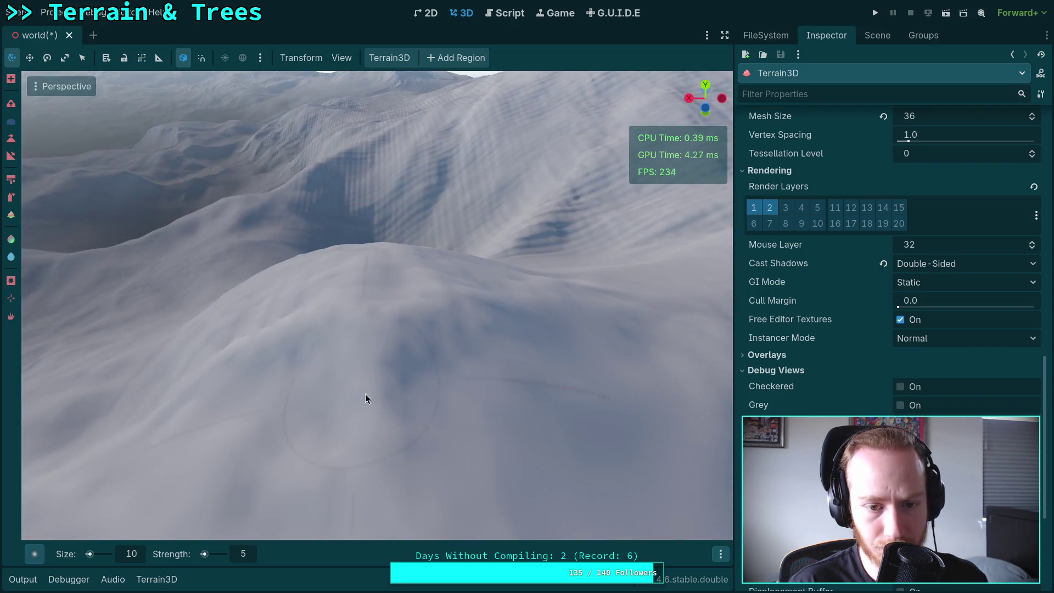
mouse_move(454, 372)
left_mouse_down()
mouse_move(430, 381)
mouse_move(514, 456)
mouse_move(534, 364)
left_mouse_up()
left_click_drag(436, 455, 276, 386)
mouse_move(324, 317)
left_mouse_down()
mouse_move(351, 216)
mouse_move(356, 299)
mouse_move(448, 355)
mouse_move(411, 345)
mouse_move(428, 323)
mouse_move(275, 362)
mouse_move(414, 388)
mouse_move(501, 322)
left_mouse_up()
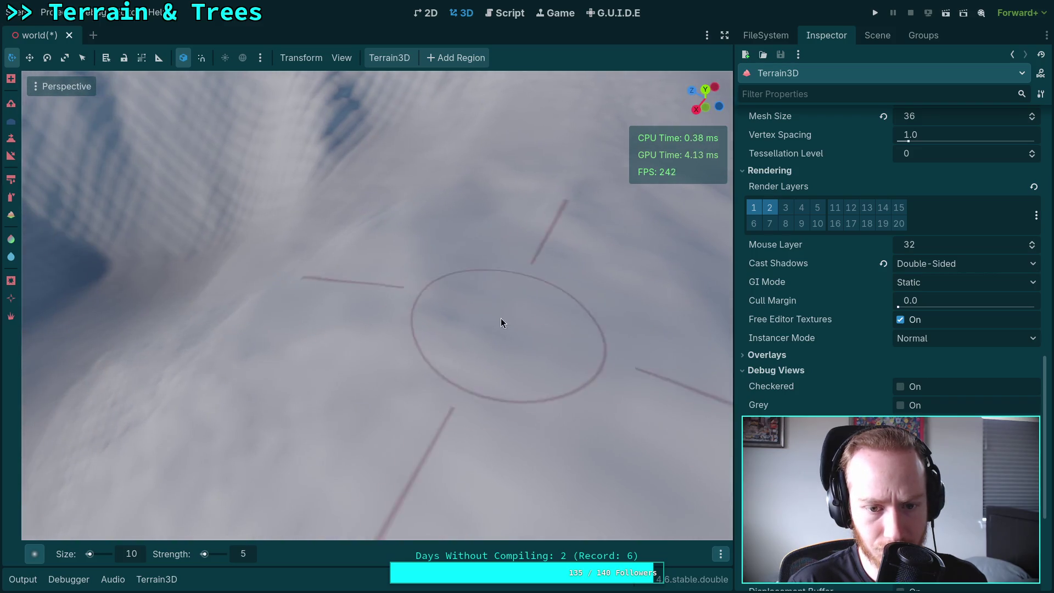
left_click_drag(292, 426, 333, 327)
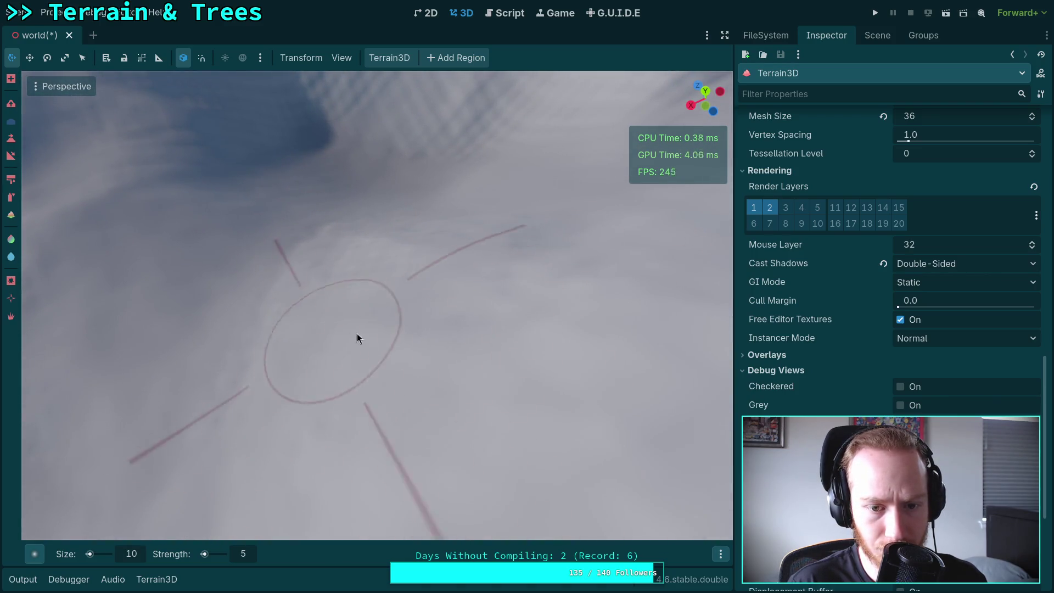
scroll(348, 336, "up", 3)
scroll(575, 383, "down", 3)
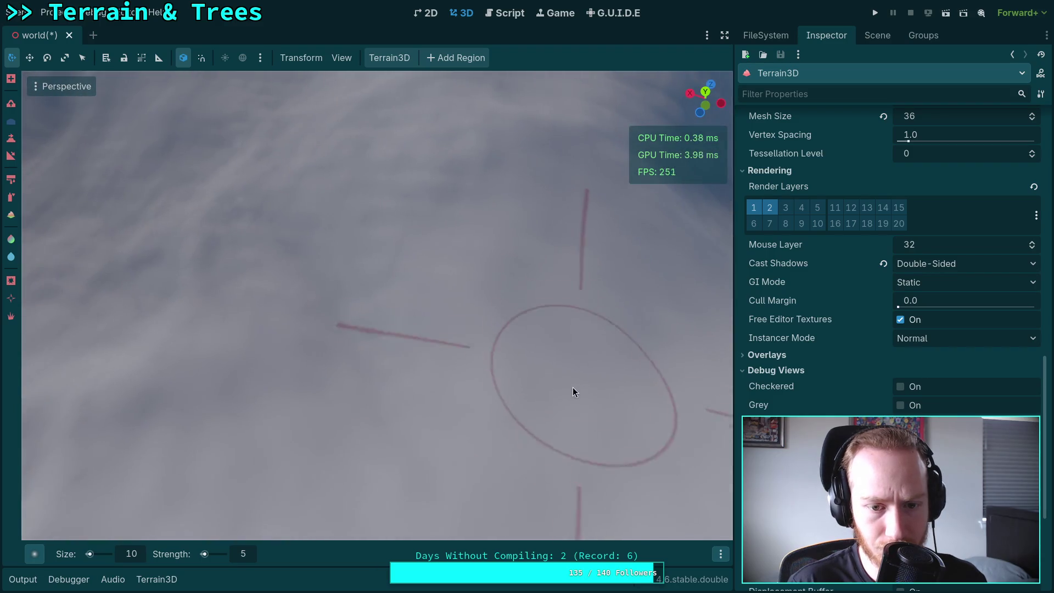
mouse_move(333, 303)
left_mouse_down()
mouse_move(451, 258)
mouse_move(248, 222)
left_mouse_up()
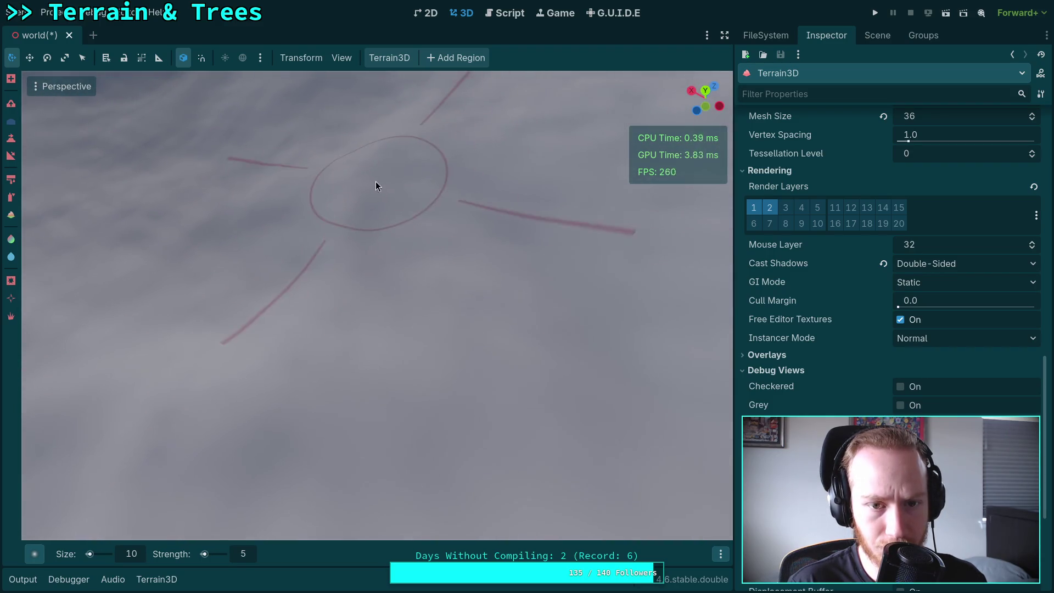
scroll(375, 181, "down", 5)
scroll(469, 332, "up", 6)
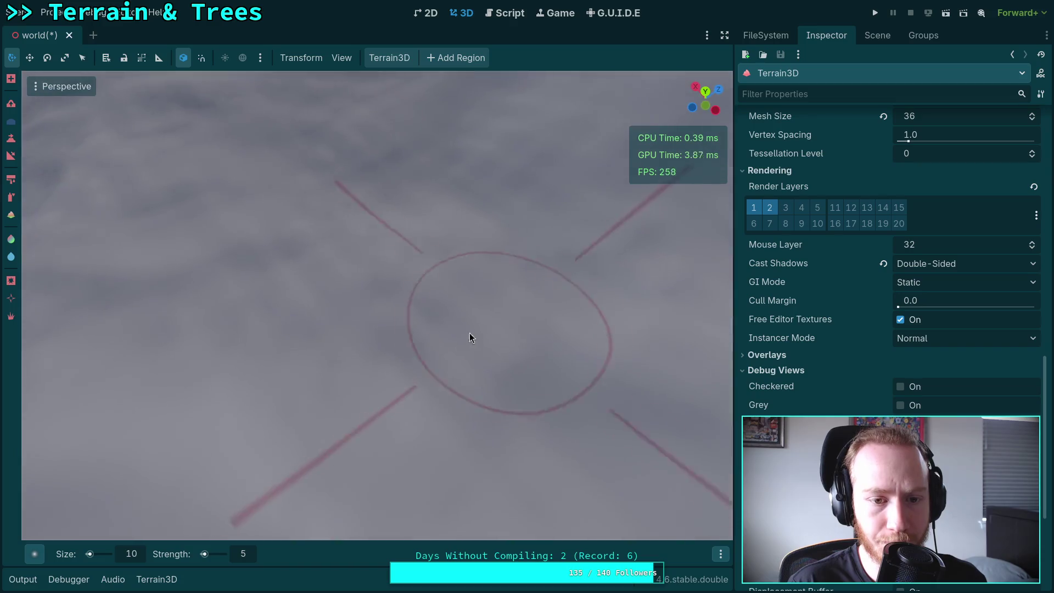
scroll(376, 276, "down", 5)
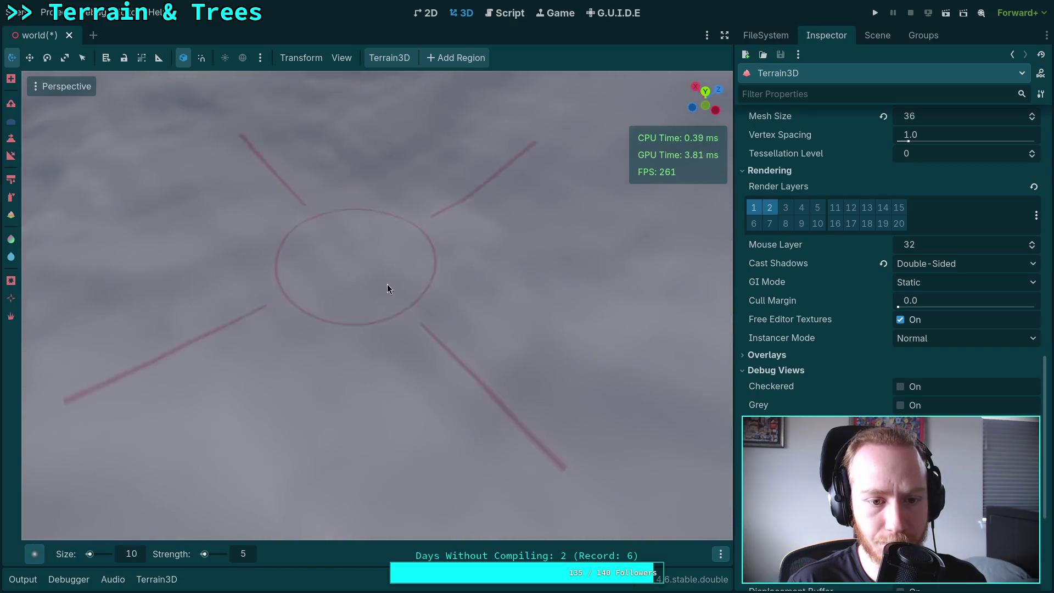
scroll(257, 467, "up", 7)
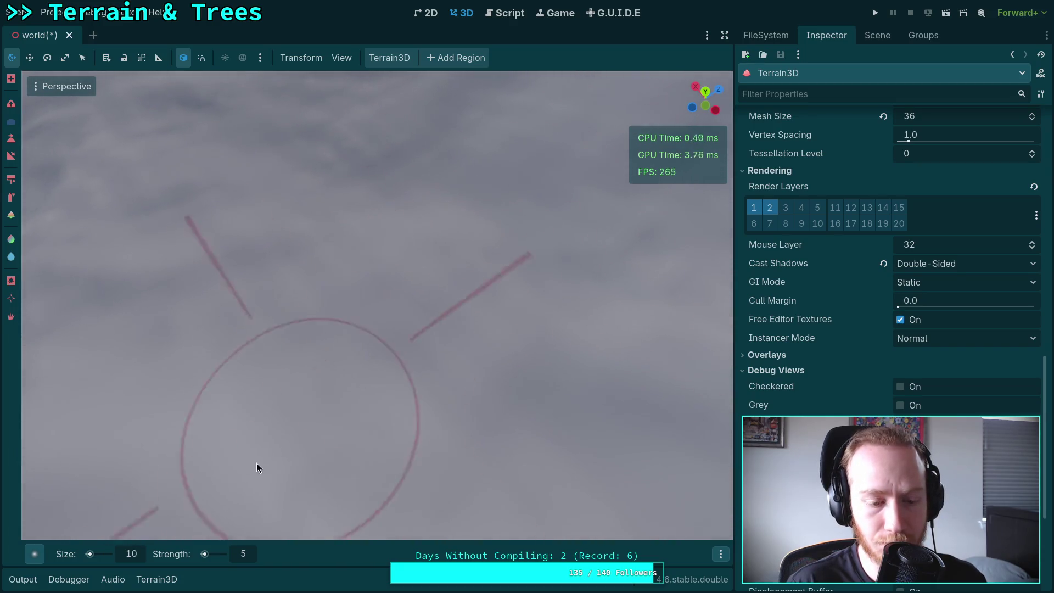
scroll(256, 483, "down", 2)
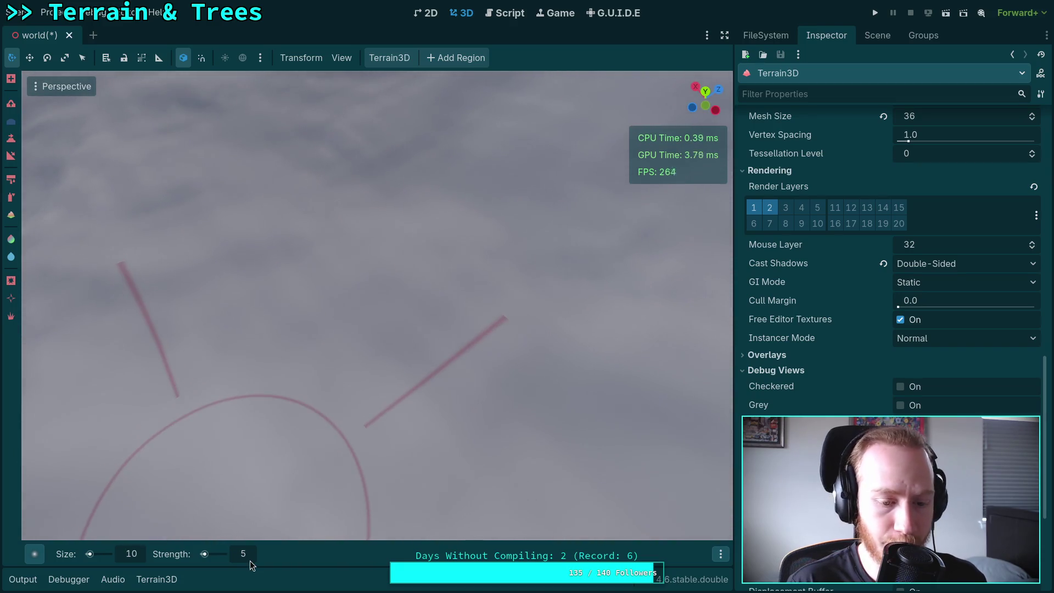
scroll(247, 556, "up", 10)
scroll(91, 554, "up", 10)
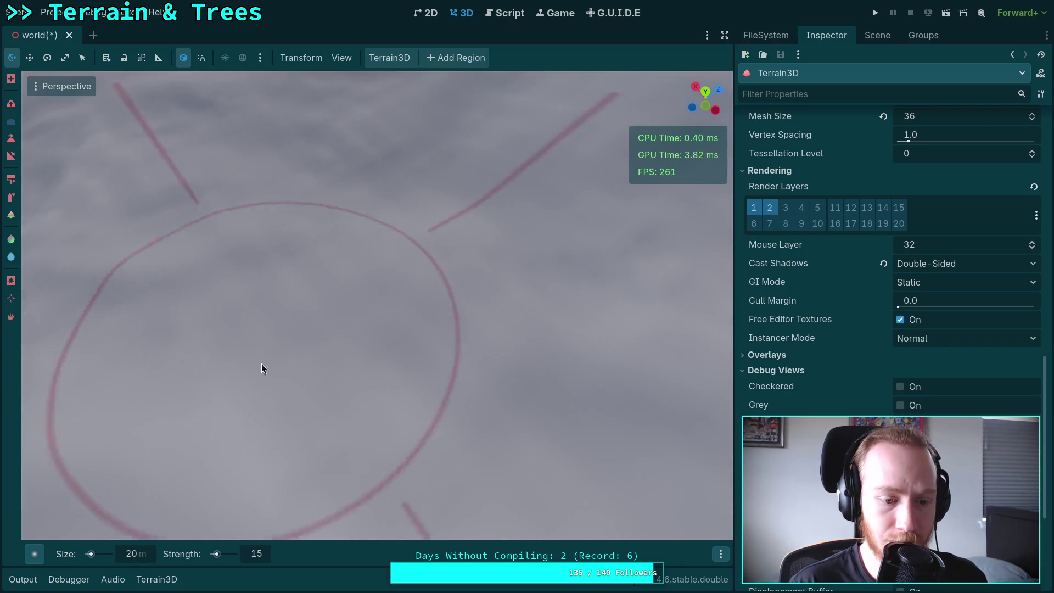
Set the Terrain3D brush to size 15 at strength 15 while orbiting over the snowy slopes
mouse_move(349, 263)
left_mouse_down()
mouse_move(473, 235)
mouse_move(489, 318)
left_mouse_up()
left_click_drag(417, 263, 375, 232)
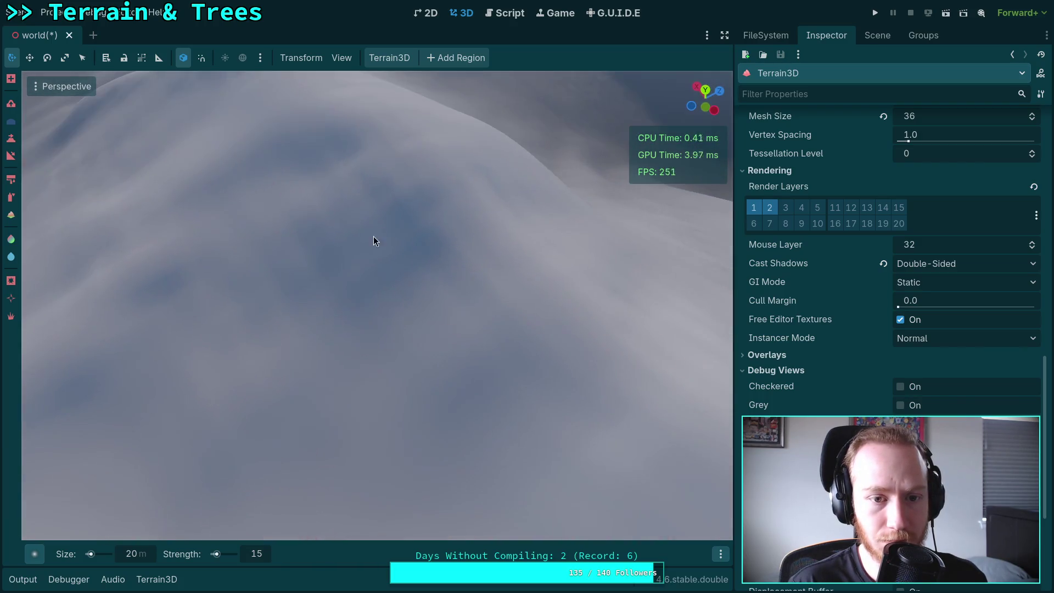
left_click_drag(281, 282, 308, 258)
mouse_move(385, 275)
left_mouse_down()
mouse_move(415, 299)
mouse_move(312, 335)
mouse_move(259, 383)
left_mouse_up()
scroll(146, 559, "down", 5)
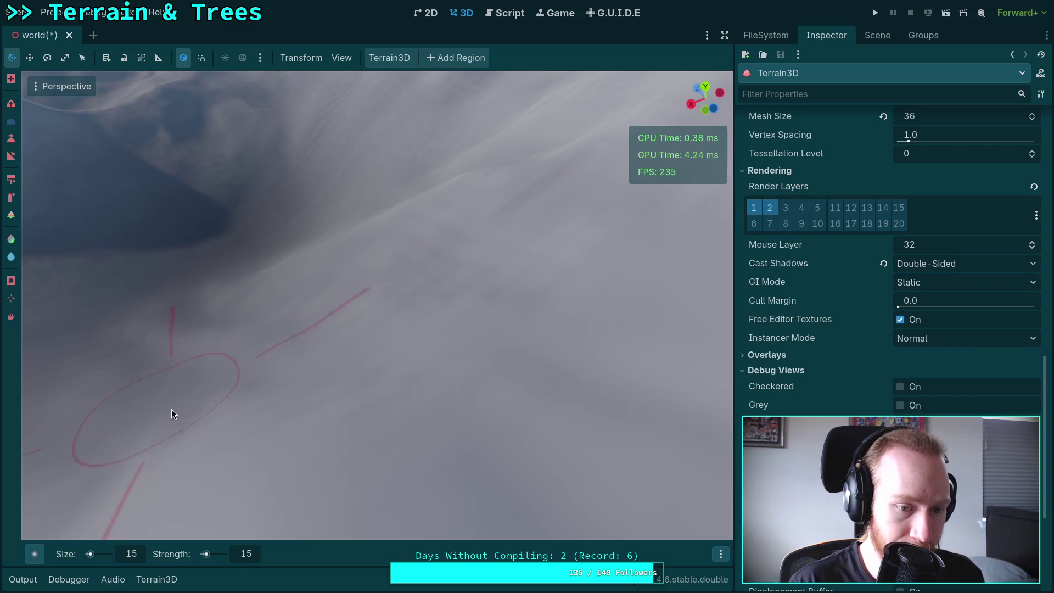
left_click_drag(276, 383, 335, 386)
mouse_move(402, 308)
left_mouse_down()
mouse_move(364, 341)
mouse_move(328, 329)
mouse_move(378, 302)
mouse_move(346, 287)
mouse_move(510, 250)
mouse_move(376, 412)
mouse_move(446, 435)
mouse_move(292, 365)
mouse_move(395, 373)
mouse_move(384, 318)
mouse_move(419, 353)
left_mouse_up()
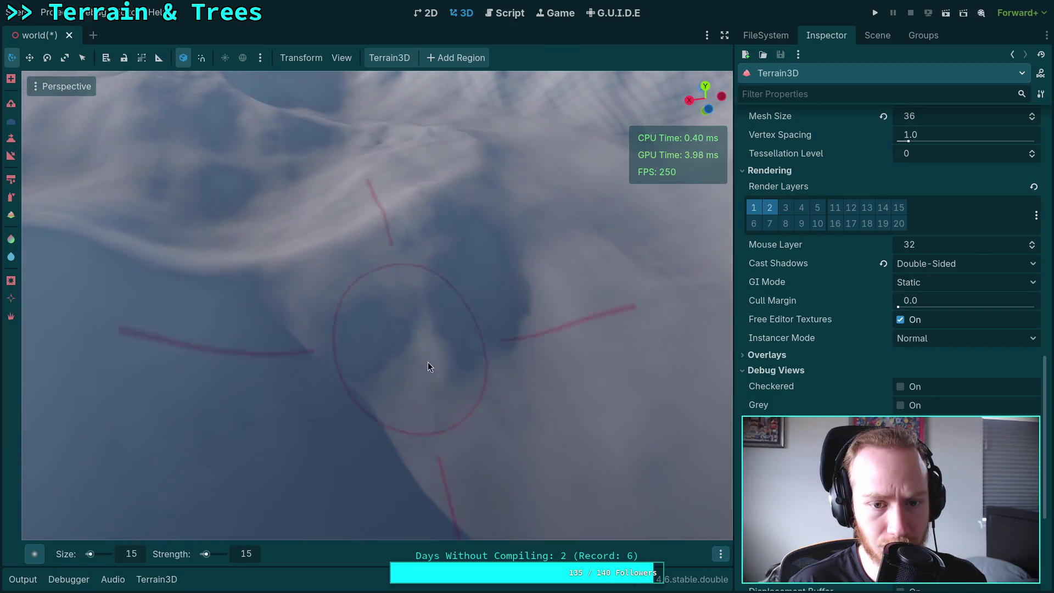
left_click_drag(485, 341, 445, 350)
mouse_move(484, 258)
left_mouse_down()
mouse_move(522, 308)
mouse_move(384, 245)
mouse_move(535, 317)
left_mouse_up()
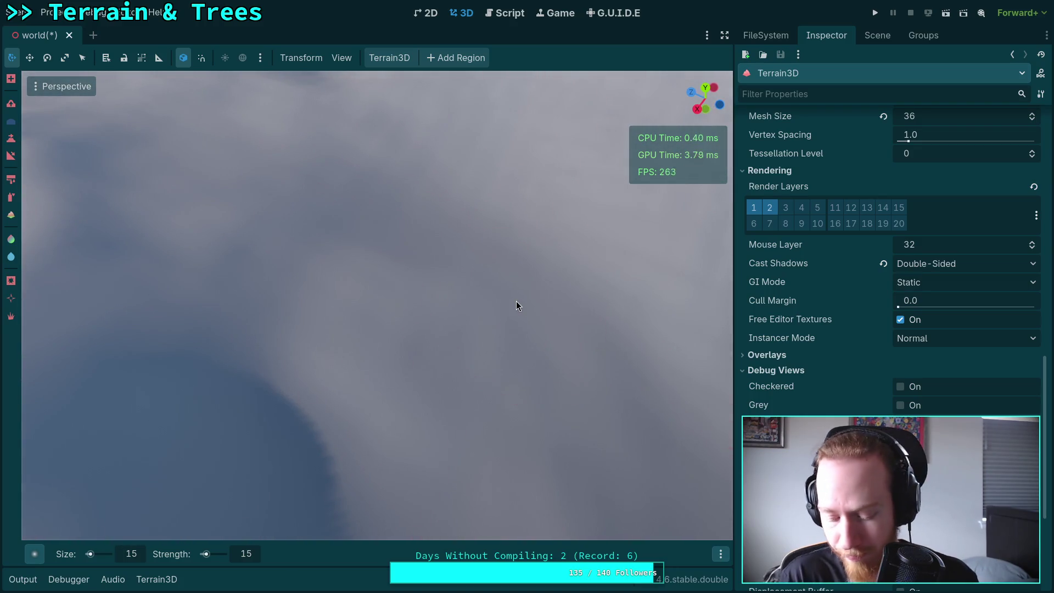
key("ctrl")
key("ctrl+s")
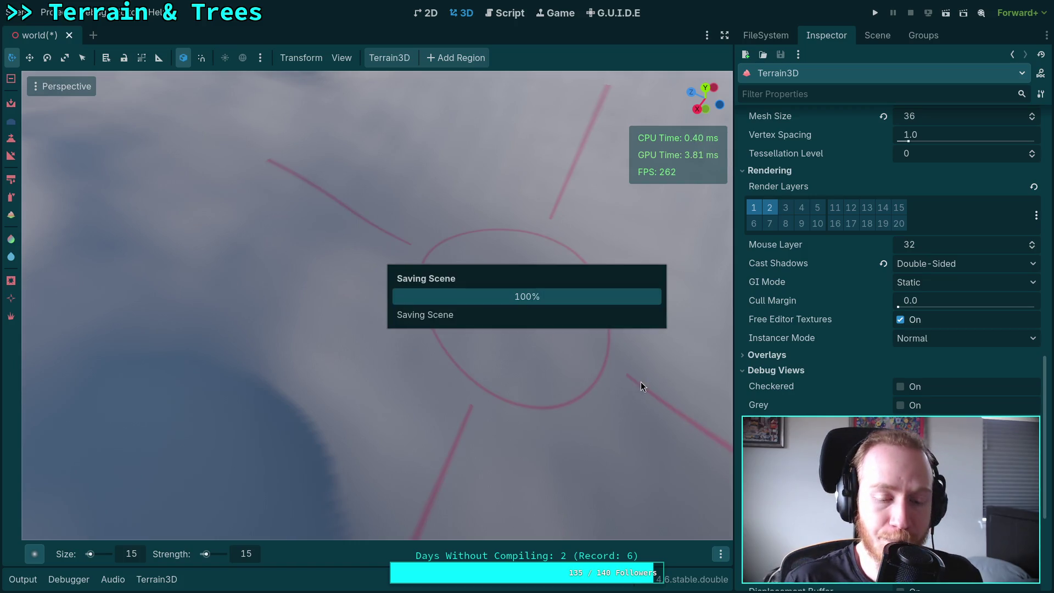
mouse_move(423, 391)
left_mouse_down()
mouse_move(384, 308)
mouse_move(443, 400)
left_mouse_up()
left_click_drag(436, 313, 391, 307)
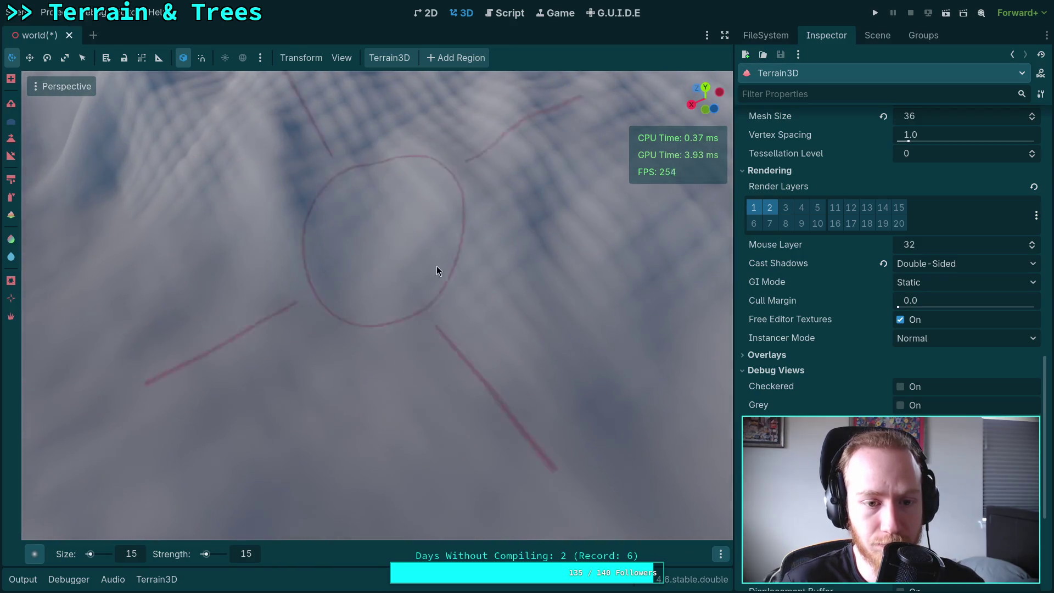
mouse_move(604, 282)
left_mouse_down()
mouse_move(505, 389)
mouse_move(383, 209)
left_mouse_up()
left_click_drag(596, 372, 377, 252)
mouse_move(308, 158)
left_mouse_down()
mouse_move(248, 300)
mouse_move(445, 333)
left_mouse_up()
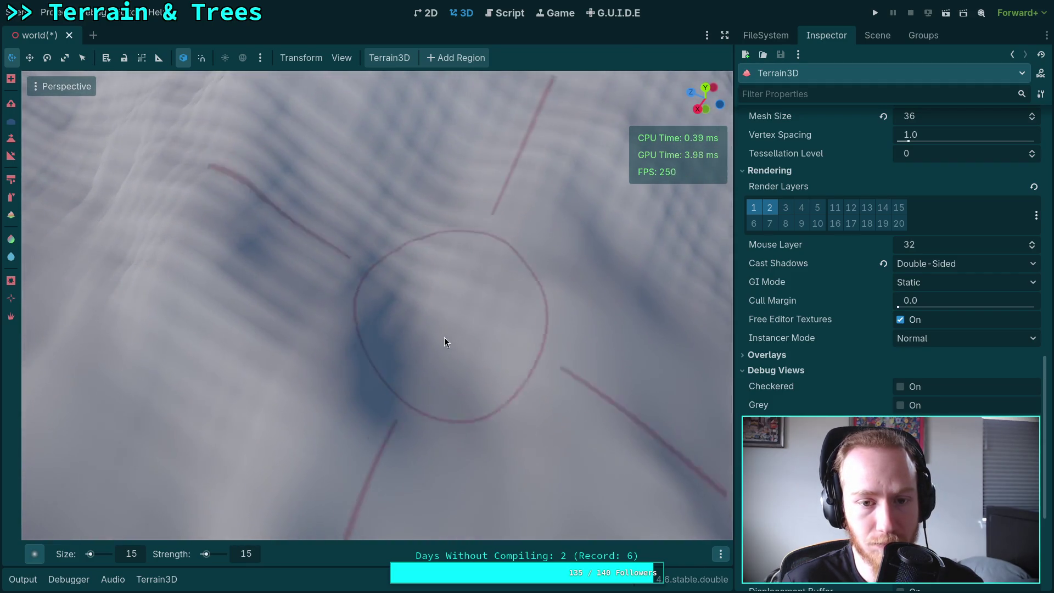
mouse_move(282, 387)
left_mouse_down()
mouse_move(360, 430)
mouse_move(428, 173)
mouse_move(527, 384)
mouse_move(347, 344)
left_mouse_up()
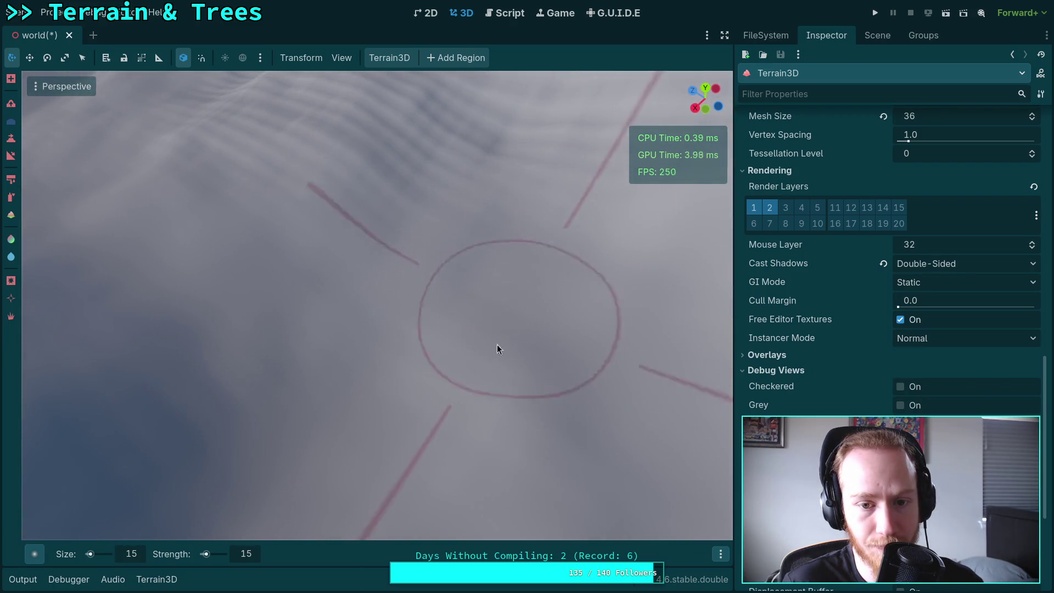
scroll(496, 348, "up", 3)
mouse_move(496, 348)
left_mouse_down()
mouse_move(453, 232)
mouse_move(384, 307)
mouse_move(354, 380)
mouse_move(442, 256)
mouse_move(414, 260)
mouse_move(394, 371)
left_mouse_up()
scroll(393, 371, "up", 3)
scroll(472, 304, "down", 5)
mouse_move(472, 304)
left_mouse_down()
mouse_move(381, 317)
mouse_move(496, 251)
left_mouse_up()
scroll(496, 251, "up", 5)
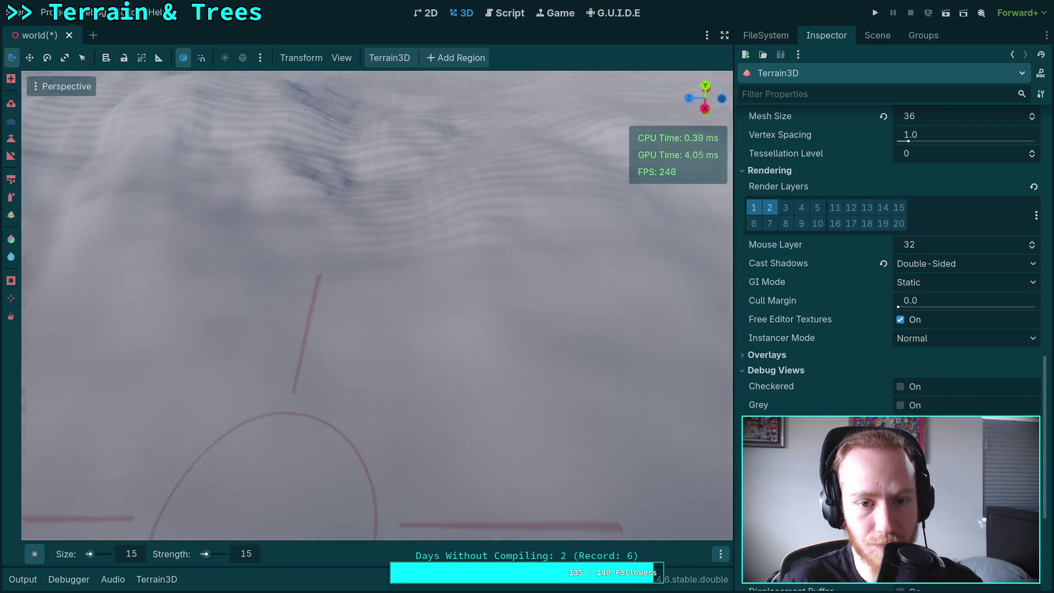
scroll(332, 357, "down", 5)
left_click_drag(331, 233, 412, 332)
scroll(416, 335, "up", 5)
scroll(416, 332, "down", 5)
mouse_move(359, 233)
left_mouse_down()
mouse_move(130, 292)
mouse_move(452, 179)
left_mouse_up()
scroll(451, 179, "up", 5)
scroll(423, 317, "down", 5)
mouse_move(423, 317)
left_mouse_down()
mouse_move(294, 329)
mouse_move(368, 212)
mouse_move(450, 244)
mouse_move(464, 313)
mouse_move(450, 330)
mouse_move(133, 333)
mouse_move(417, 406)
mouse_move(535, 241)
mouse_move(483, 384)
mouse_move(407, 387)
left_mouse_up()
scroll(449, 244, "up", 3)
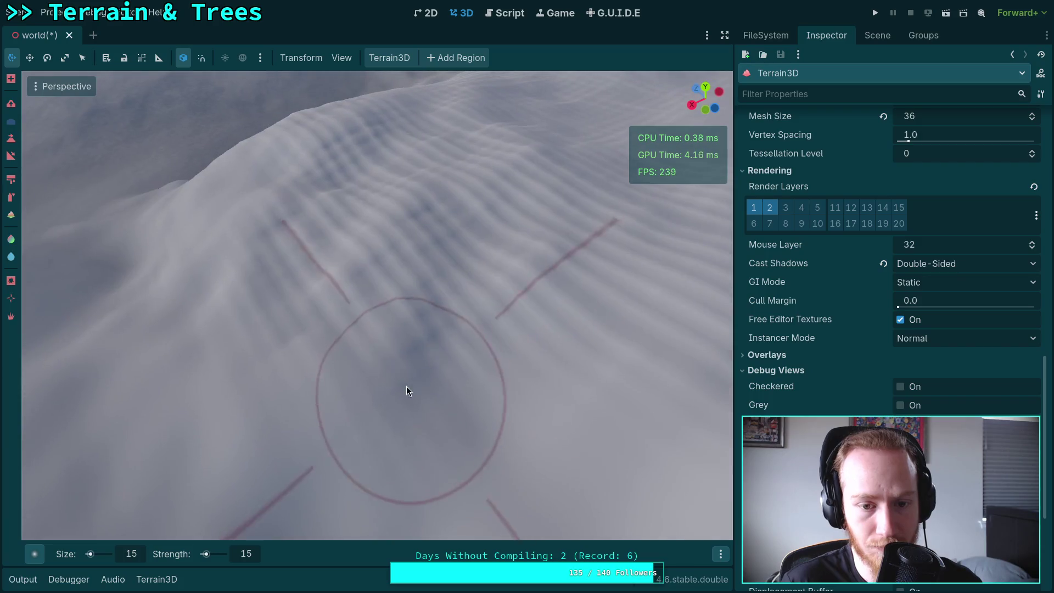
left_click_drag(238, 327, 366, 361)
left_click_drag(638, 263, 339, 298)
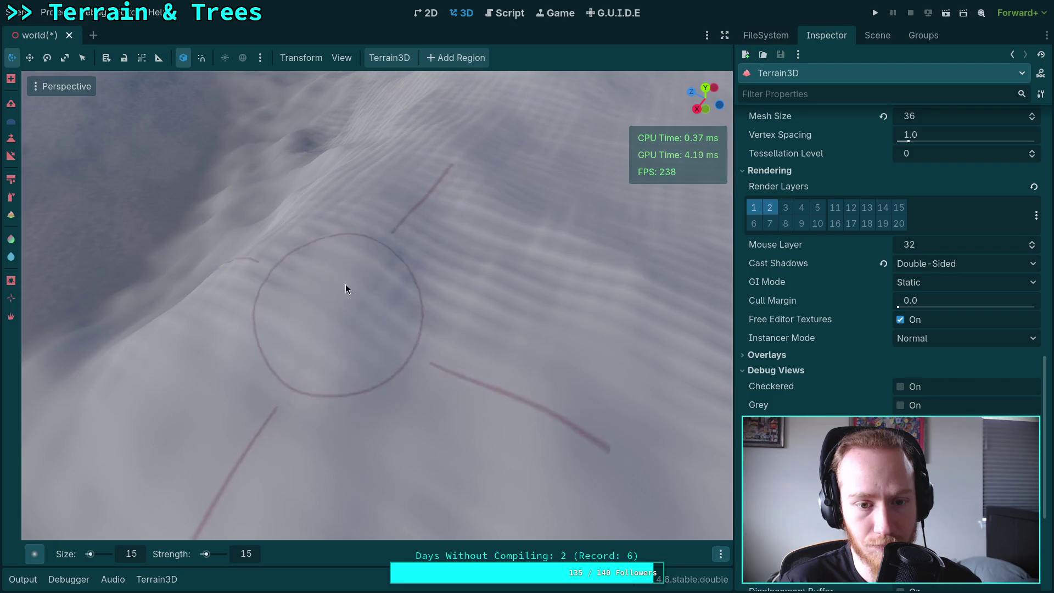
left_click_drag(422, 346, 463, 393)
mouse_move(413, 319)
left_mouse_down()
mouse_move(400, 250)
mouse_move(459, 440)
left_mouse_up()
left_click_drag(515, 471, 436, 264)
mouse_move(265, 362)
left_mouse_down()
mouse_move(431, 329)
mouse_move(313, 356)
left_mouse_up()
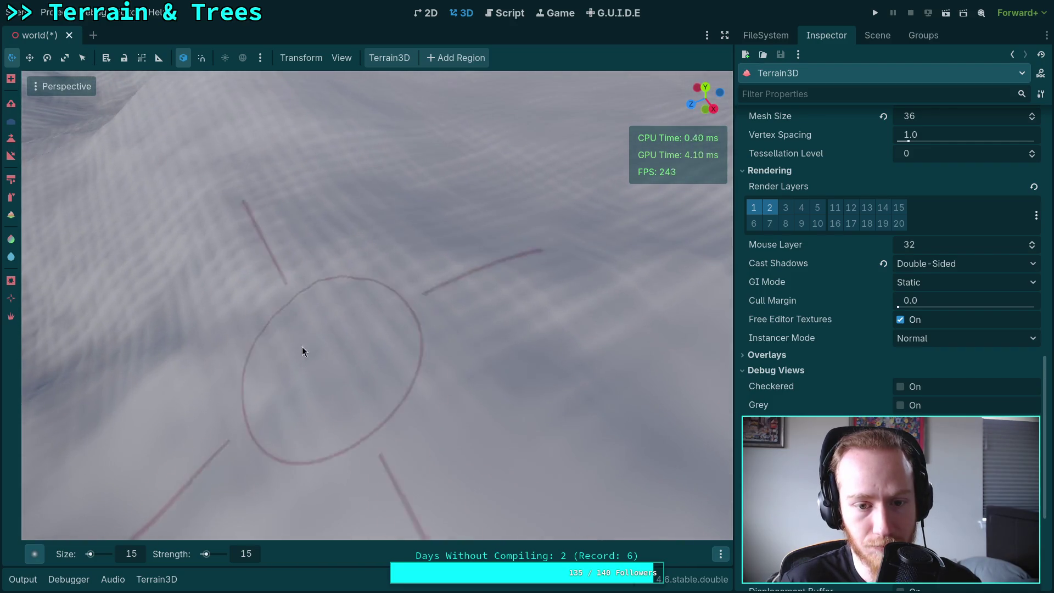
mouse_move(355, 280)
left_mouse_down()
mouse_move(632, 426)
mouse_move(426, 364)
mouse_move(357, 302)
mouse_move(235, 324)
left_mouse_up()
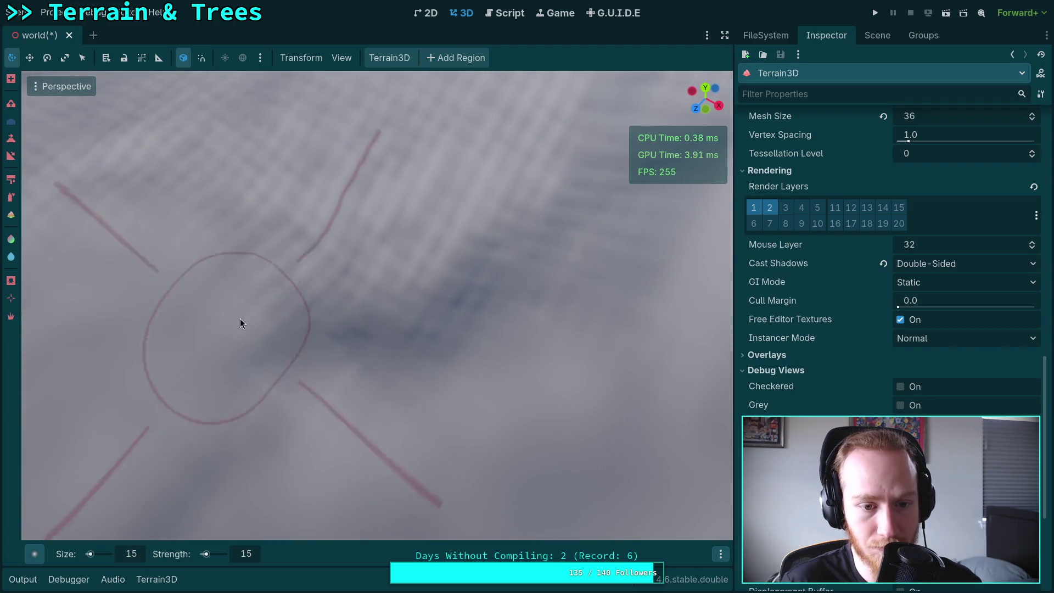
mouse_move(207, 417)
left_mouse_down()
mouse_move(220, 429)
mouse_move(318, 430)
left_mouse_up()
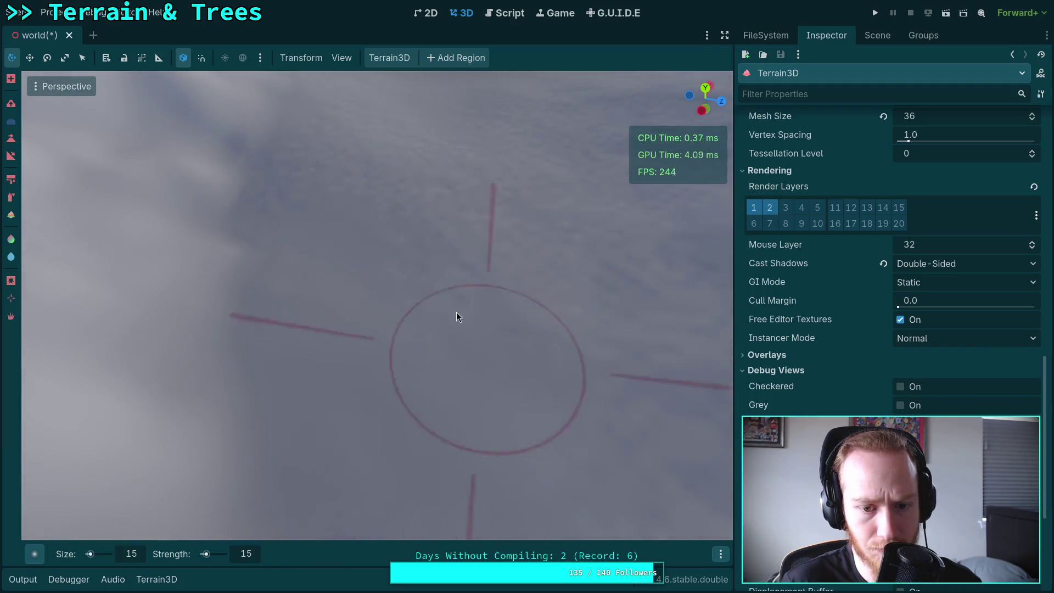
left_click_drag(268, 196, 347, 212)
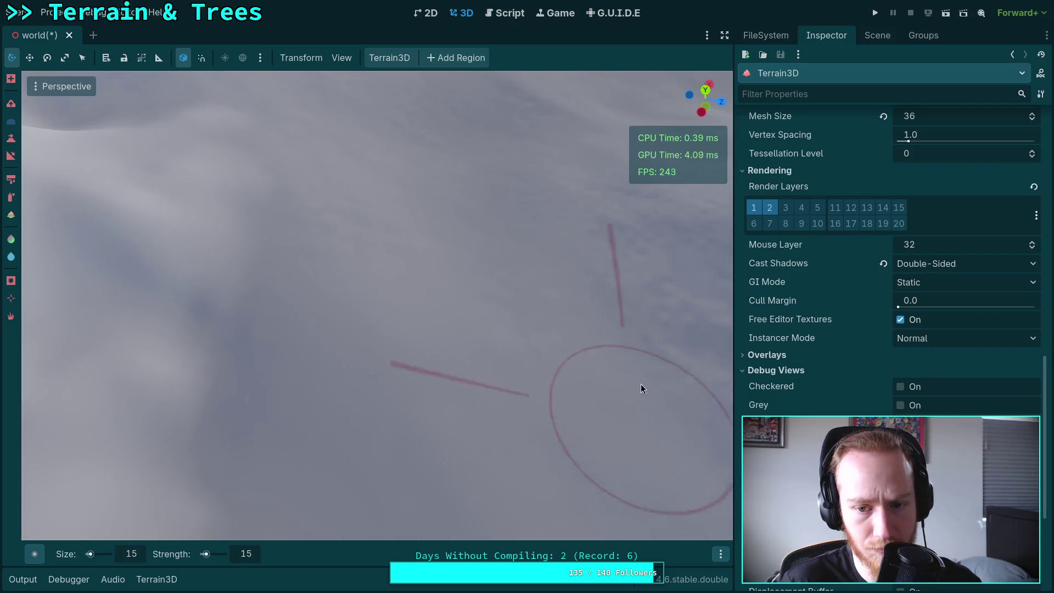
mouse_move(604, 398)
left_mouse_down()
mouse_move(494, 379)
mouse_move(579, 384)
left_mouse_up()
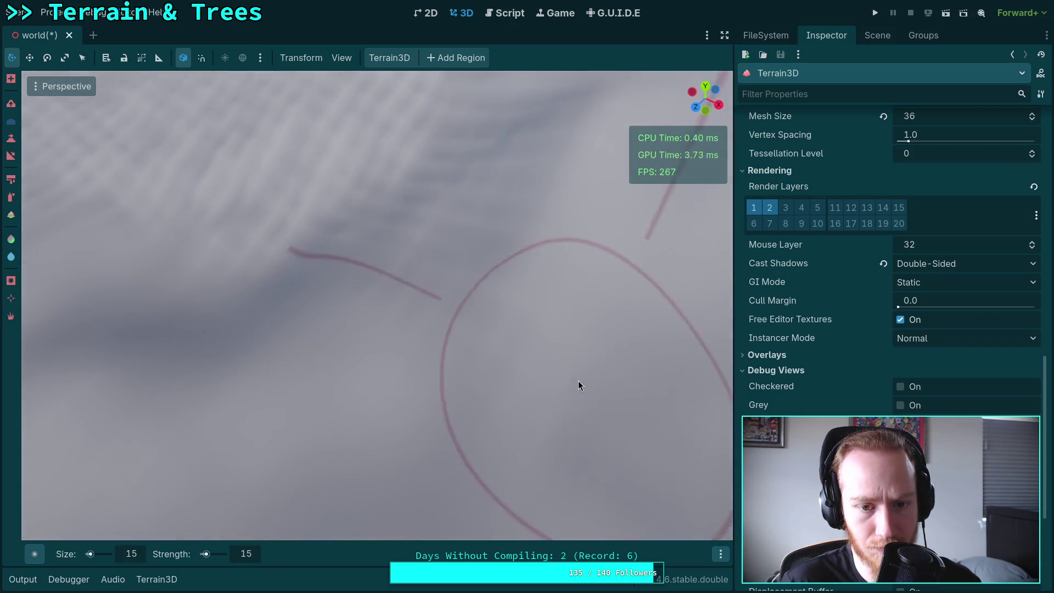
left_click_drag(315, 253, 383, 266)
mouse_move(469, 211)
left_mouse_down()
mouse_move(401, 259)
mouse_move(350, 255)
left_mouse_up()
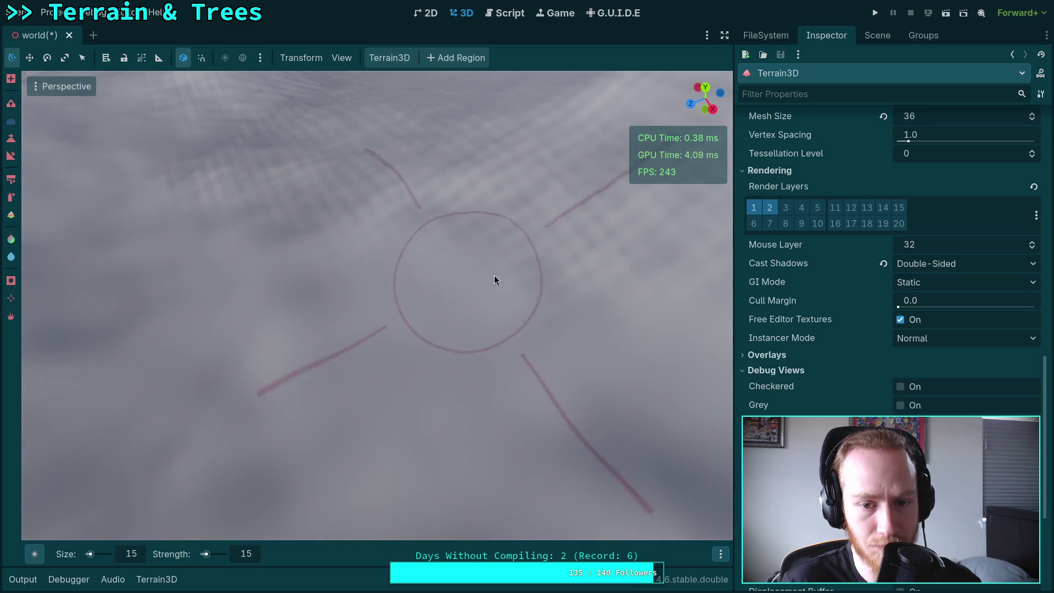
left_click_drag(228, 371, 228, 372)
left_click_drag(456, 310, 456, 311)
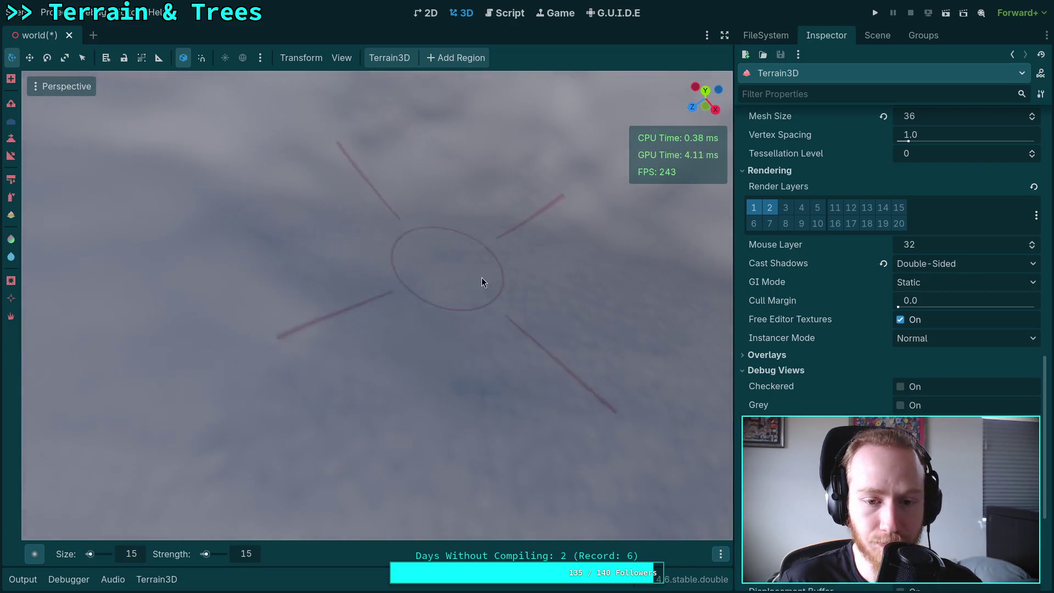
left_click_drag(616, 273, 427, 314)
left_click_drag(329, 344, 371, 295)
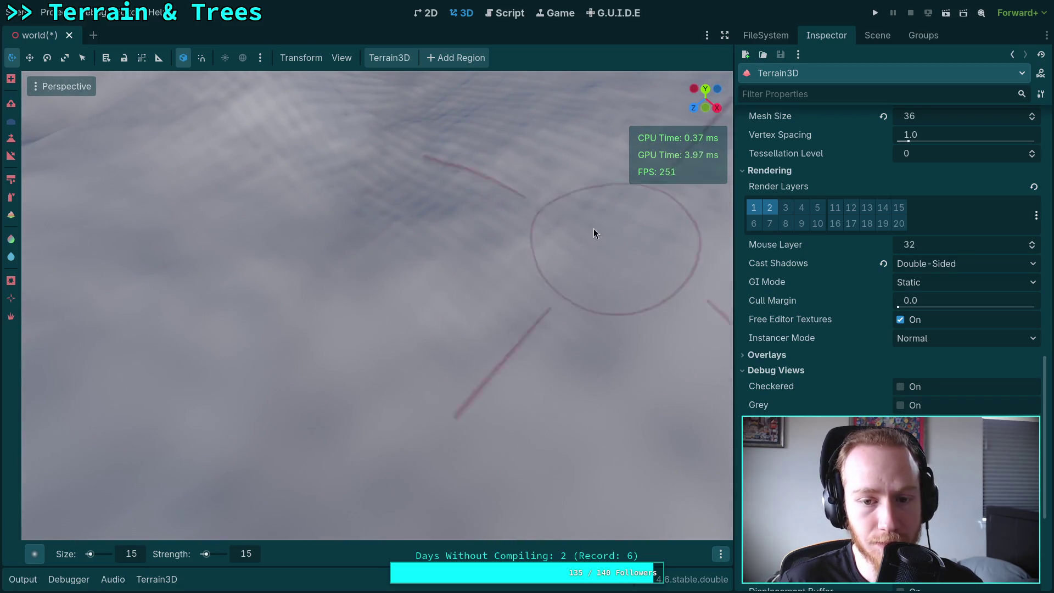
scroll(548, 337, "up", 2)
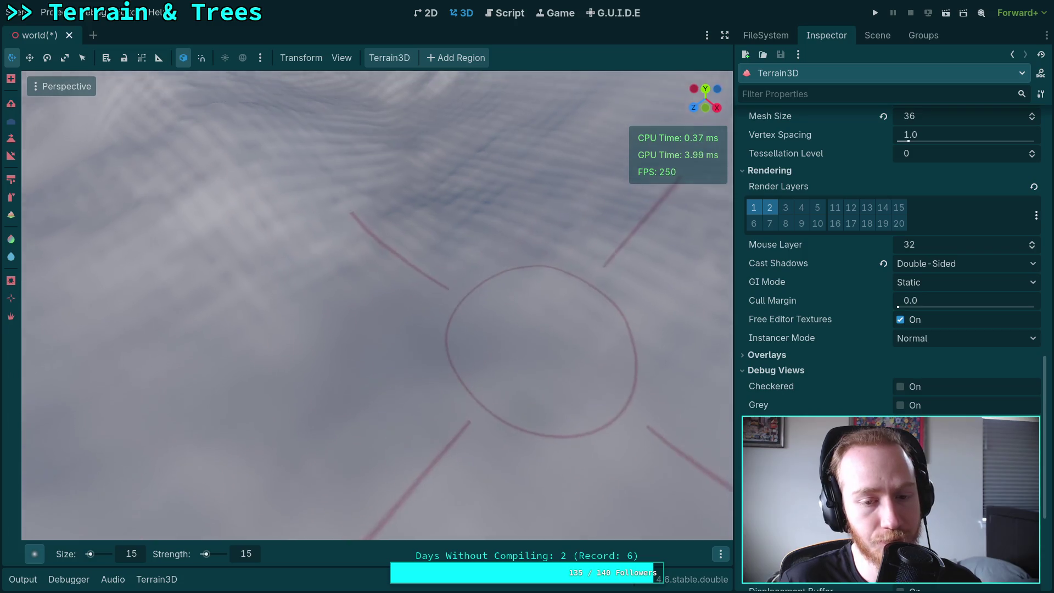
mouse_move(399, 321)
left_mouse_down()
mouse_move(306, 299)
mouse_move(430, 394)
left_mouse_up()
mouse_move(417, 320)
left_mouse_down()
mouse_move(404, 363)
mouse_move(399, 302)
mouse_move(341, 345)
mouse_move(483, 485)
mouse_move(344, 299)
mouse_move(469, 307)
mouse_move(471, 322)
mouse_move(327, 386)
mouse_move(379, 341)
mouse_move(354, 298)
mouse_move(369, 335)
mouse_move(371, 279)
mouse_move(609, 407)
mouse_move(264, 334)
mouse_move(576, 269)
mouse_move(391, 330)
left_mouse_up()
left_click_drag(400, 288, 447, 212)
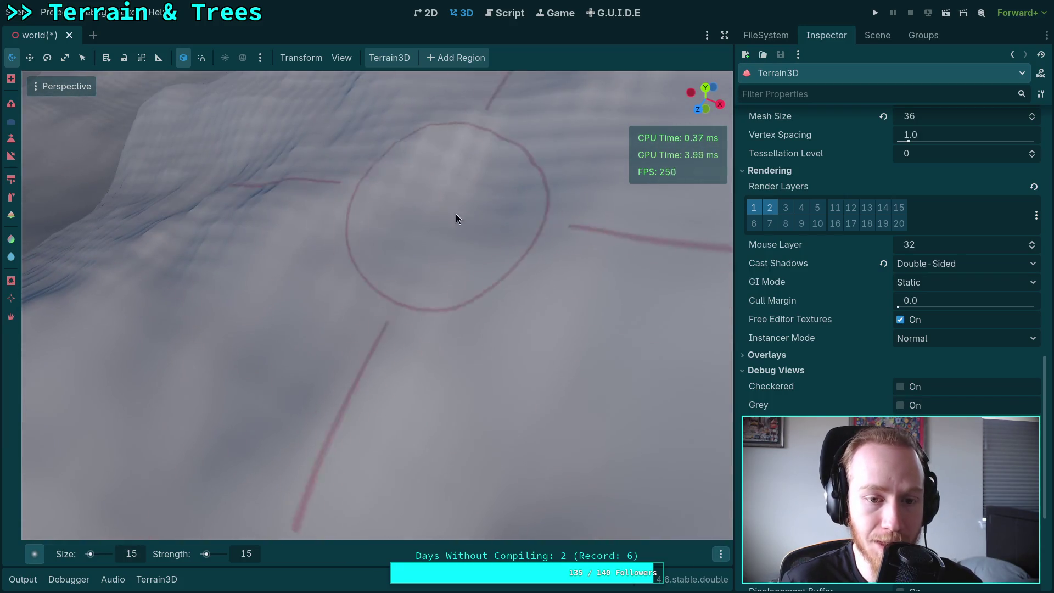
mouse_move(480, 306)
left_mouse_down()
mouse_move(390, 287)
mouse_move(470, 368)
mouse_move(409, 362)
left_mouse_up()
left_click_drag(388, 308, 350, 360)
left_click_drag(505, 291, 440, 350)
left_click_drag(461, 160, 494, 181)
left_click_drag(317, 271, 274, 269)
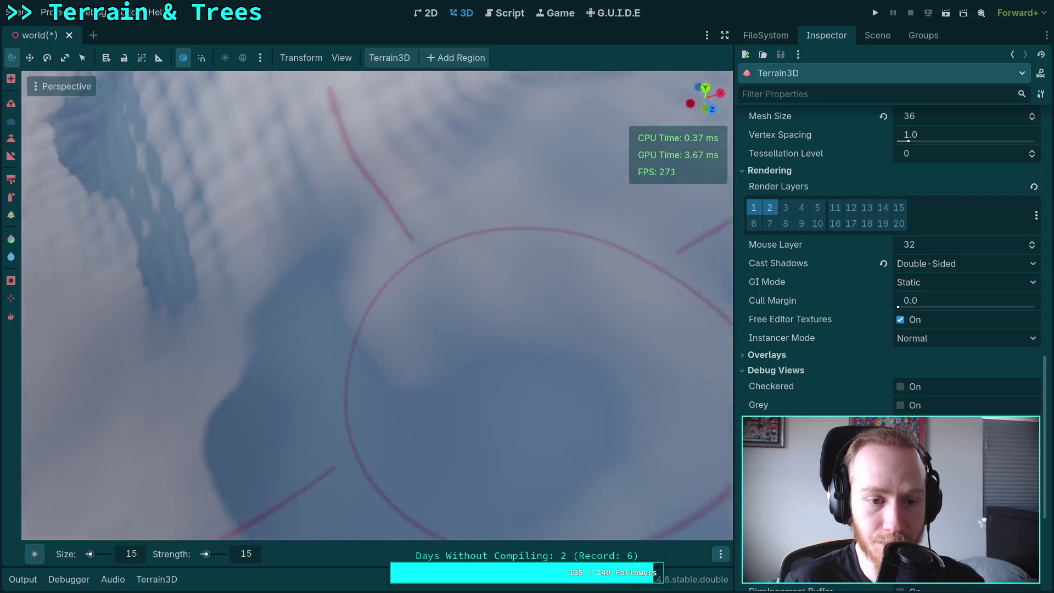
left_click_drag(441, 318, 441, 317)
left_click_drag(414, 166, 414, 167)
left_click_drag(377, 305, 377, 305)
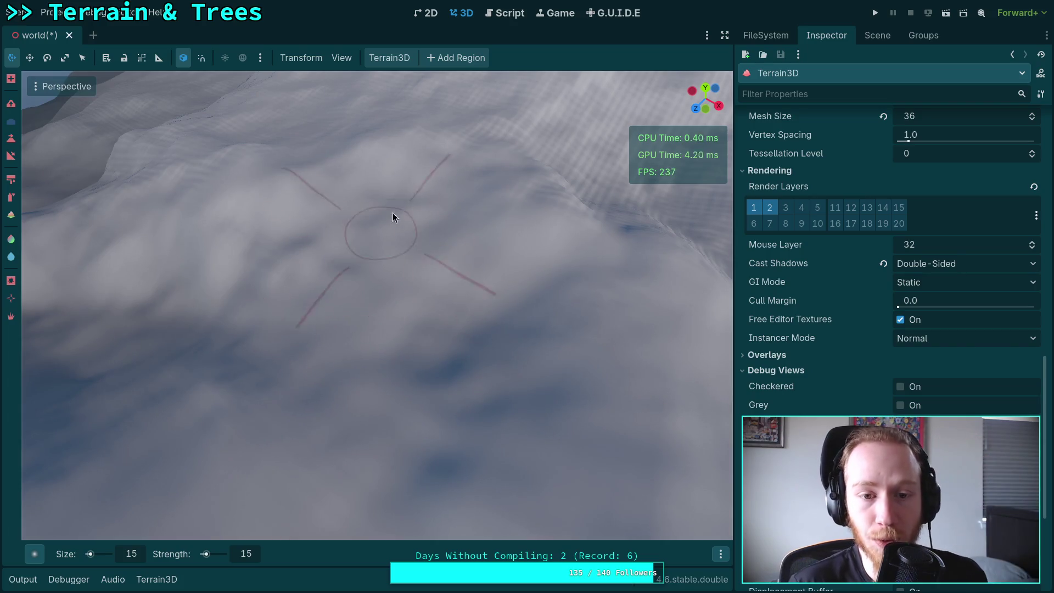
left_click_drag(384, 304, 383, 303)
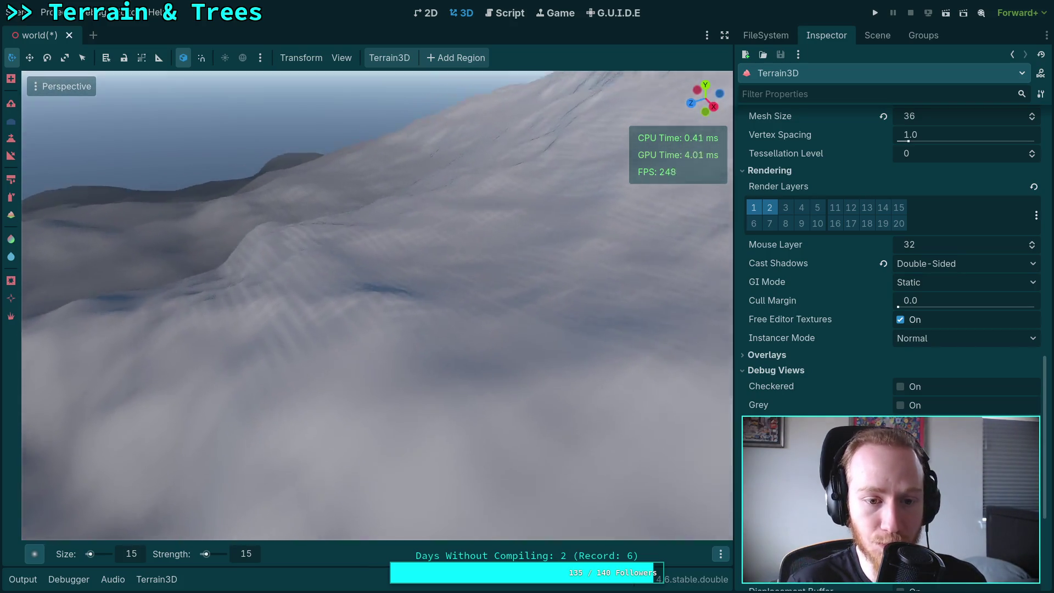
left_click_drag(460, 354, 460, 355)
left_click_drag(594, 314, 291, 340)
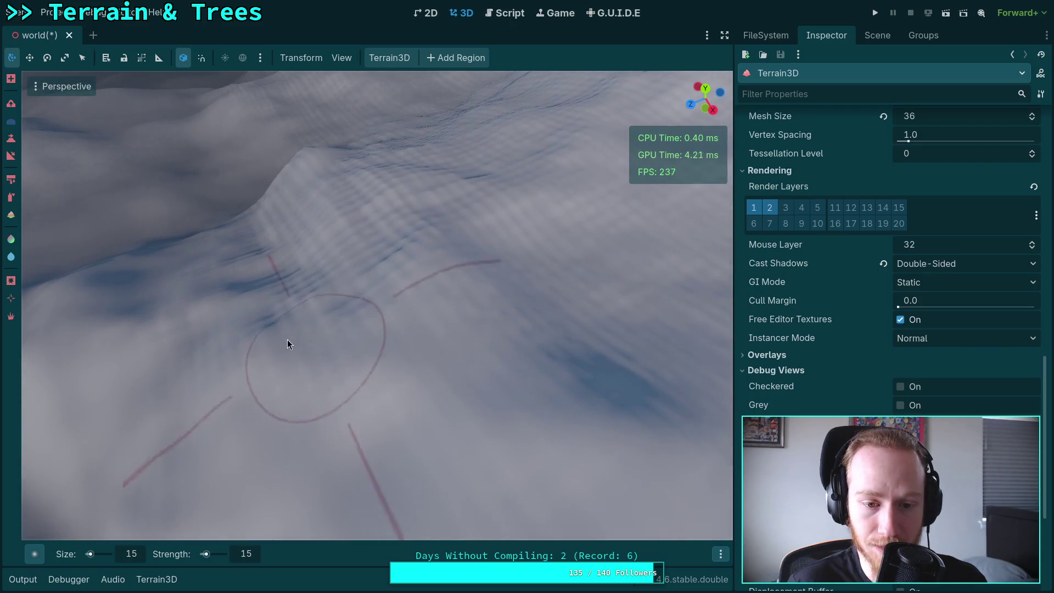
left_click_drag(522, 384, 370, 377)
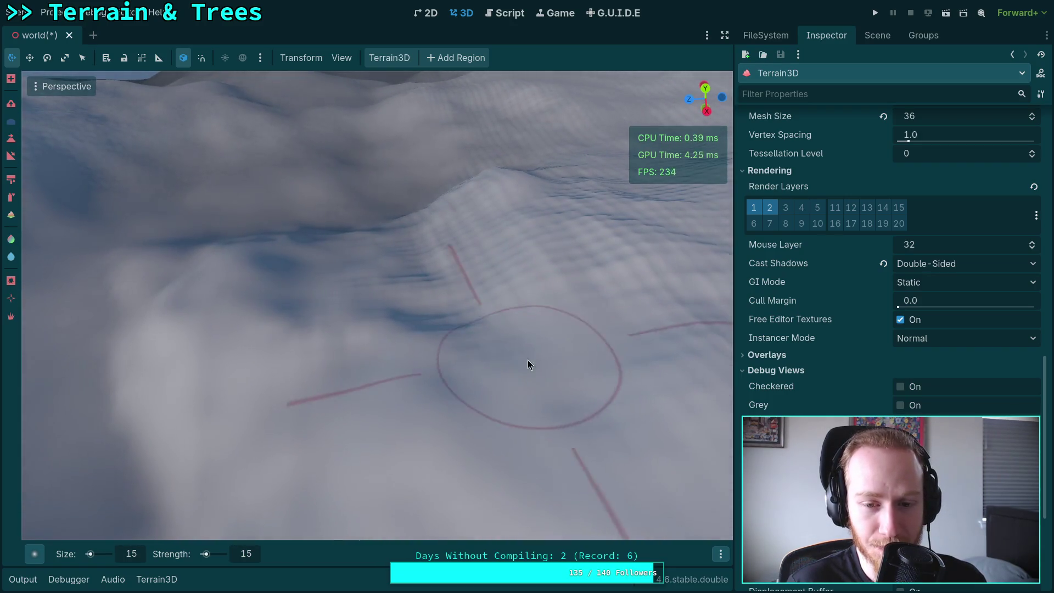
left_click_drag(628, 395, 562, 388)
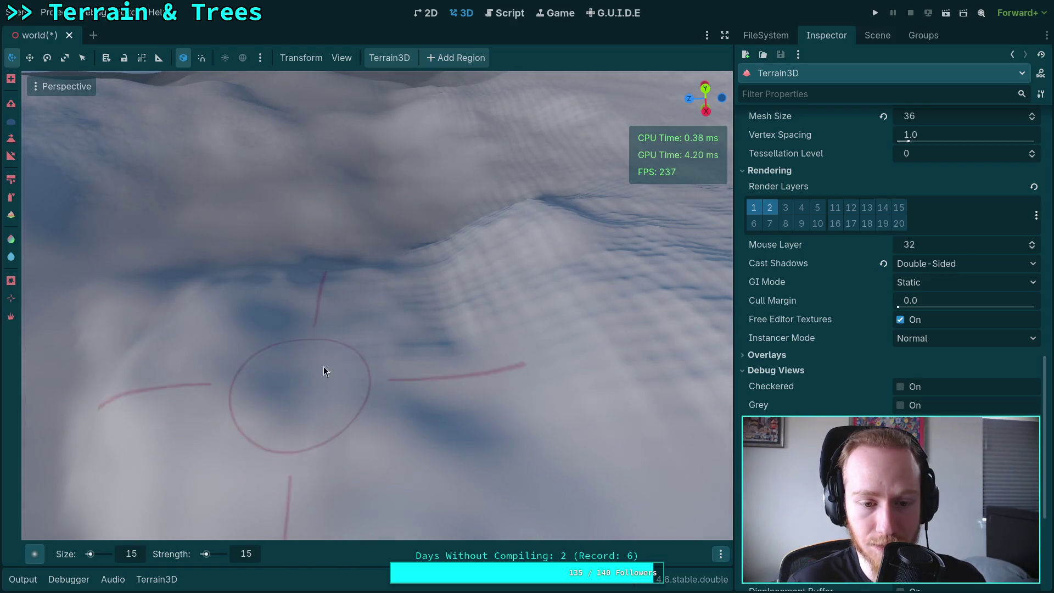
left_click_drag(308, 384, 463, 450)
mouse_move(423, 420)
left_mouse_down()
mouse_move(466, 340)
mouse_move(388, 397)
left_mouse_up()
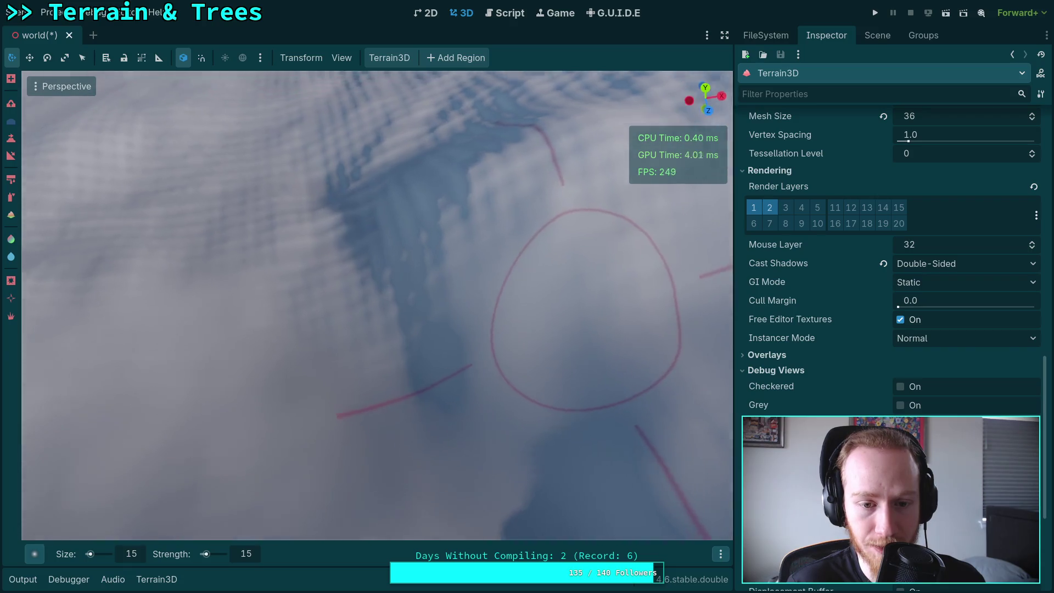
left_click_drag(416, 353, 391, 328)
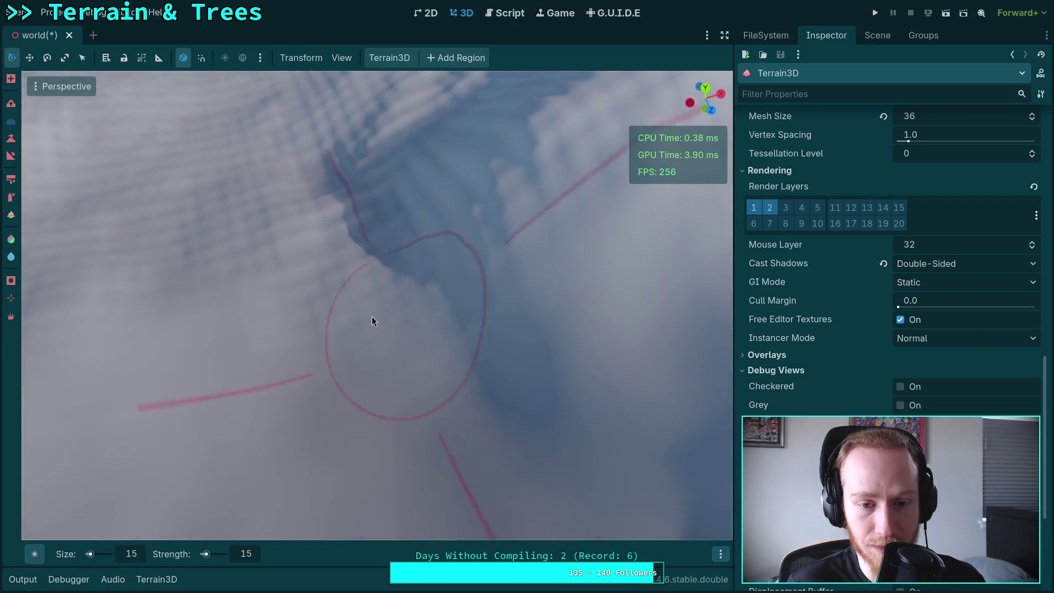
left_click_drag(480, 331, 377, 336)
mouse_move(565, 407)
left_mouse_down()
mouse_move(476, 243)
mouse_move(466, 355)
left_mouse_up()
left_click_drag(452, 199, 451, 198)
mouse_move(456, 510)
left_mouse_down()
mouse_move(295, 355)
mouse_move(410, 365)
left_mouse_up()
mouse_move(492, 263)
left_mouse_down()
mouse_move(453, 309)
mouse_move(527, 221)
mouse_move(567, 236)
mouse_move(292, 336)
mouse_move(480, 287)
mouse_move(407, 294)
mouse_move(410, 376)
mouse_move(289, 315)
mouse_move(297, 357)
mouse_move(215, 399)
mouse_move(392, 401)
mouse_move(344, 376)
mouse_move(390, 374)
mouse_move(412, 340)
mouse_move(383, 321)
mouse_move(557, 396)
mouse_move(482, 213)
mouse_move(403, 251)
left_mouse_up()
left_click_drag(492, 296, 554, 340)
mouse_move(397, 281)
left_mouse_down()
mouse_move(357, 472)
mouse_move(388, 258)
mouse_move(549, 267)
mouse_move(445, 434)
left_mouse_up()
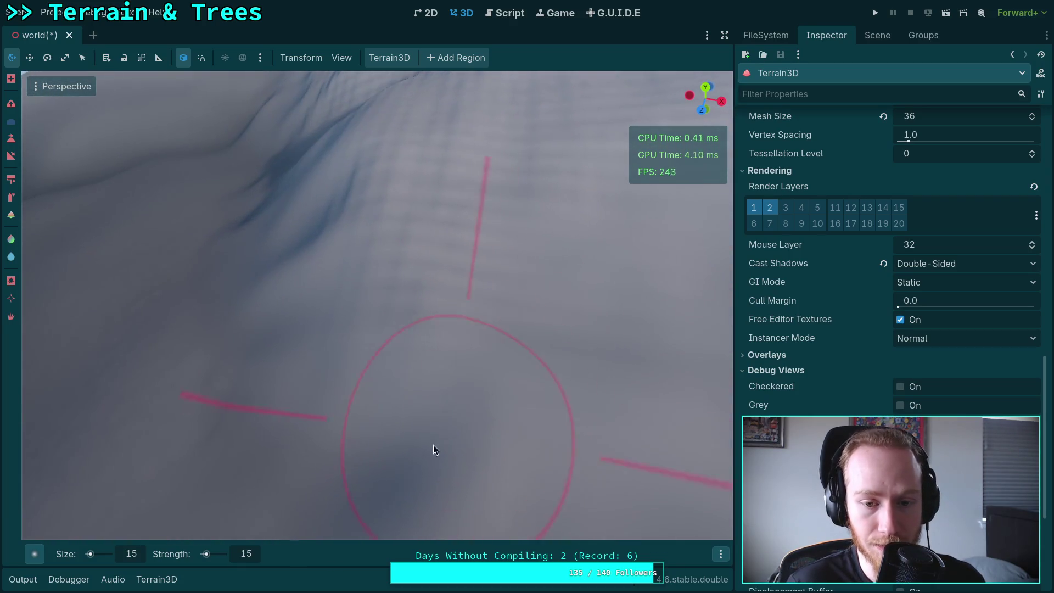
mouse_move(491, 318)
left_mouse_down()
mouse_move(391, 292)
mouse_move(496, 324)
mouse_move(403, 237)
mouse_move(502, 385)
mouse_move(563, 405)
left_mouse_up()
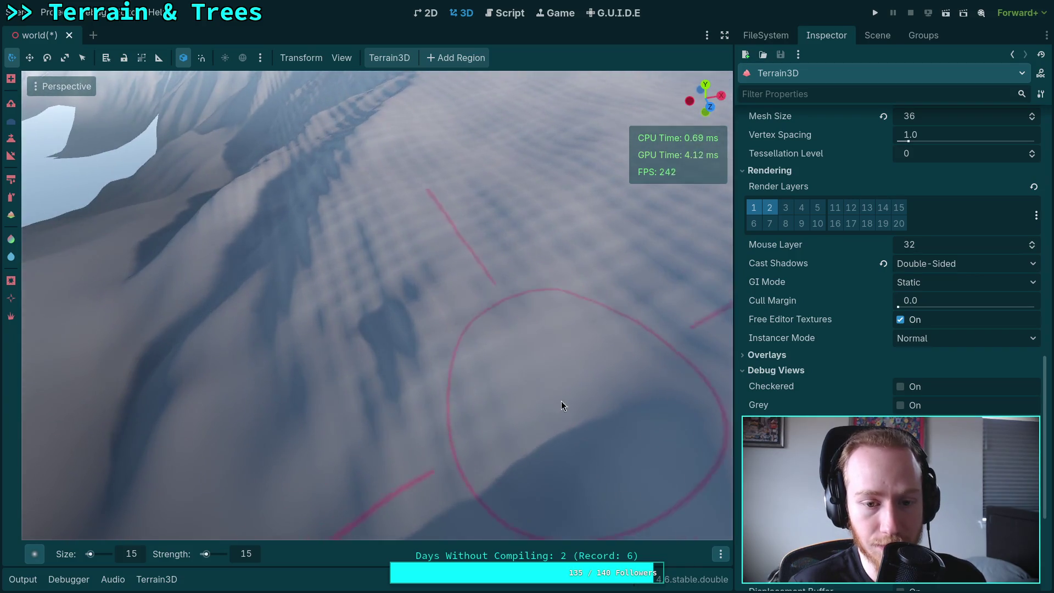
left_click_drag(488, 354, 522, 318)
mouse_move(510, 461)
left_mouse_down()
mouse_move(611, 272)
mouse_move(506, 353)
mouse_move(508, 332)
left_mouse_up()
mouse_move(293, 372)
left_mouse_down()
mouse_move(505, 384)
mouse_move(388, 294)
left_mouse_up()
mouse_move(472, 417)
left_mouse_down()
mouse_move(274, 355)
mouse_move(247, 452)
left_mouse_up()
mouse_move(555, 209)
left_mouse_down()
mouse_move(535, 274)
mouse_move(429, 226)
mouse_move(423, 264)
left_mouse_up()
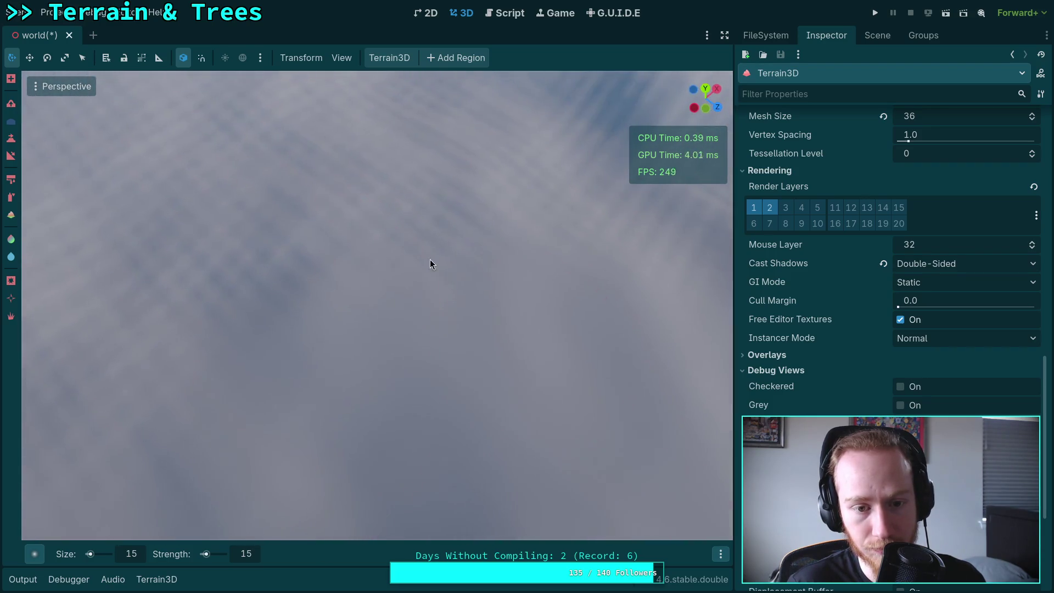
mouse_move(377, 164)
left_mouse_down()
mouse_move(395, 231)
mouse_move(314, 372)
left_mouse_up()
mouse_move(550, 371)
left_mouse_down()
mouse_move(494, 318)
mouse_move(337, 314)
left_mouse_up()
left_click_drag(532, 206, 604, 236)
left_click_drag(434, 419, 436, 315)
left_click_drag(378, 295, 378, 296)
mouse_move(409, 367)
left_mouse_down()
mouse_move(386, 297)
mouse_move(385, 332)
mouse_move(480, 353)
left_mouse_up()
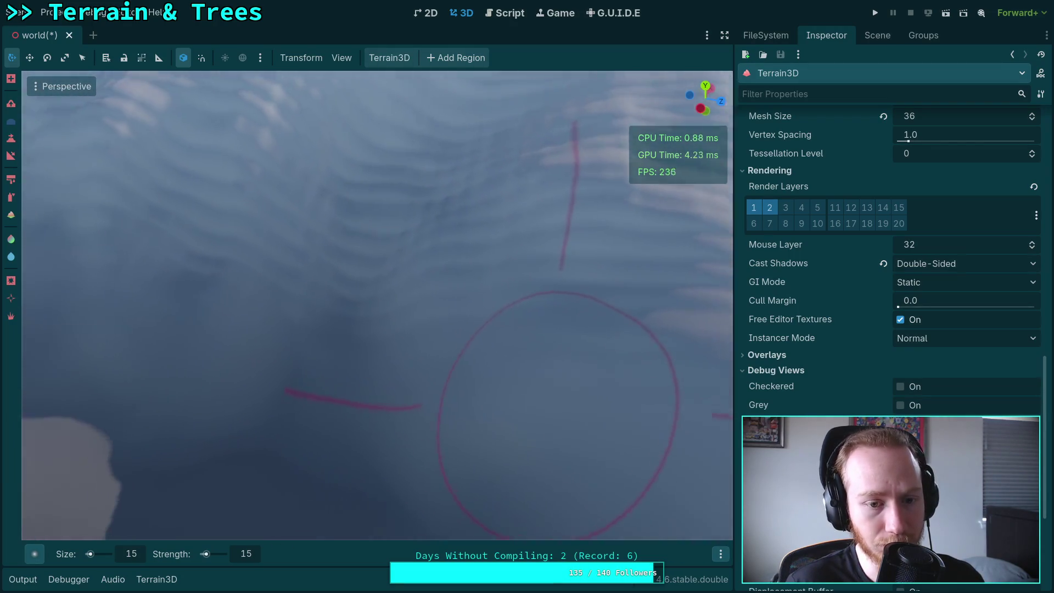
left_click_drag(656, 259, 657, 259)
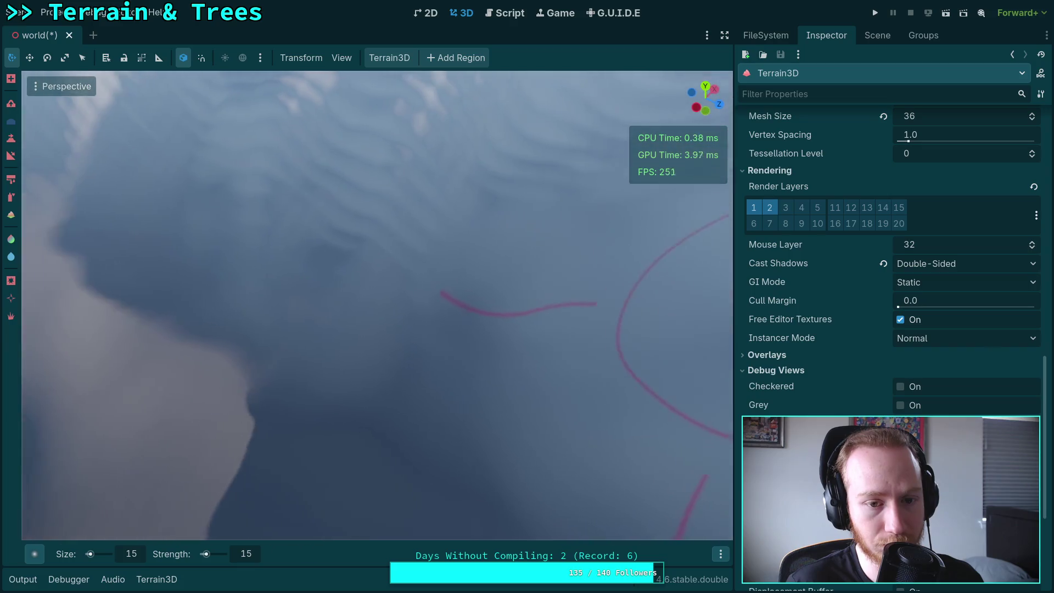
left_click_drag(509, 285, 509, 284)
left_click_drag(565, 222, 532, 224)
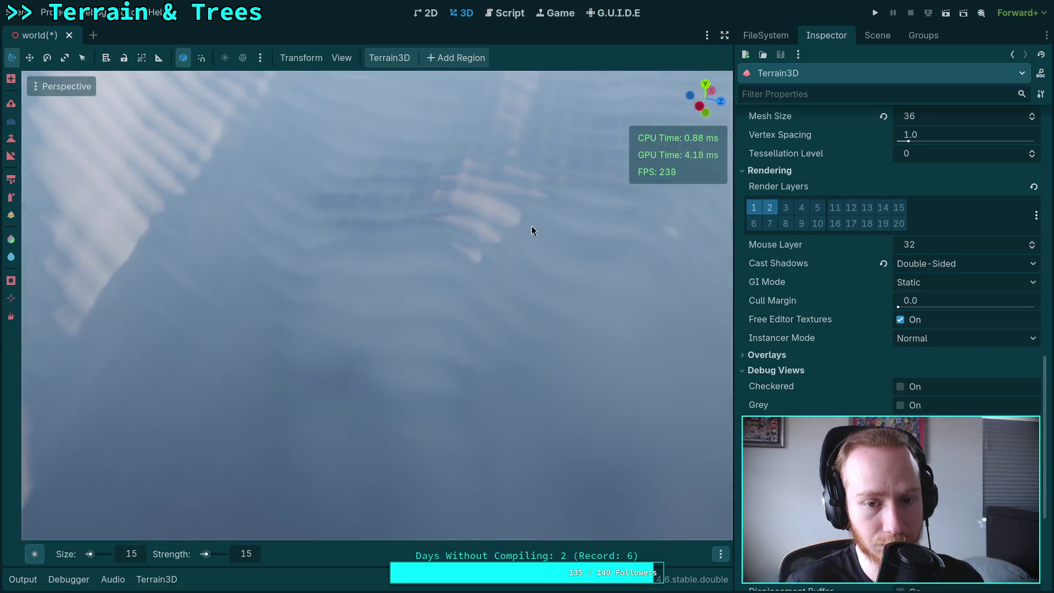
left_click_drag(257, 333, 321, 337)
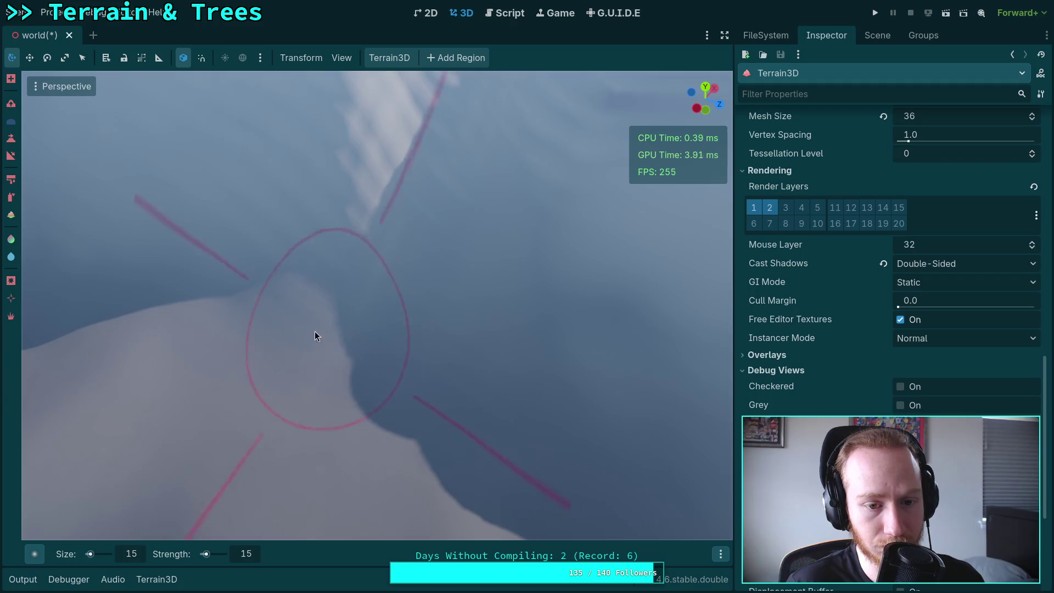
left_click_drag(472, 295, 472, 294)
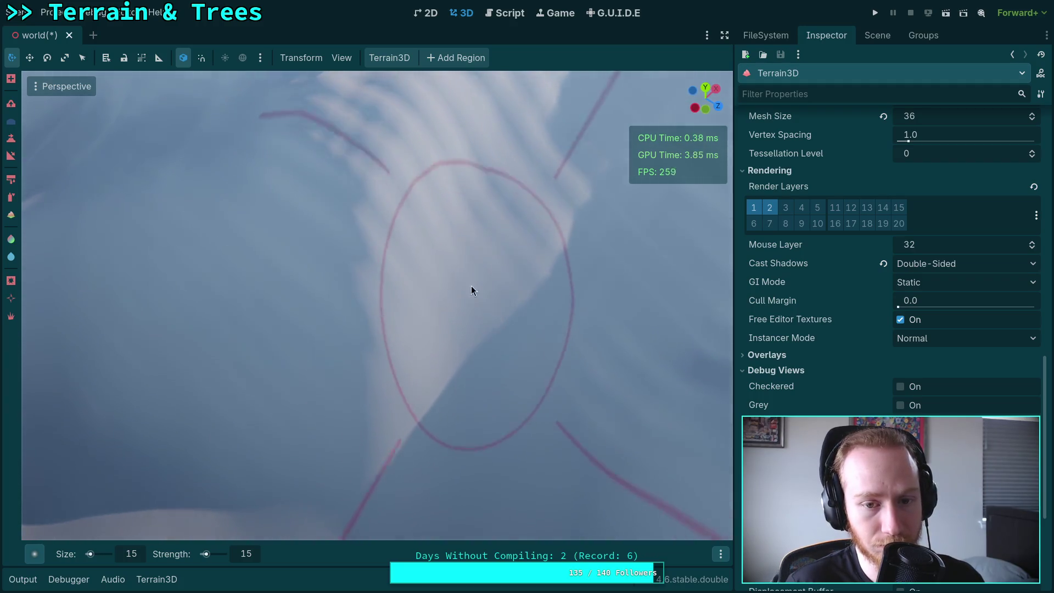
left_click_drag(495, 371, 401, 330)
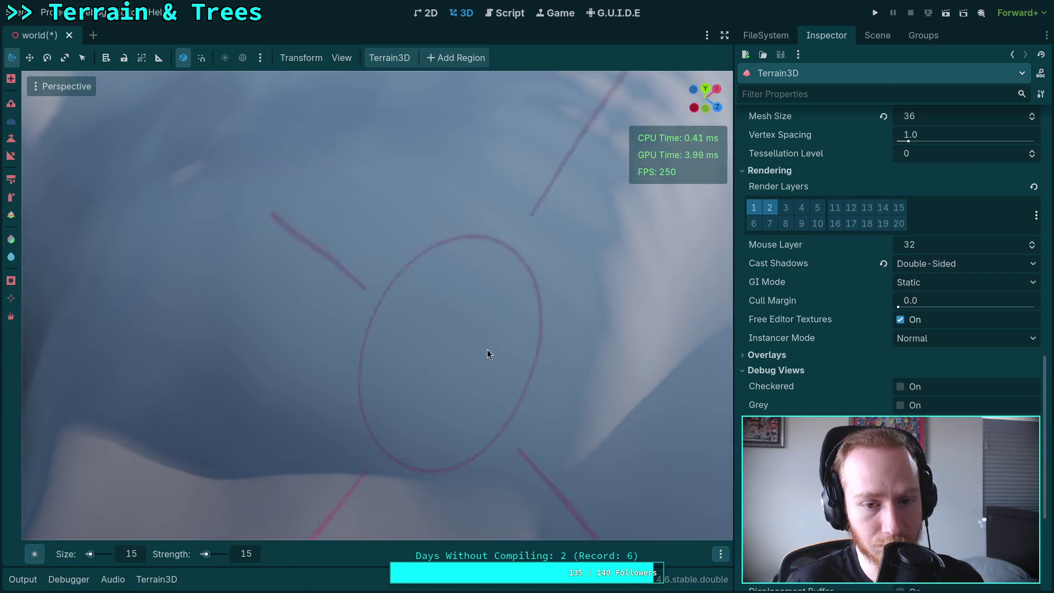
left_click_drag(532, 191, 512, 254)
mouse_move(250, 275)
left_mouse_down()
mouse_move(149, 264)
mouse_move(216, 295)
left_mouse_up()
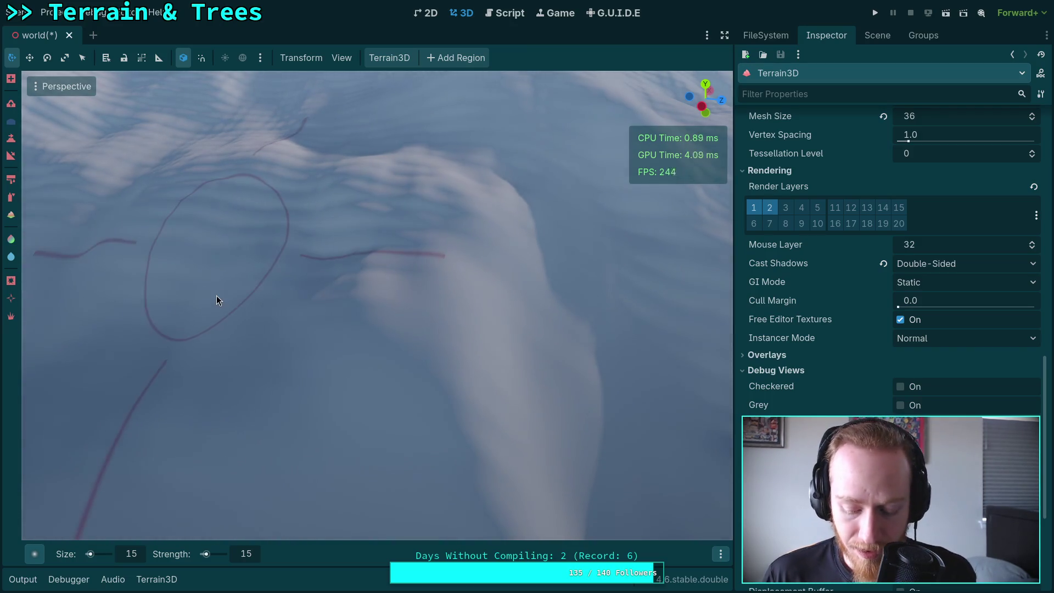
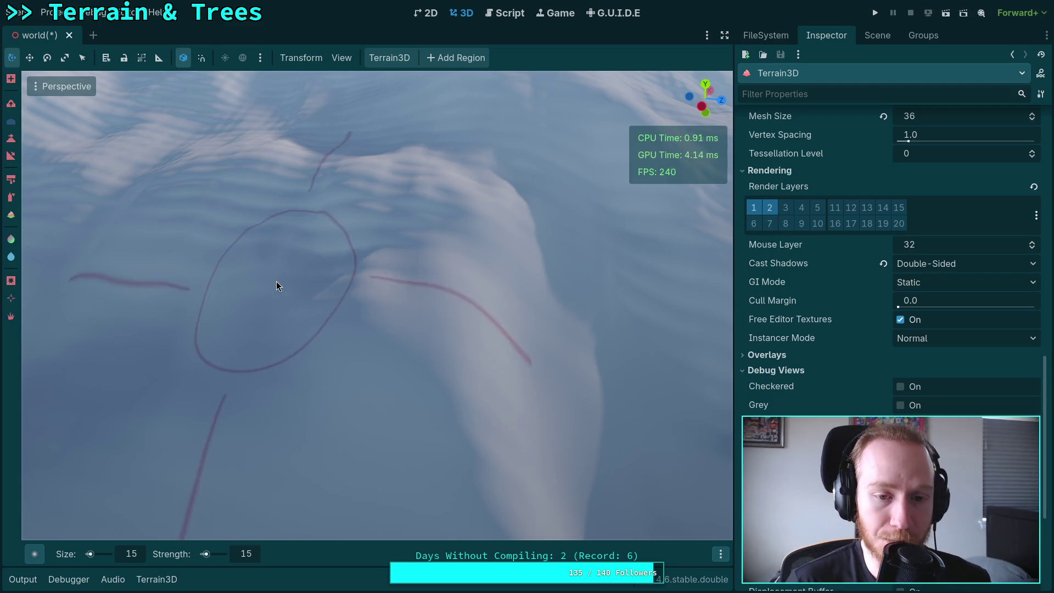
Tilt the camera up toward the distant snowy mountains, then zoom back in close on the brush circle
left_click_drag(413, 245, 554, 453)
mouse_move(345, 351)
left_mouse_down()
mouse_move(356, 274)
mouse_move(363, 319)
mouse_move(313, 352)
mouse_move(354, 391)
left_mouse_up()
scroll(344, 342, "up", 5)
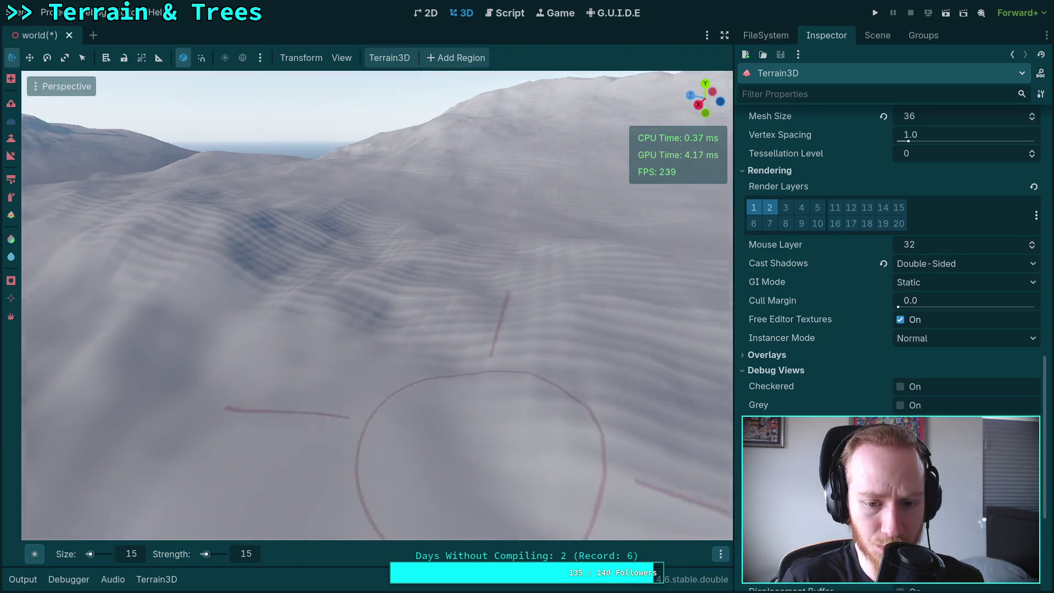
scroll(452, 413, "down", 5)
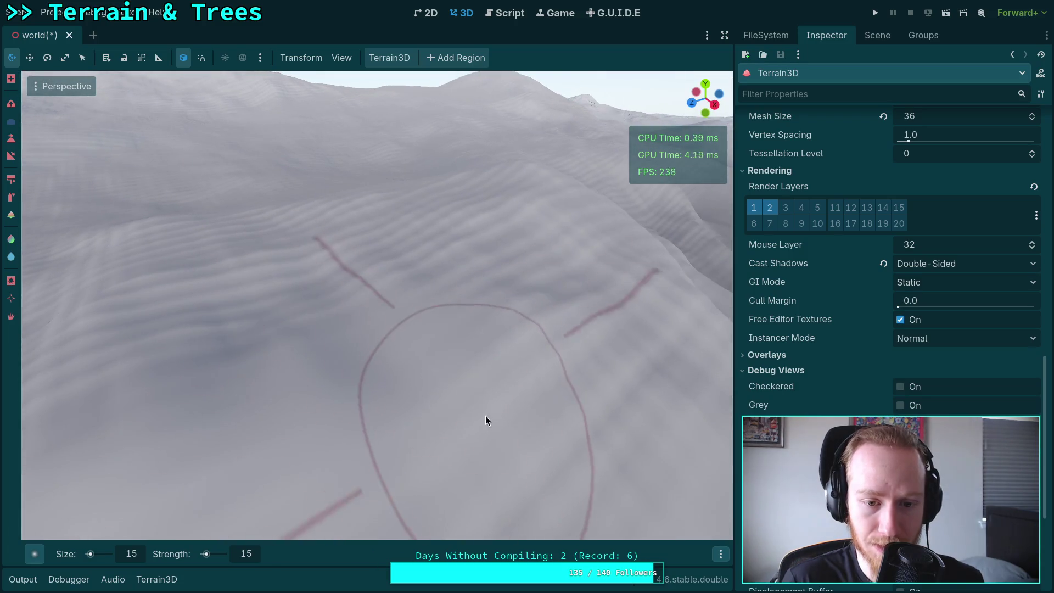
scroll(350, 307, "down", 5)
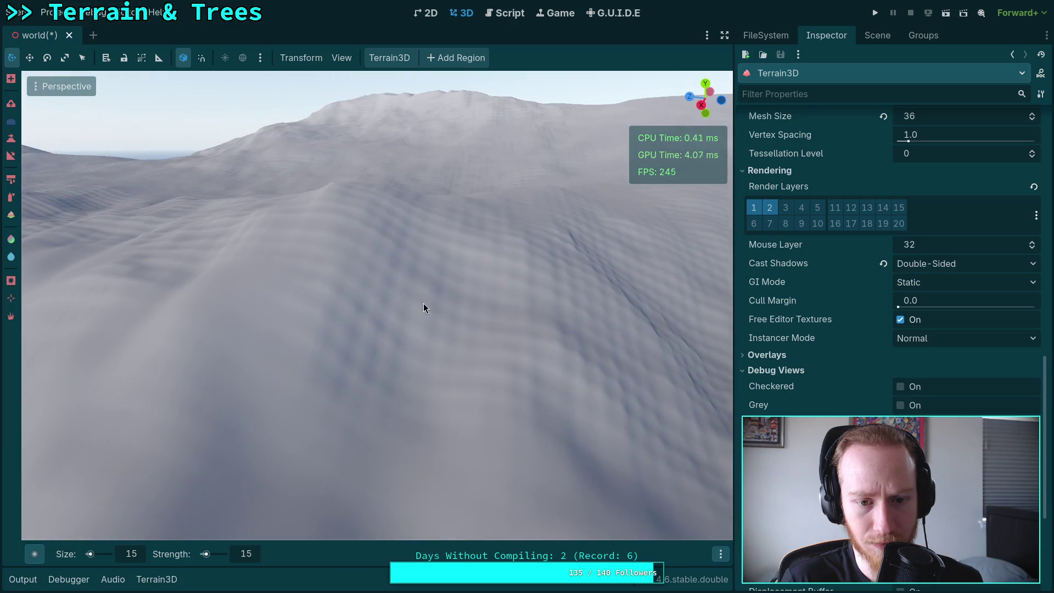
mouse_move(424, 308)
left_mouse_down()
mouse_move(420, 355)
mouse_move(510, 390)
left_mouse_up()
scroll(439, 357, "up", 5)
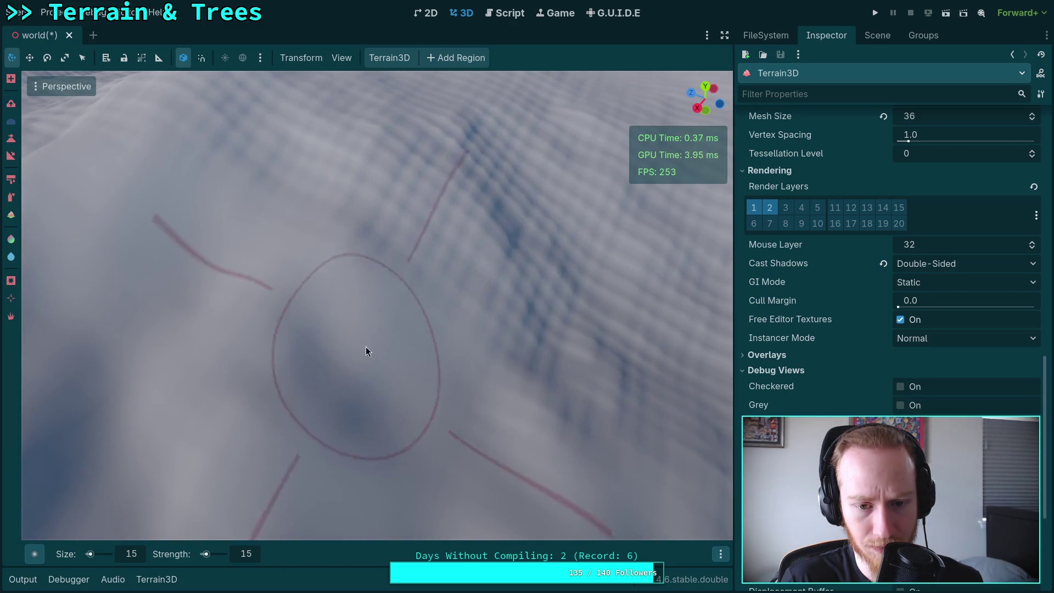
scroll(360, 353, "up", 3)
scroll(374, 316, "down", 3)
Look steeply down on the brush circle, re-centre it, then sweep to a low, flat view across the terrain
mouse_move(379, 324)
left_mouse_down()
mouse_move(399, 345)
mouse_move(475, 304)
mouse_move(459, 329)
left_mouse_up()
scroll(395, 235, "down", 2)
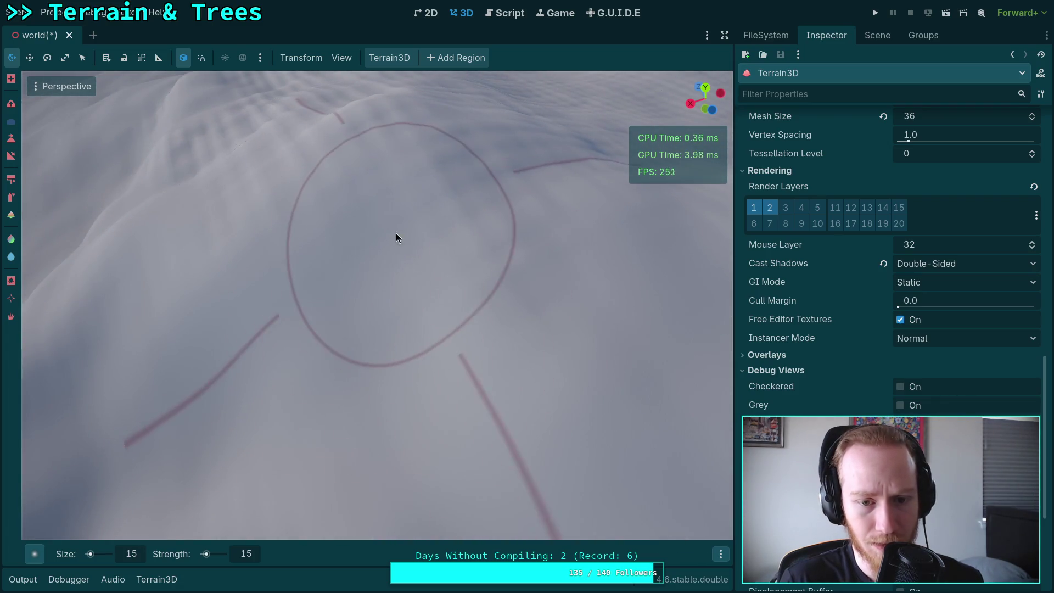
key("ctrl+z")
scroll(465, 288, "down", 3)
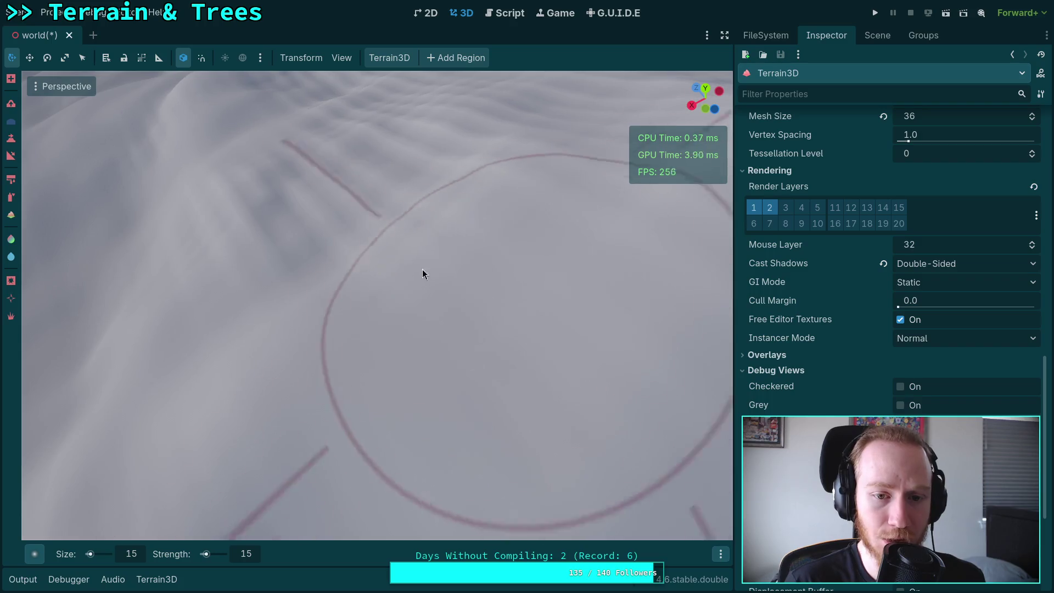
scroll(395, 312, "down", 2)
left_click_drag(394, 312, 442, 233)
scroll(451, 241, "up", 3)
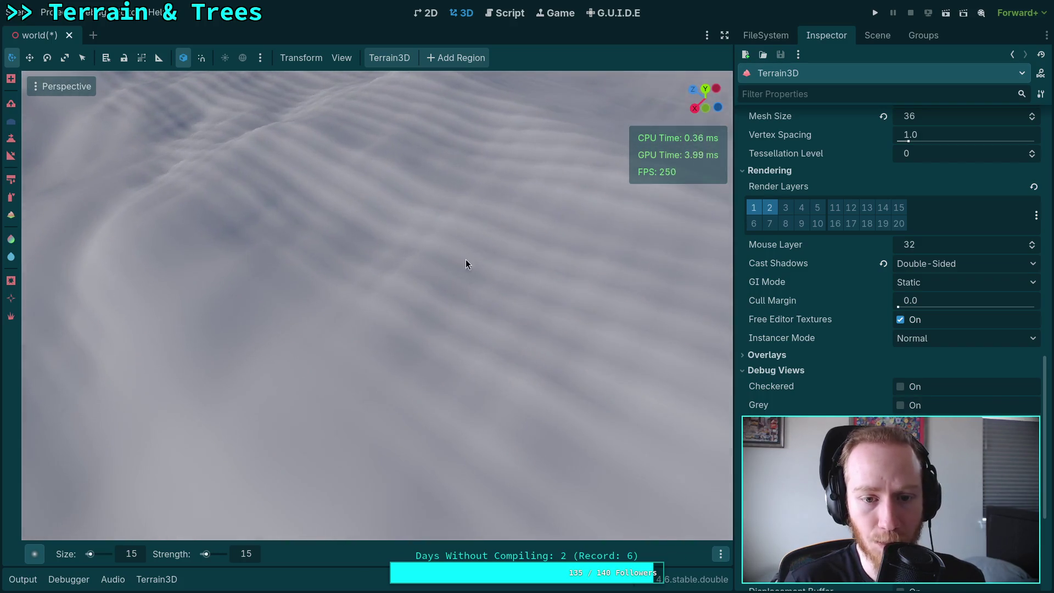
mouse_move(577, 367)
left_mouse_down()
mouse_move(401, 423)
mouse_move(482, 397)
left_mouse_up()
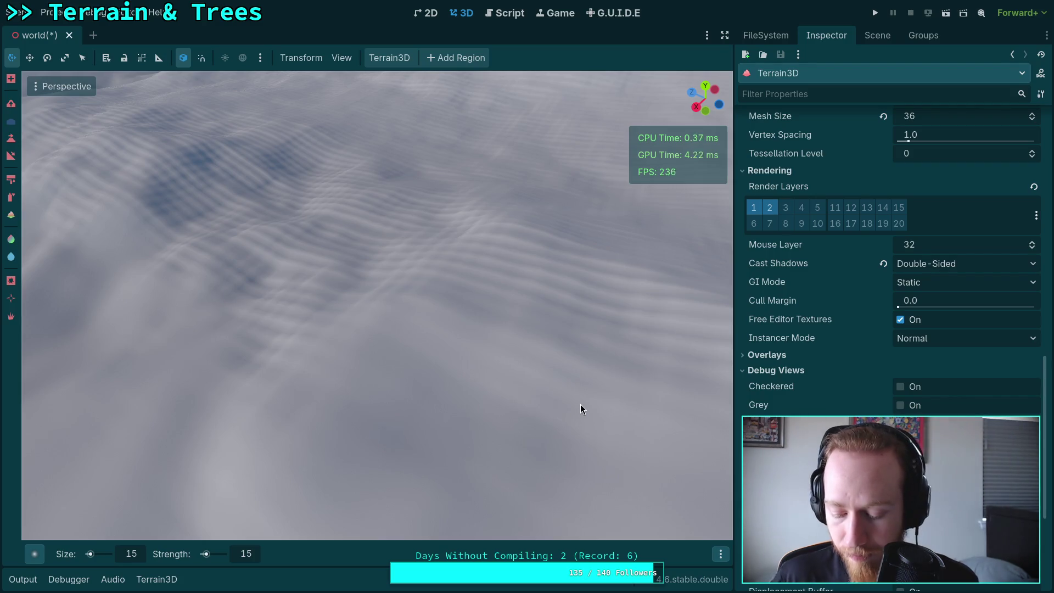
mouse_move(581, 404)
left_mouse_down()
mouse_move(411, 375)
mouse_move(275, 334)
mouse_move(337, 387)
mouse_move(266, 359)
mouse_move(325, 449)
mouse_move(443, 286)
mouse_move(321, 377)
mouse_move(393, 368)
mouse_move(463, 293)
mouse_move(472, 341)
mouse_move(400, 306)
mouse_move(327, 437)
mouse_move(393, 364)
mouse_move(565, 295)
mouse_move(375, 292)
mouse_move(601, 325)
mouse_move(247, 377)
mouse_move(464, 366)
mouse_move(384, 442)
mouse_move(452, 364)
mouse_move(395, 372)
mouse_move(439, 342)
mouse_move(427, 291)
mouse_move(295, 325)
mouse_move(403, 312)
mouse_move(248, 314)
mouse_move(348, 291)
mouse_move(565, 401)
mouse_move(473, 368)
mouse_move(513, 420)
mouse_move(460, 357)
mouse_move(314, 265)
mouse_move(478, 258)
mouse_move(423, 299)
mouse_move(420, 255)
mouse_move(364, 258)
mouse_move(379, 315)
mouse_move(351, 297)
mouse_move(323, 334)
mouse_move(539, 327)
mouse_move(348, 264)
mouse_move(347, 366)
mouse_move(426, 353)
mouse_move(272, 317)
mouse_move(430, 327)
mouse_move(289, 360)
mouse_move(232, 429)
left_mouse_up()
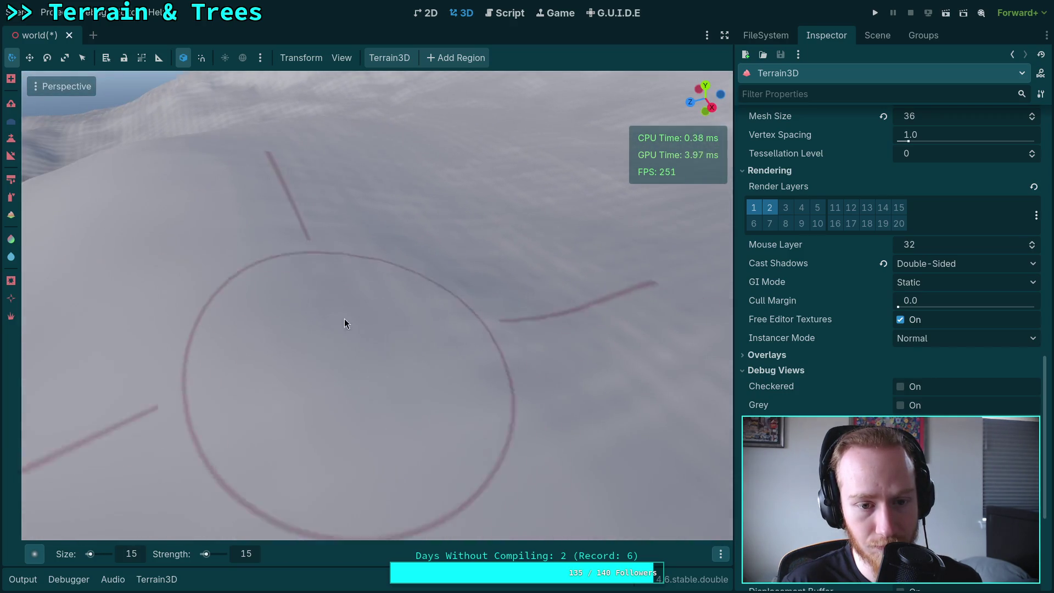
Rotate the view around the terrain until the brush circle with its red spokes reappears
left_click_drag(541, 400, 275, 307)
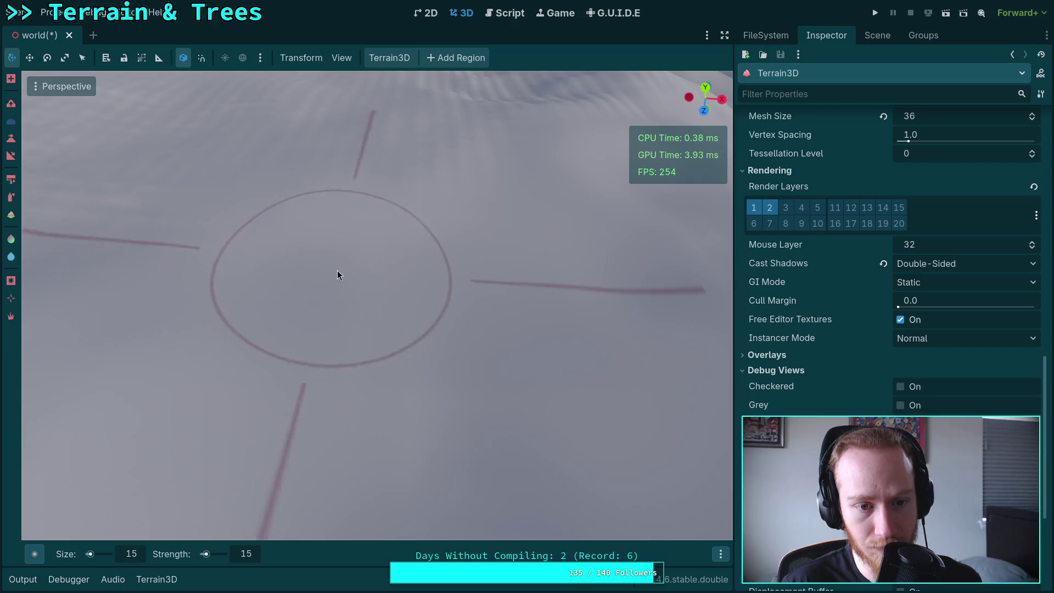
Nudge the view slightly and zoom repeatedly in and out over the rippled snow terrain
left_click_drag(335, 270, 353, 271)
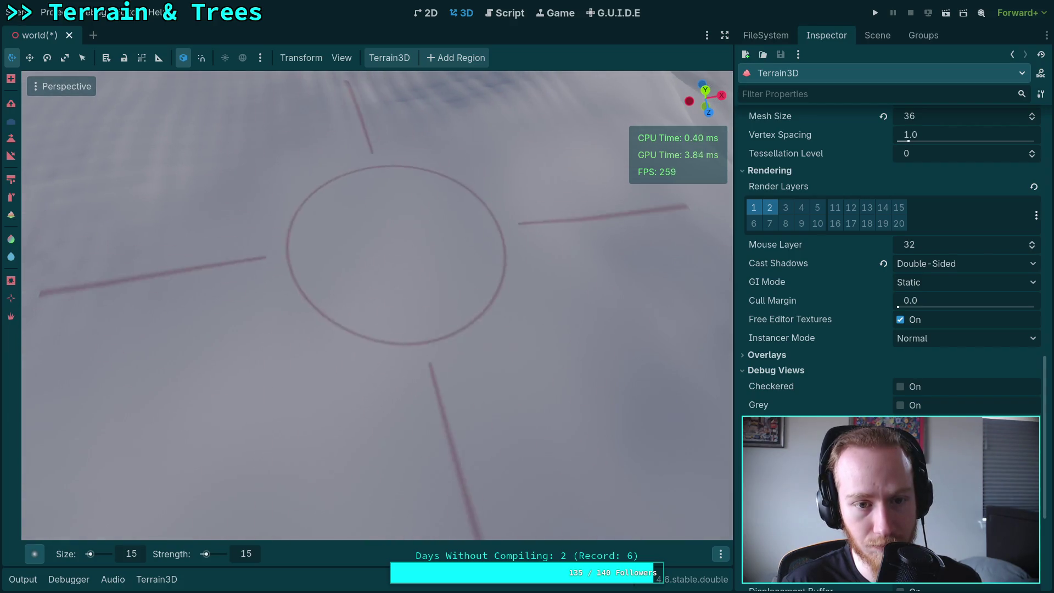
scroll(494, 412, "down", 2)
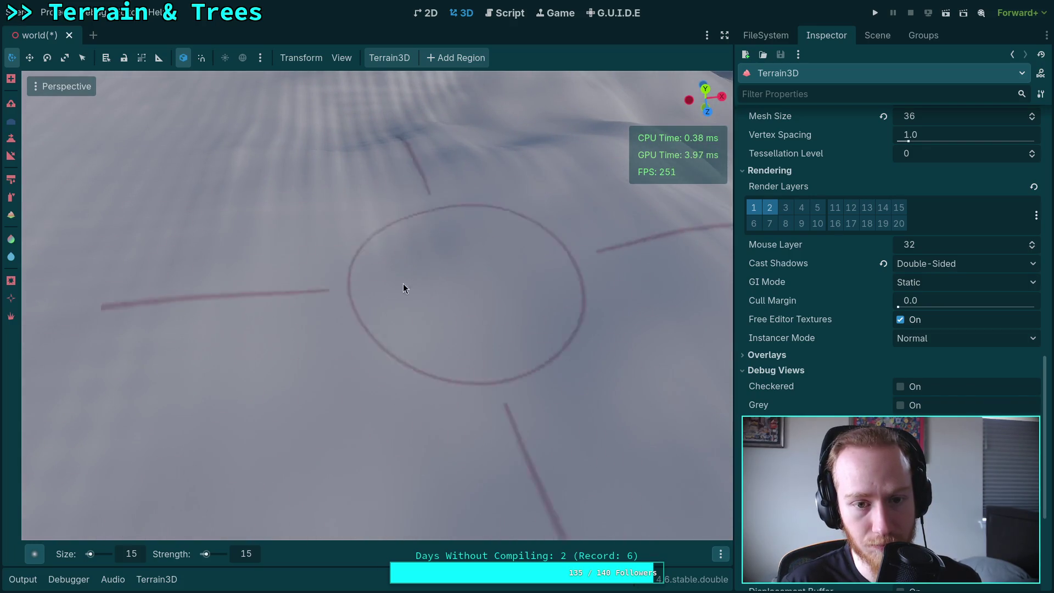
scroll(307, 264, "down", 2)
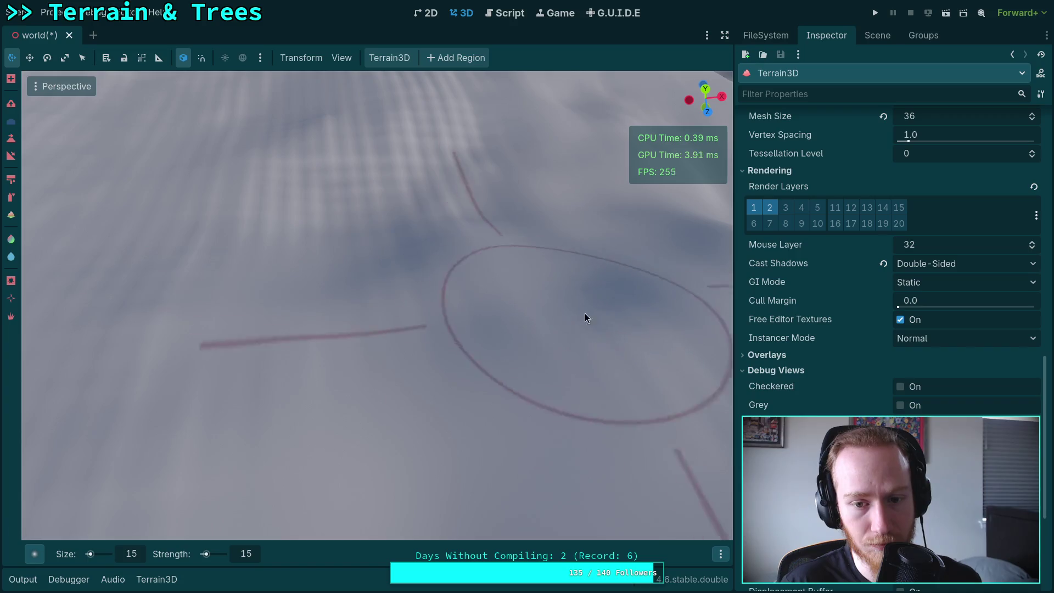
scroll(284, 225, "up", 3)
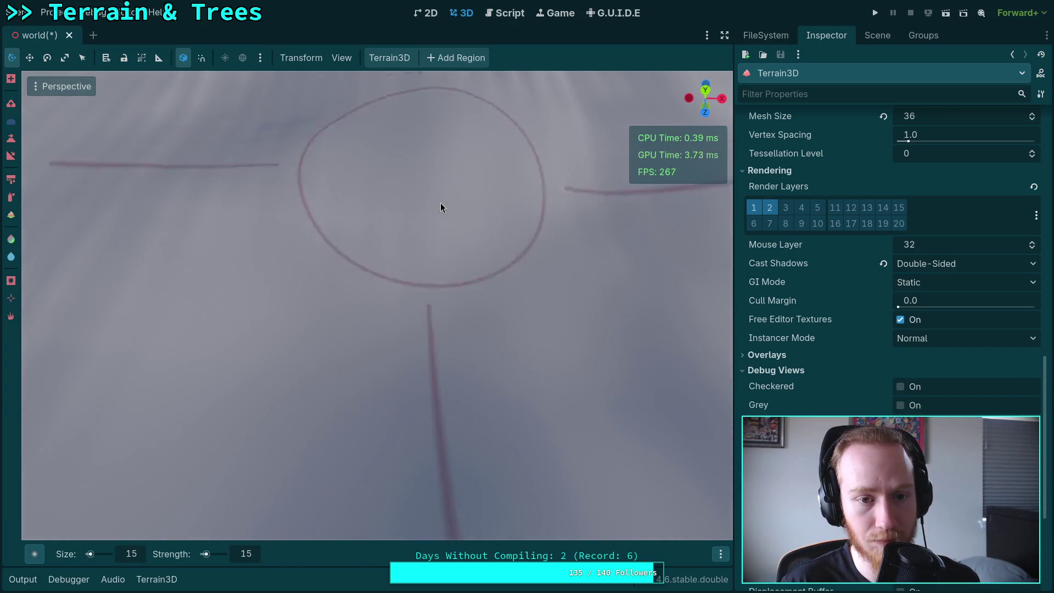
scroll(433, 196, "down", 4)
scroll(277, 297, "up", 3)
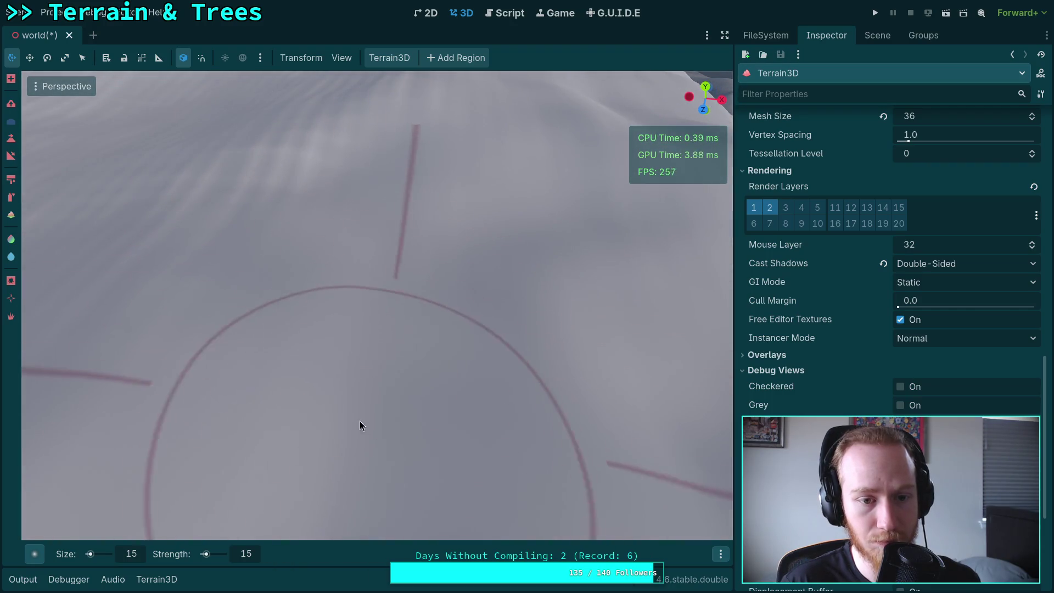
scroll(364, 422, "down", 3)
scroll(423, 407, "up", 2)
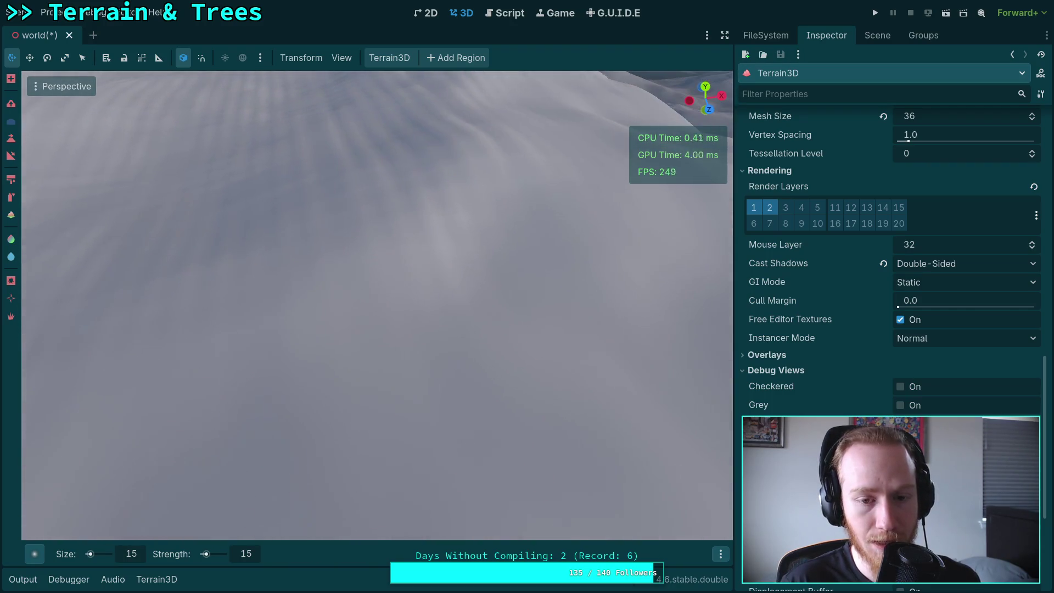
scroll(451, 170, "up", 2)
scroll(171, 367, "down", 2)
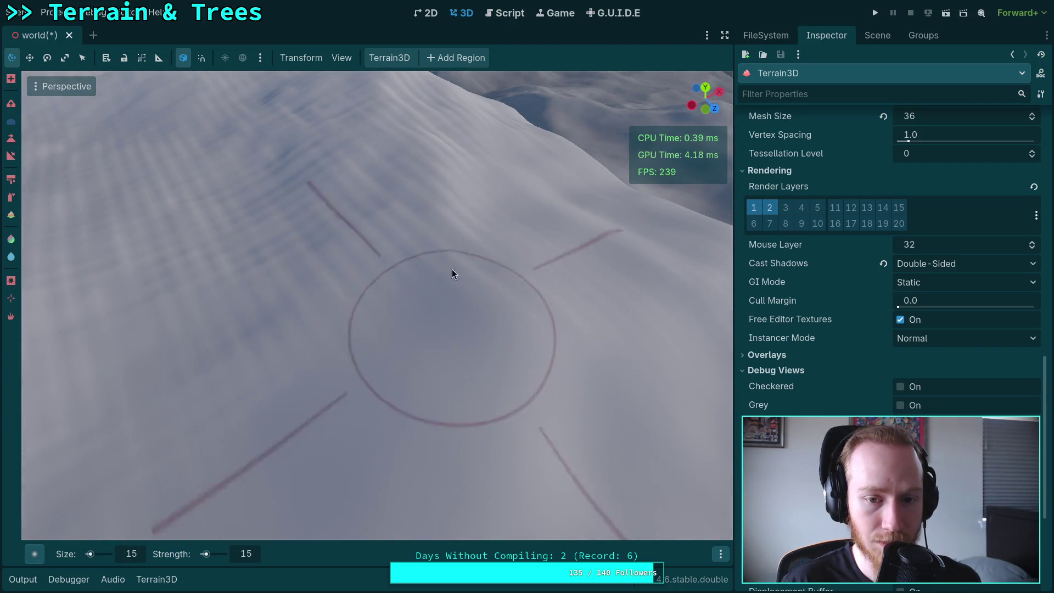
scroll(603, 361, "up", 2)
scroll(401, 328, "down", 2)
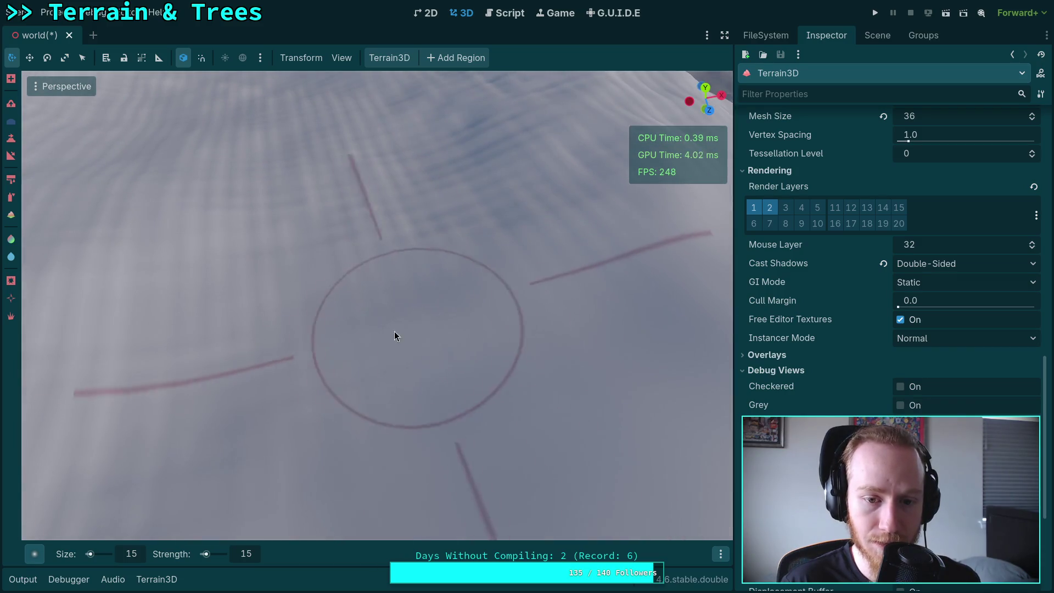
Orbit around and away from the brush circle, zooming in and out at each angle
left_click_drag(352, 358, 221, 356)
scroll(254, 298, "up", 2)
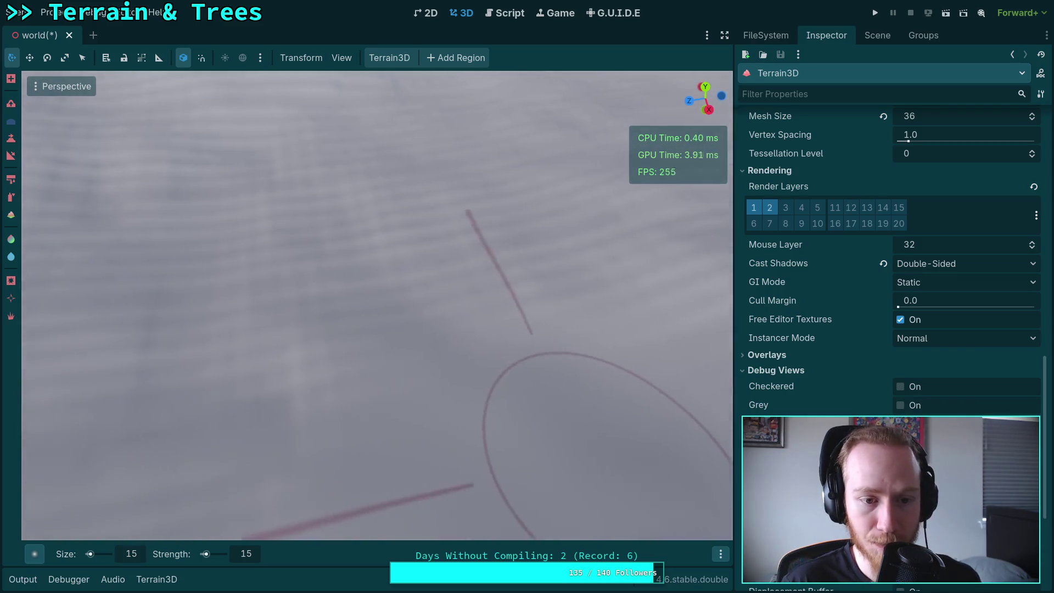
scroll(280, 360, "down", 2)
scroll(366, 444, "up", 2)
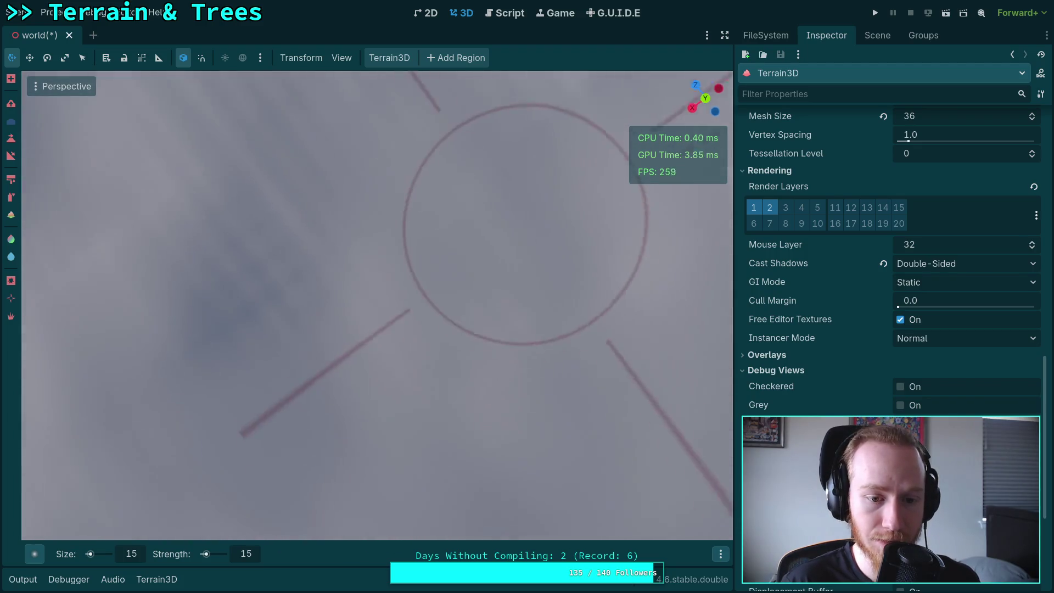
left_click_drag(423, 353, 446, 344)
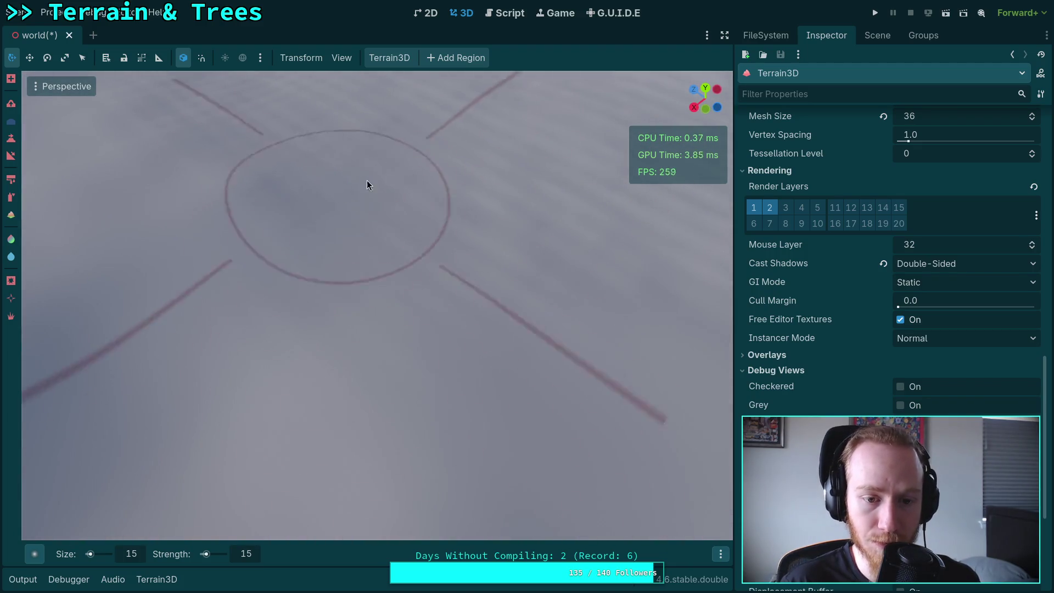
scroll(360, 184, "up", 2)
scroll(431, 279, "down", 2)
scroll(446, 246, "up", 2)
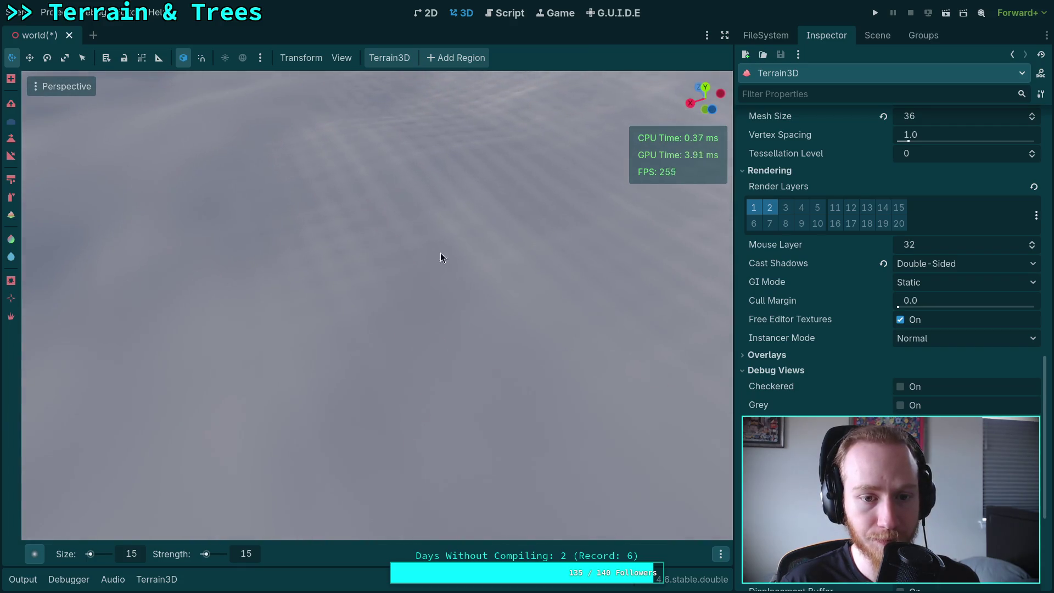
scroll(520, 229, "down", 3)
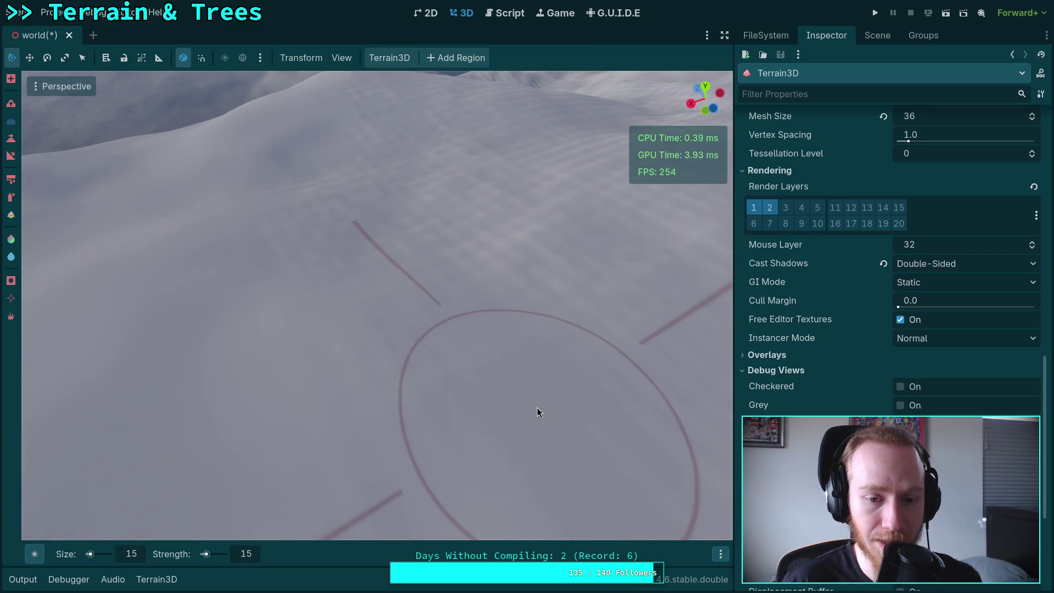
scroll(502, 392, "up", 2)
scroll(256, 290, "down", 2)
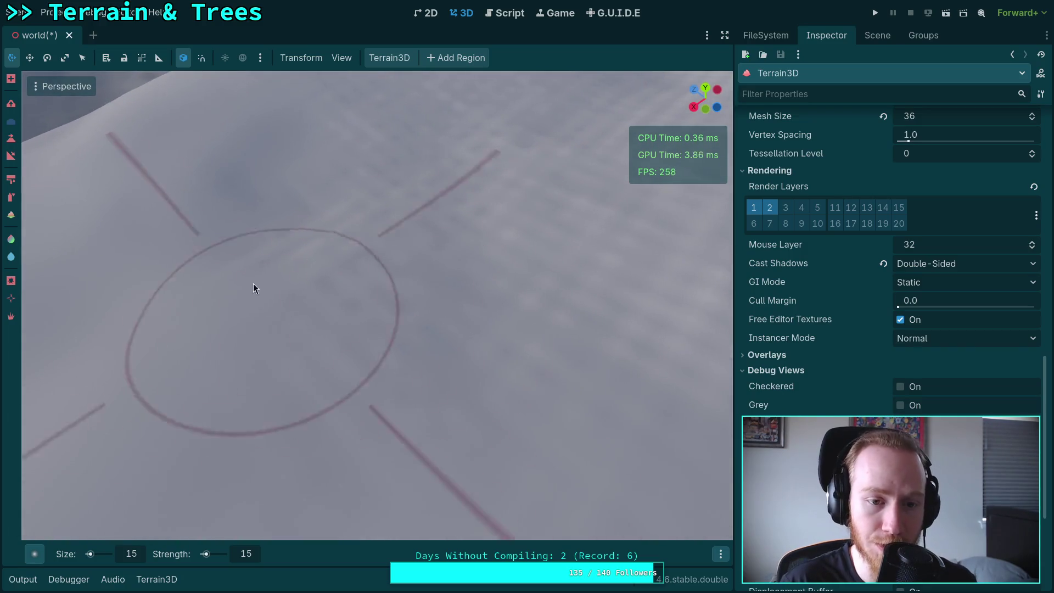
Swing round to face the lumpy hillside, shift across it, and finish looking down on the brush circle
mouse_move(465, 347)
left_mouse_down()
mouse_move(433, 292)
mouse_move(526, 325)
mouse_move(482, 331)
mouse_move(487, 222)
mouse_move(546, 150)
mouse_move(543, 165)
left_mouse_up()
scroll(309, 262, "down", 2)
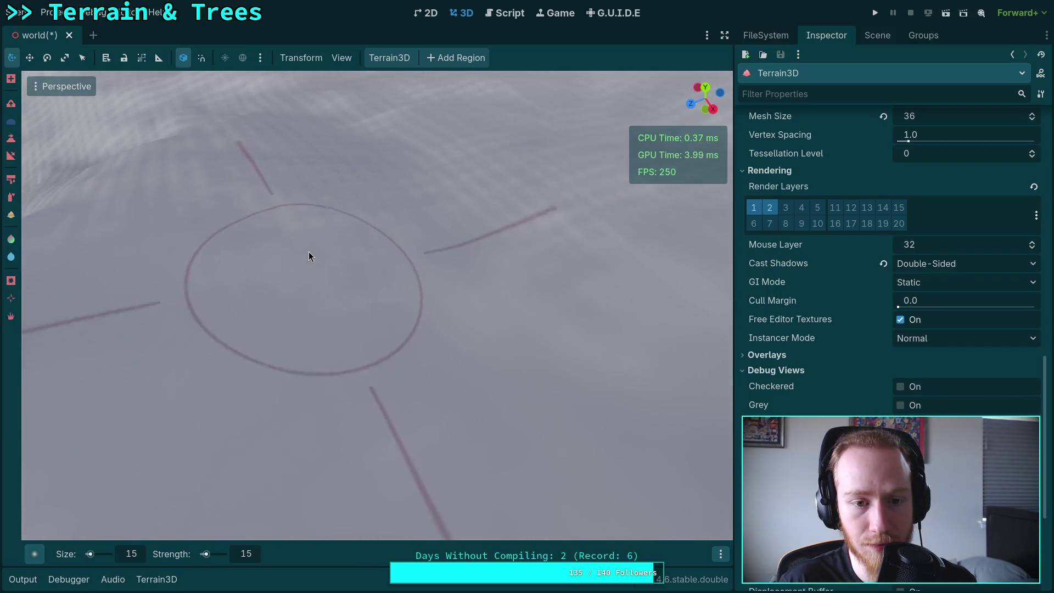
mouse_move(611, 365)
left_mouse_down()
mouse_move(448, 219)
mouse_move(338, 156)
mouse_move(420, 170)
mouse_move(447, 217)
mouse_move(327, 294)
mouse_move(631, 428)
mouse_move(328, 446)
mouse_move(440, 316)
mouse_move(374, 321)
mouse_move(440, 192)
mouse_move(447, 280)
left_mouse_up()
mouse_move(400, 348)
left_mouse_down()
mouse_move(369, 245)
mouse_move(376, 351)
mouse_move(289, 346)
mouse_move(245, 383)
mouse_move(364, 262)
mouse_move(423, 262)
mouse_move(565, 329)
mouse_move(324, 348)
mouse_move(329, 233)
mouse_move(358, 365)
mouse_move(526, 202)
mouse_move(295, 351)
mouse_move(452, 237)
mouse_move(383, 350)
mouse_move(439, 352)
mouse_move(350, 216)
mouse_move(428, 254)
mouse_move(478, 408)
mouse_move(504, 192)
mouse_move(499, 442)
mouse_move(540, 332)
mouse_move(498, 438)
mouse_move(360, 496)
mouse_move(315, 223)
mouse_move(365, 291)
mouse_move(275, 294)
mouse_move(346, 249)
mouse_move(461, 207)
mouse_move(696, 322)
mouse_move(494, 297)
mouse_move(434, 195)
mouse_move(212, 265)
mouse_move(527, 171)
mouse_move(442, 361)
mouse_move(322, 341)
mouse_move(384, 230)
mouse_move(327, 219)
mouse_move(492, 242)
mouse_move(167, 324)
mouse_move(352, 308)
mouse_move(388, 348)
mouse_move(351, 254)
mouse_move(346, 392)
mouse_move(364, 278)
mouse_move(360, 318)
mouse_move(254, 282)
mouse_move(666, 343)
mouse_move(327, 301)
mouse_move(247, 301)
mouse_move(355, 236)
mouse_move(207, 287)
mouse_move(630, 389)
mouse_move(388, 200)
mouse_move(245, 205)
mouse_move(494, 199)
mouse_move(379, 505)
mouse_move(482, 214)
mouse_move(483, 337)
mouse_move(437, 318)
mouse_move(558, 313)
mouse_move(450, 301)
left_mouse_up()
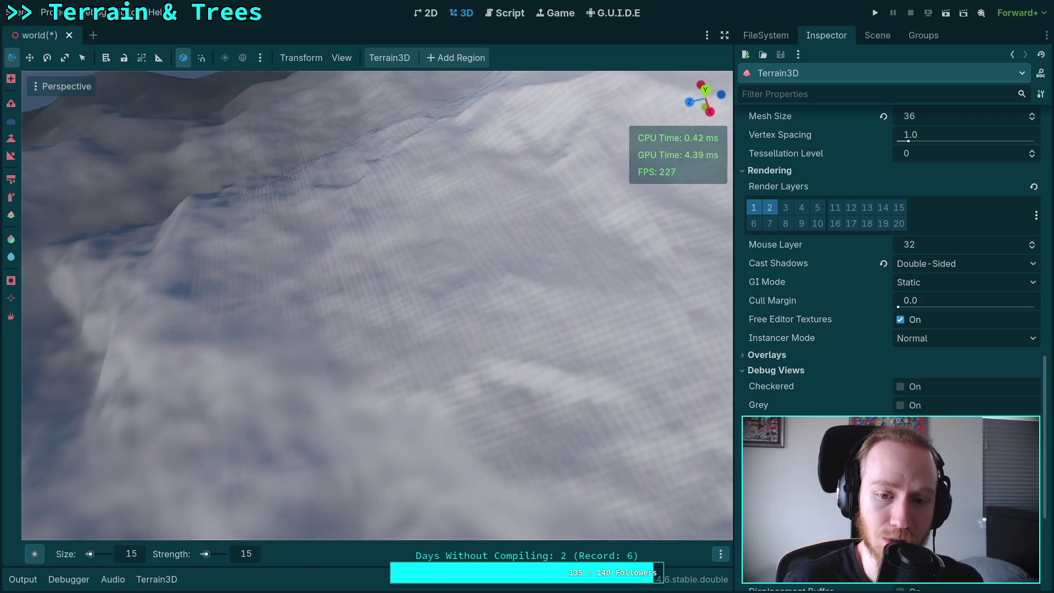
left_click_drag(431, 263, 353, 227)
mouse_move(370, 387)
left_mouse_down()
mouse_move(371, 281)
mouse_move(320, 332)
left_mouse_up()
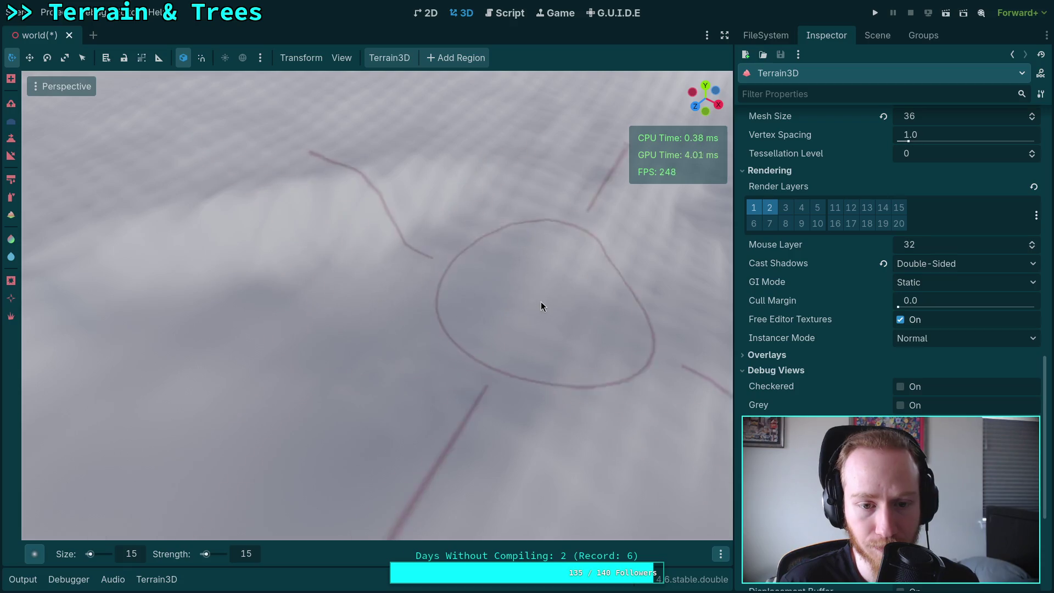
mouse_move(437, 339)
left_mouse_down()
mouse_move(616, 339)
mouse_move(365, 252)
left_mouse_up()
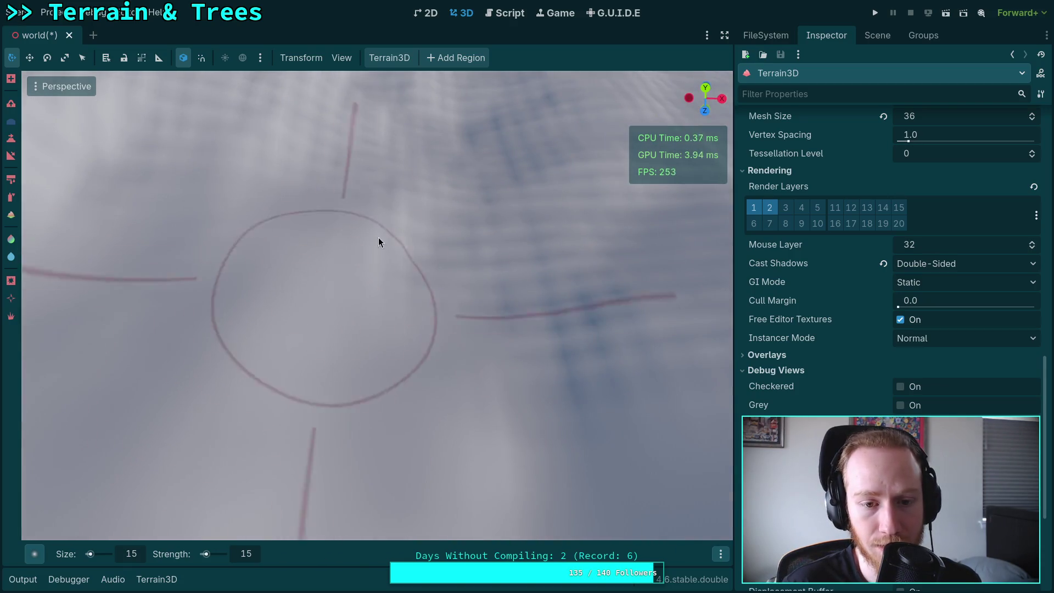
mouse_move(471, 352)
left_mouse_down()
mouse_move(313, 360)
mouse_move(523, 318)
mouse_move(309, 330)
mouse_move(593, 417)
mouse_move(516, 336)
mouse_move(555, 275)
mouse_move(318, 355)
mouse_move(391, 284)
mouse_move(494, 263)
mouse_move(405, 235)
mouse_move(459, 169)
mouse_move(299, 242)
mouse_move(446, 245)
mouse_move(373, 264)
left_mouse_up()
left_click_drag(494, 279, 572, 260)
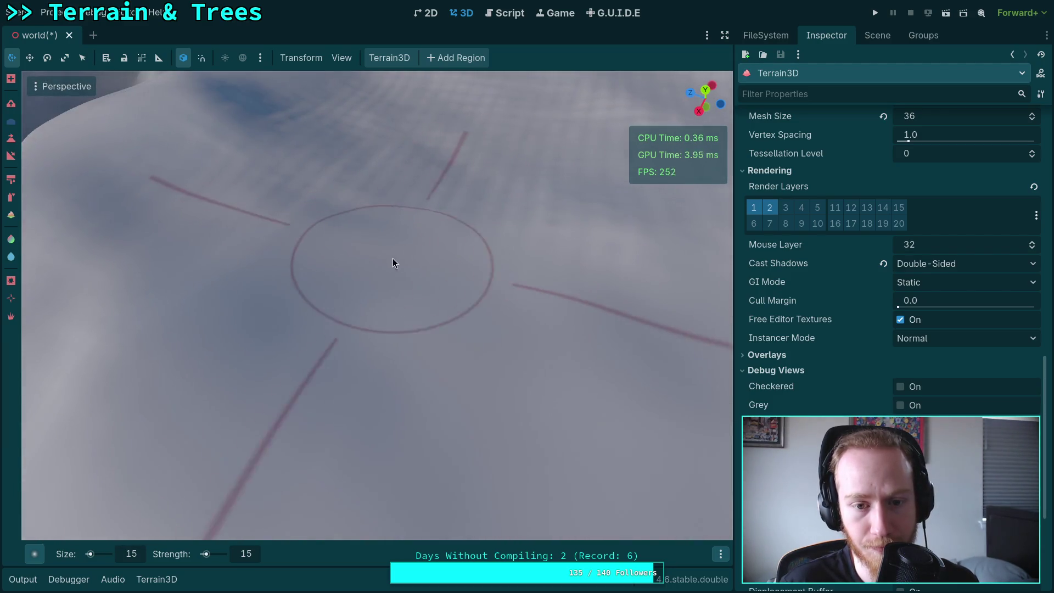
left_click_drag(390, 258, 412, 265)
left_click_drag(302, 294, 330, 296)
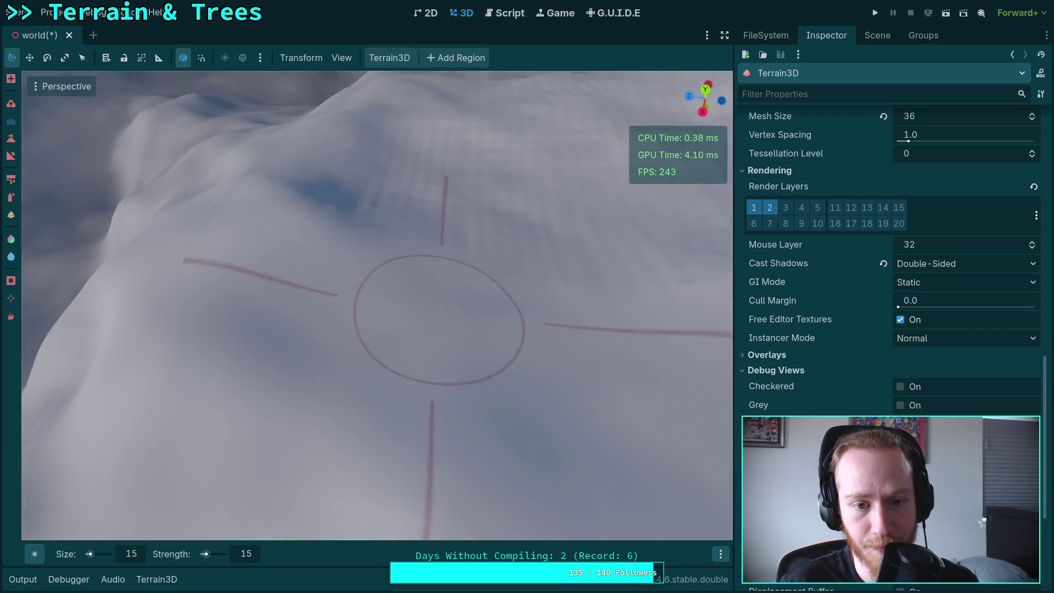
left_click_drag(439, 316, 348, 370)
left_click_drag(460, 327, 460, 338)
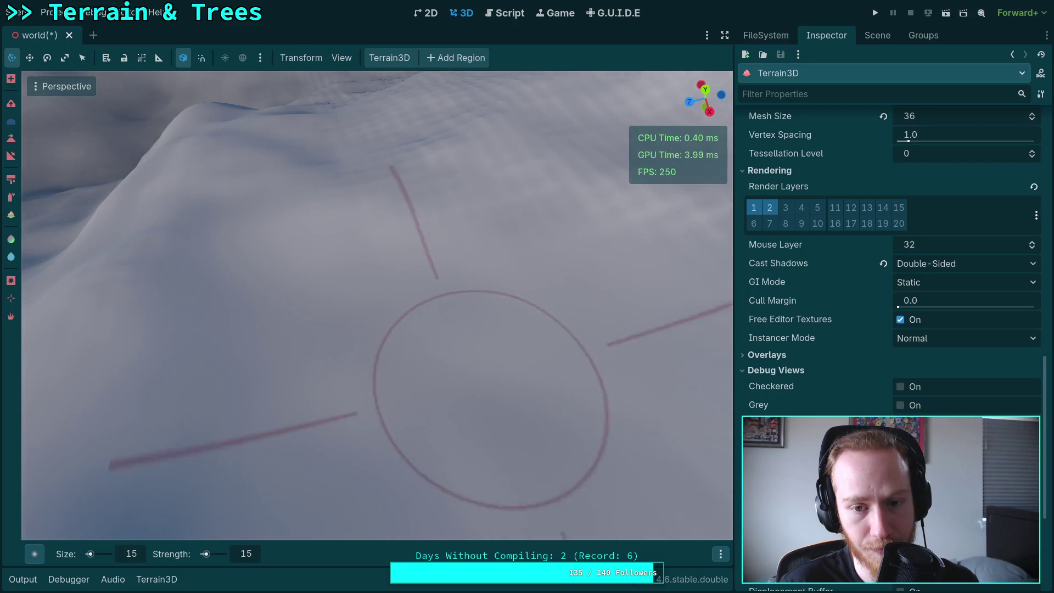
left_click_drag(478, 378, 470, 372)
mouse_move(351, 273)
left_mouse_down()
mouse_move(572, 258)
mouse_move(513, 294)
mouse_move(511, 286)
mouse_move(527, 291)
mouse_move(457, 314)
left_mouse_up()
mouse_move(545, 362)
left_mouse_down()
mouse_move(467, 341)
mouse_move(437, 270)
mouse_move(246, 331)
left_mouse_up()
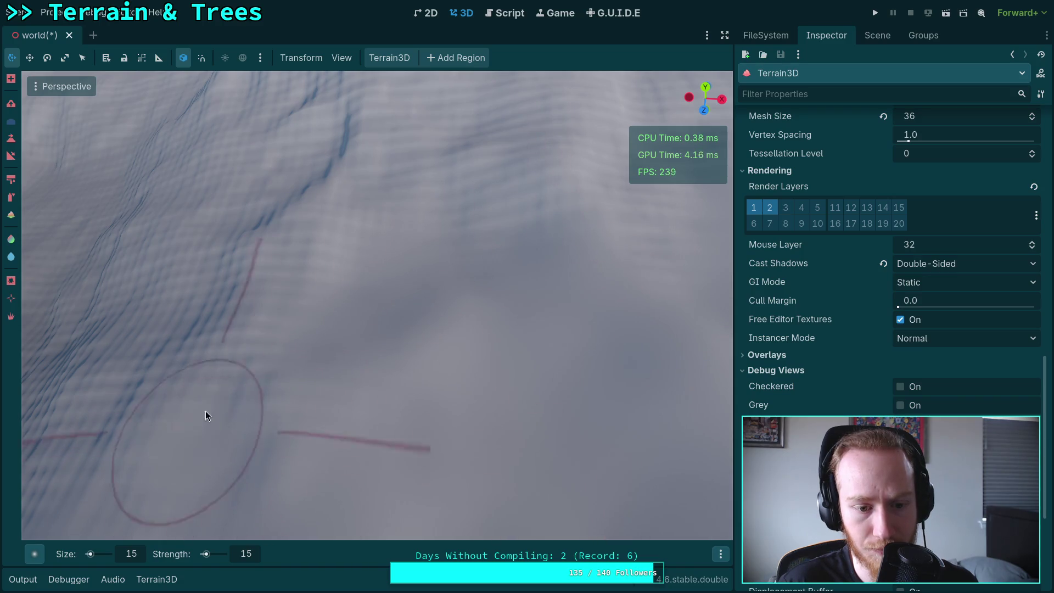
mouse_move(386, 232)
left_mouse_down()
mouse_move(318, 439)
mouse_move(353, 273)
left_mouse_up()
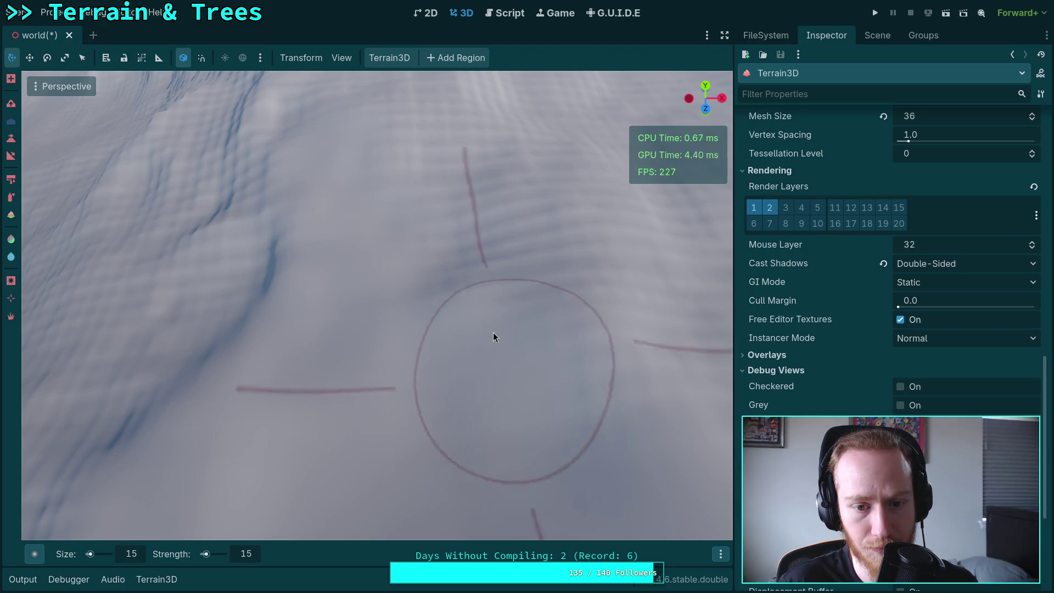
mouse_move(532, 438)
left_mouse_down()
mouse_move(348, 388)
mouse_move(468, 295)
mouse_move(532, 317)
left_mouse_up()
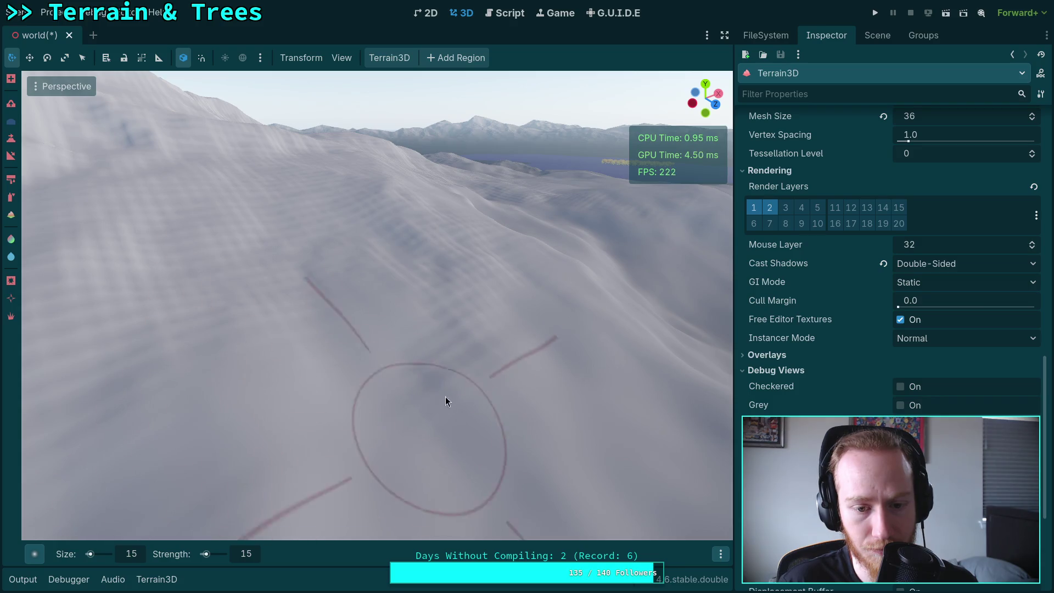
mouse_move(453, 272)
left_mouse_down()
mouse_move(449, 324)
mouse_move(392, 228)
left_mouse_up()
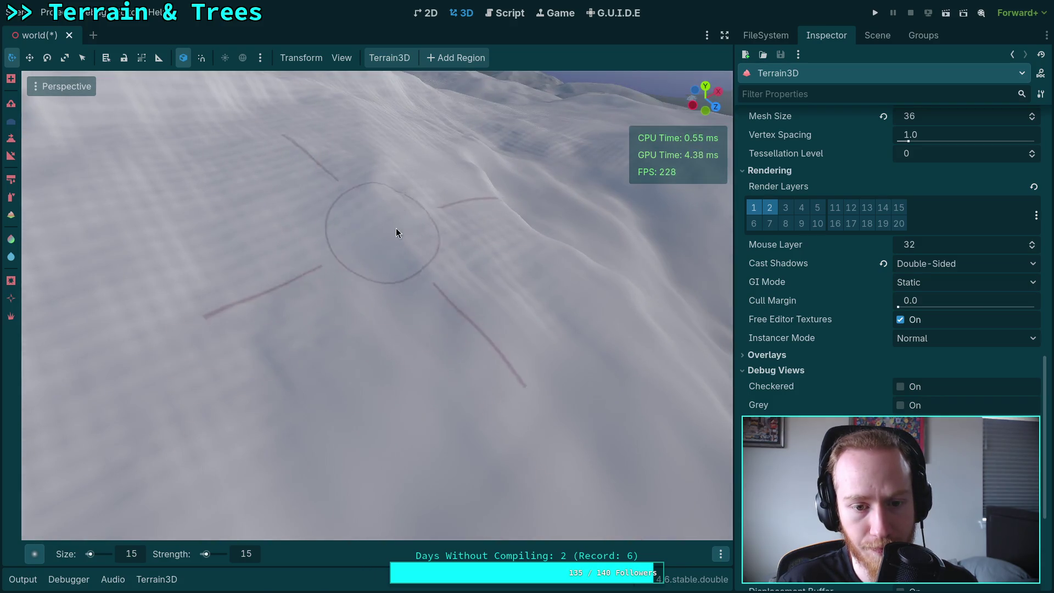
mouse_move(579, 371)
left_mouse_down()
mouse_move(267, 343)
mouse_move(477, 253)
left_mouse_up()
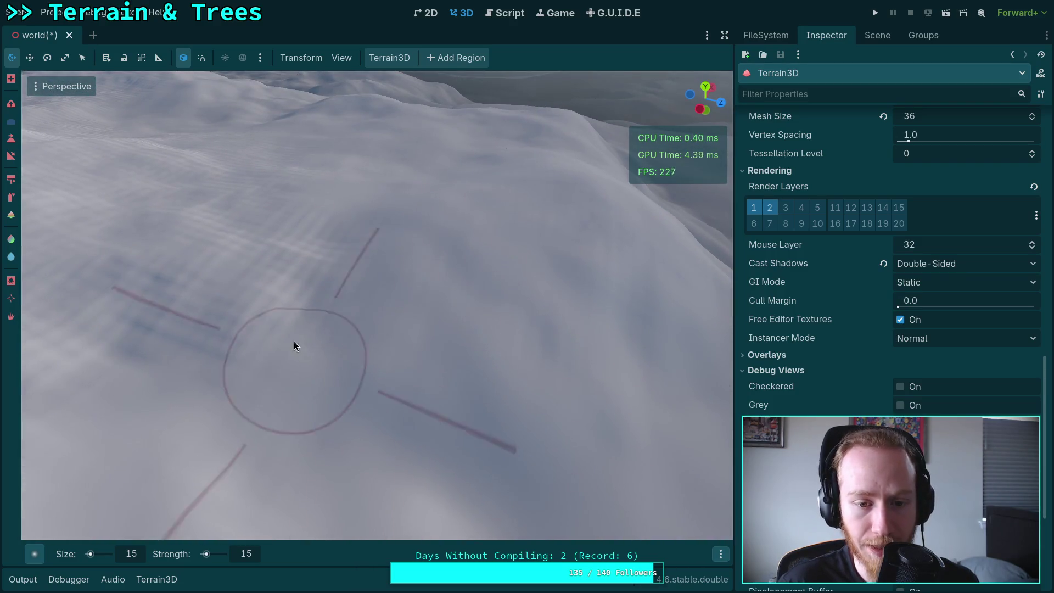
left_click_drag(278, 344, 334, 325)
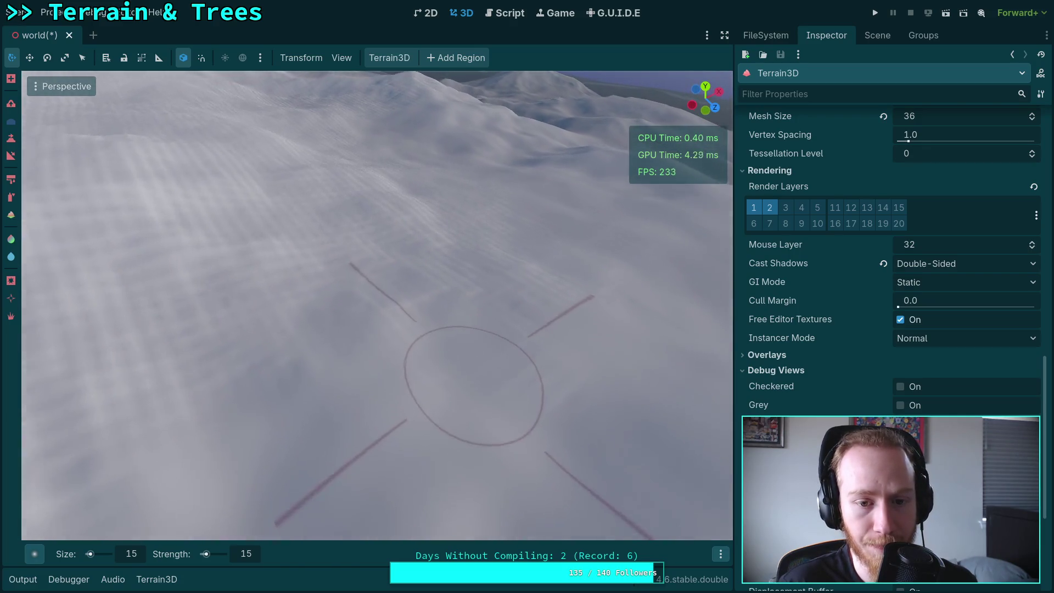
left_click_drag(580, 347, 513, 385)
left_click_drag(470, 272, 437, 353)
mouse_move(289, 276)
left_mouse_down()
mouse_move(377, 253)
mouse_move(493, 259)
mouse_move(266, 249)
mouse_move(590, 236)
mouse_move(609, 331)
left_mouse_up()
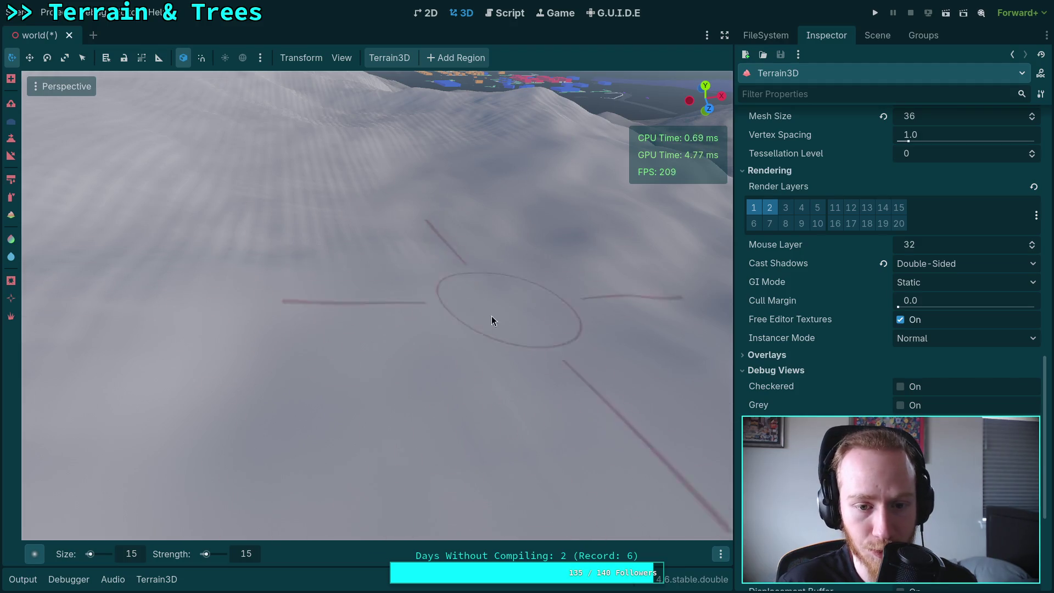
left_click_drag(492, 301, 328, 304)
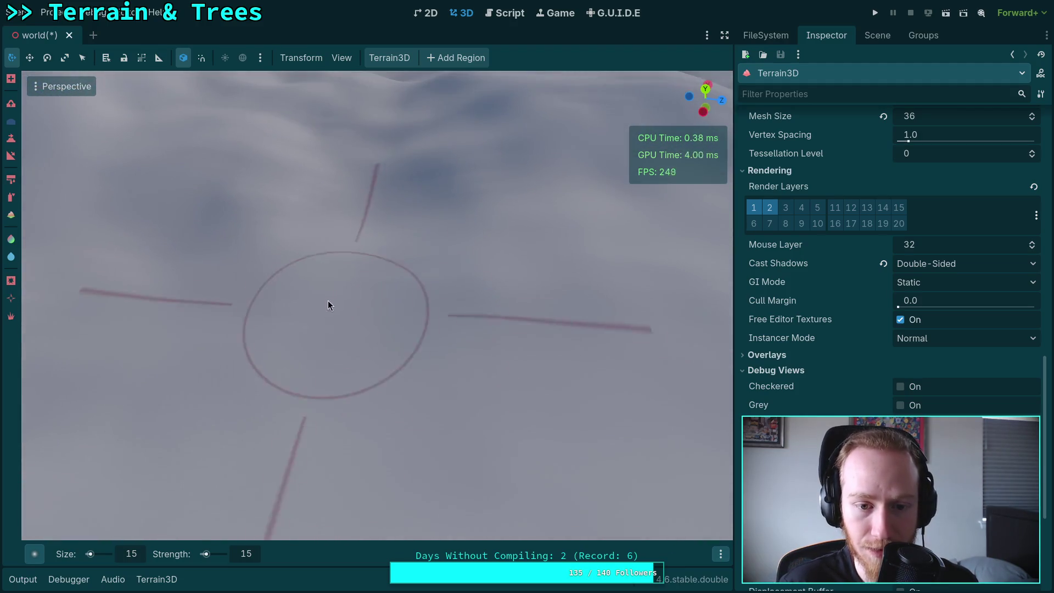
left_click_drag(507, 193, 495, 283)
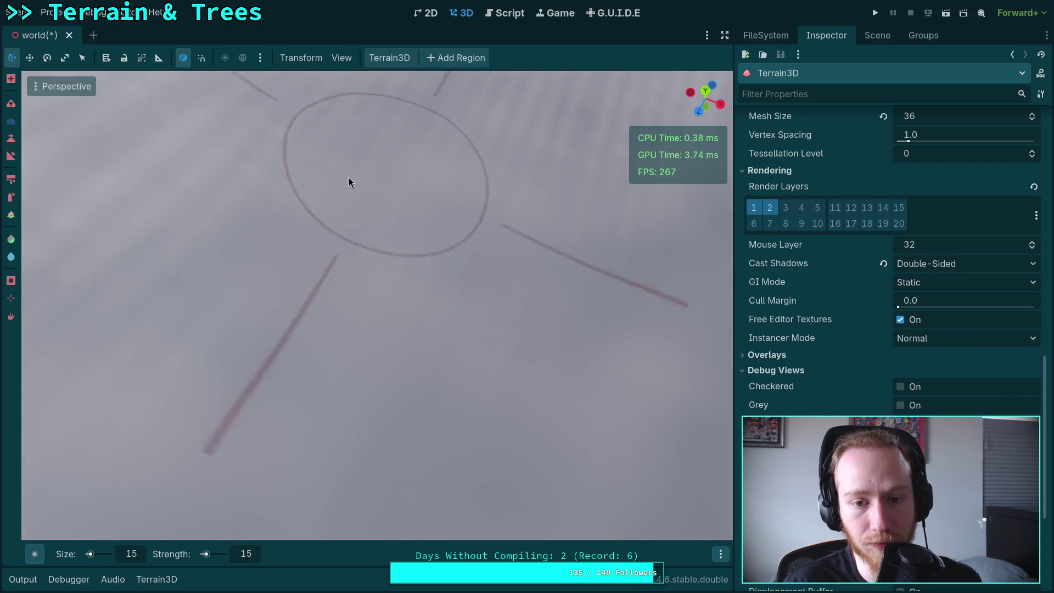
mouse_move(526, 238)
left_mouse_down()
mouse_move(445, 240)
mouse_move(522, 194)
mouse_move(301, 301)
mouse_move(440, 332)
mouse_move(341, 247)
mouse_move(470, 240)
mouse_move(477, 176)
mouse_move(598, 187)
mouse_move(590, 216)
mouse_move(331, 263)
mouse_move(612, 358)
mouse_move(408, 367)
mouse_move(355, 188)
mouse_move(341, 247)
mouse_move(254, 271)
mouse_move(426, 324)
mouse_move(352, 395)
mouse_move(358, 438)
mouse_move(360, 185)
mouse_move(479, 256)
mouse_move(308, 262)
mouse_move(441, 310)
mouse_move(502, 443)
mouse_move(370, 328)
mouse_move(409, 359)
mouse_move(391, 259)
mouse_move(364, 278)
mouse_move(348, 228)
mouse_move(456, 258)
mouse_move(462, 297)
mouse_move(366, 328)
mouse_move(532, 337)
mouse_move(532, 419)
mouse_move(387, 400)
left_mouse_up()
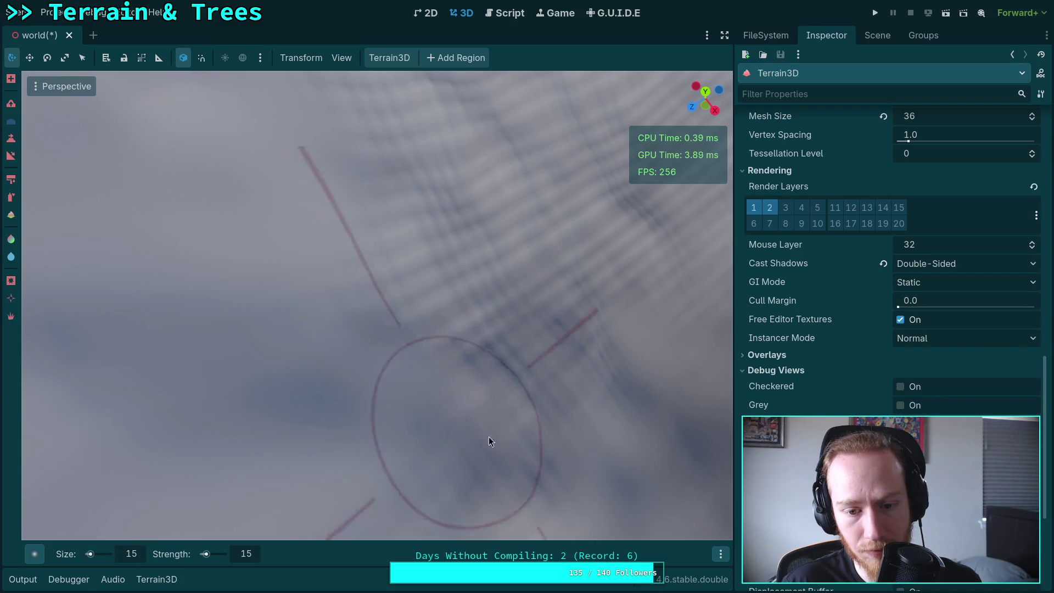
left_click_drag(504, 266, 262, 401)
left_click_drag(504, 333, 559, 384)
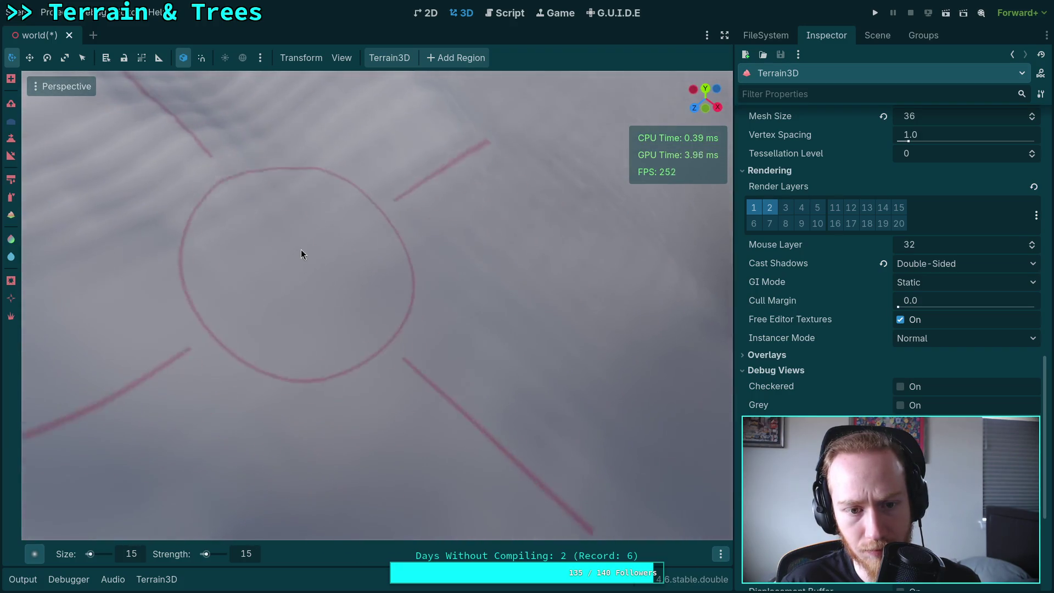
left_click_drag(291, 329, 308, 351)
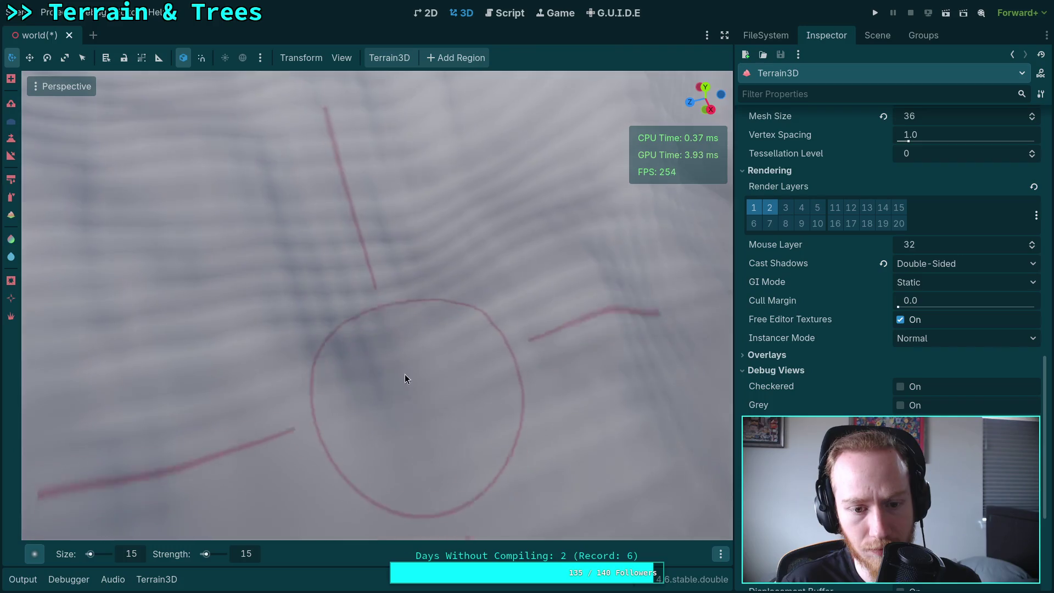
left_click_drag(454, 348, 444, 290)
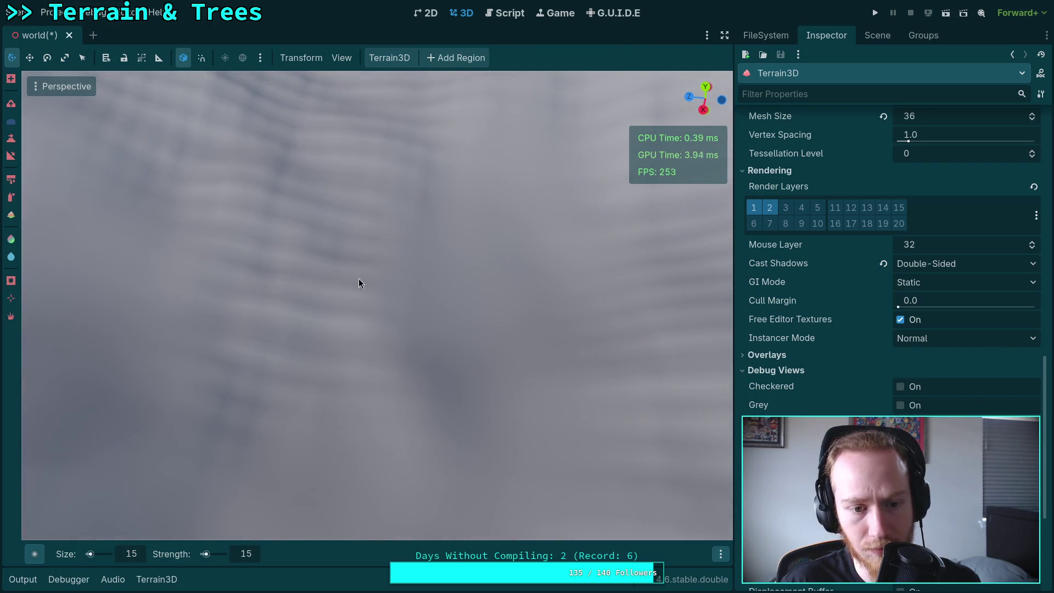
left_click_drag(400, 236, 358, 278)
mouse_move(370, 222)
left_mouse_down()
mouse_move(377, 400)
mouse_move(318, 405)
left_mouse_up()
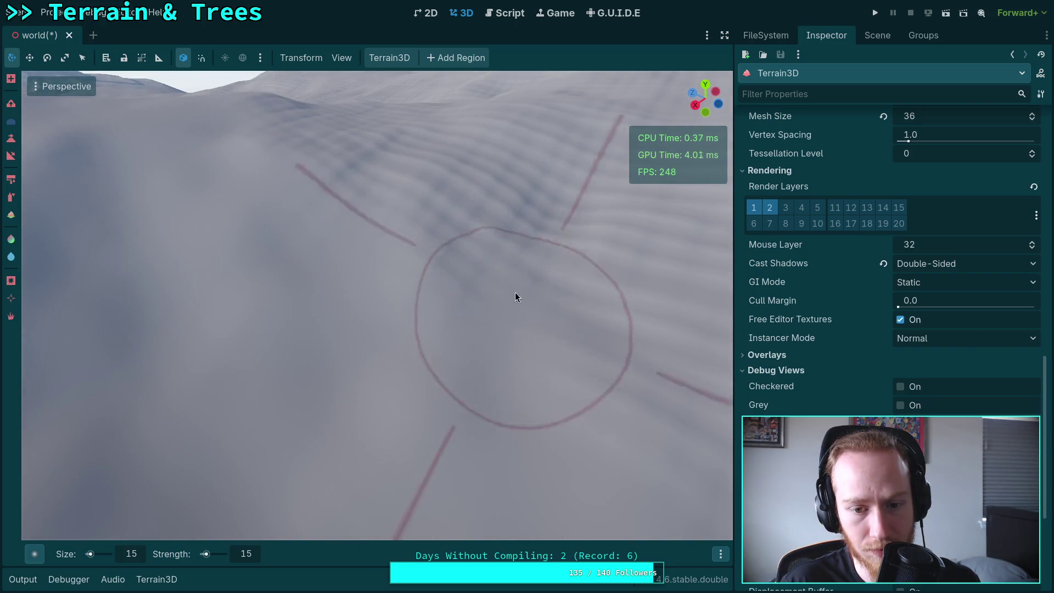
left_click_drag(492, 322, 475, 337)
mouse_move(530, 247)
left_mouse_down()
mouse_move(525, 348)
mouse_move(534, 325)
mouse_move(372, 254)
mouse_move(609, 379)
mouse_move(374, 310)
mouse_move(729, 348)
mouse_move(470, 329)
mouse_move(183, 376)
left_mouse_up()
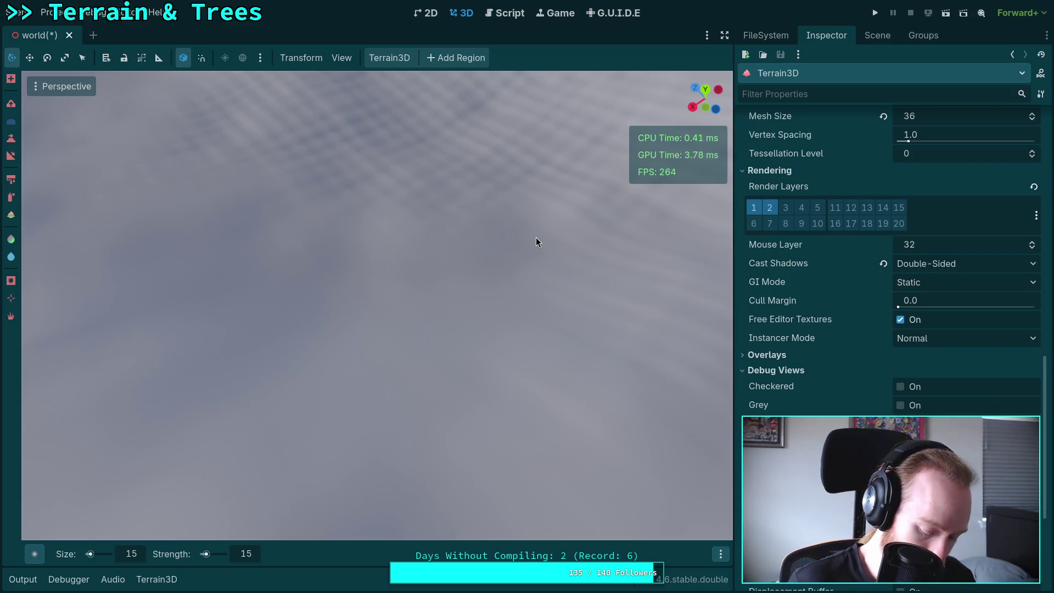
left_click_drag(492, 183, 367, 224)
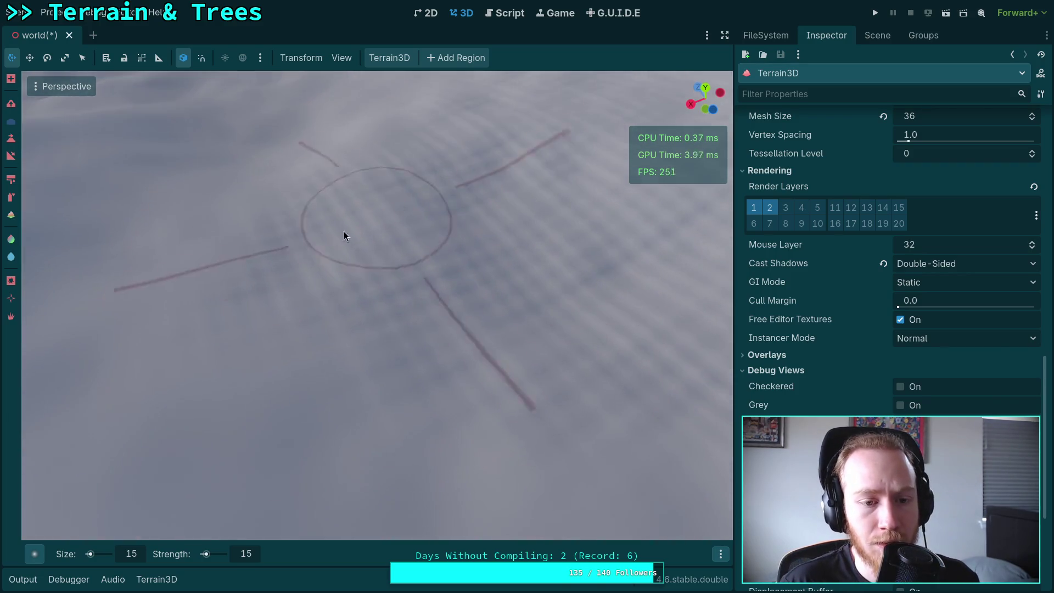
left_click_drag(407, 370, 351, 187)
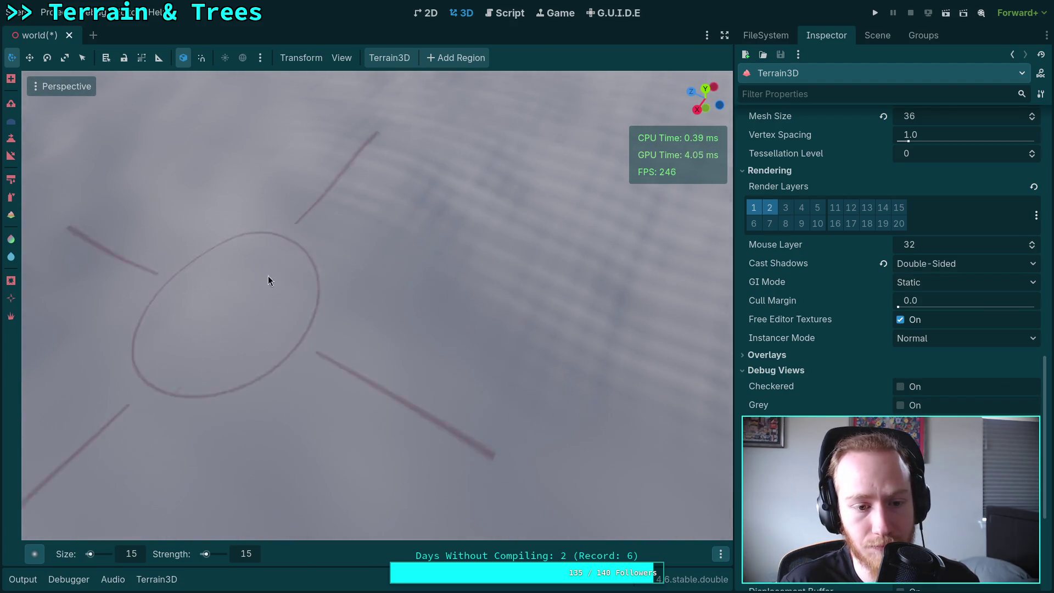
left_click_drag(668, 351, 472, 189)
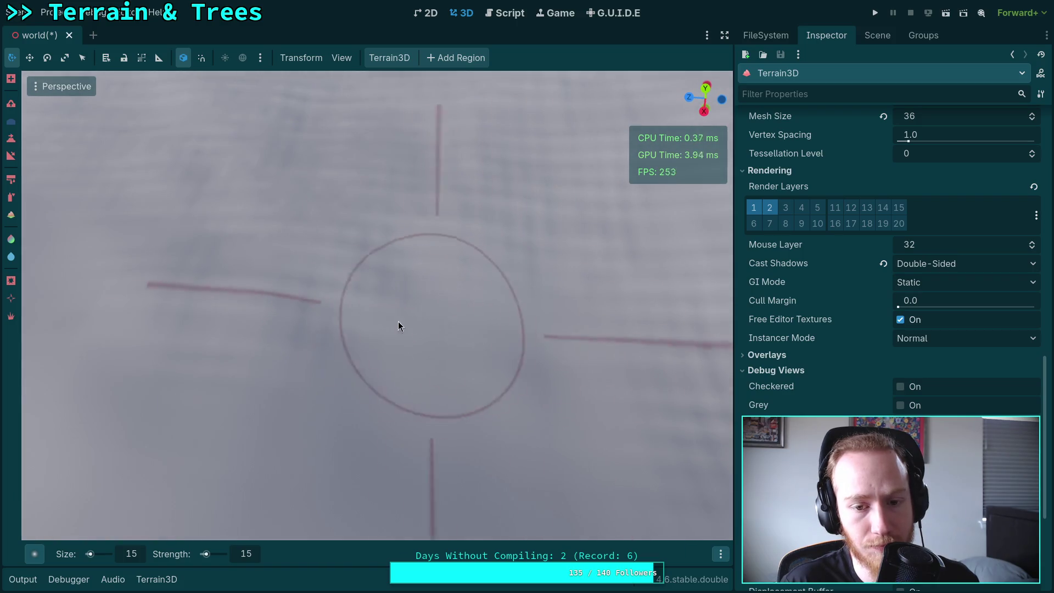
mouse_move(551, 261)
left_mouse_down()
mouse_move(364, 309)
mouse_move(441, 381)
mouse_move(423, 327)
left_mouse_up()
left_click_drag(353, 294, 285, 289)
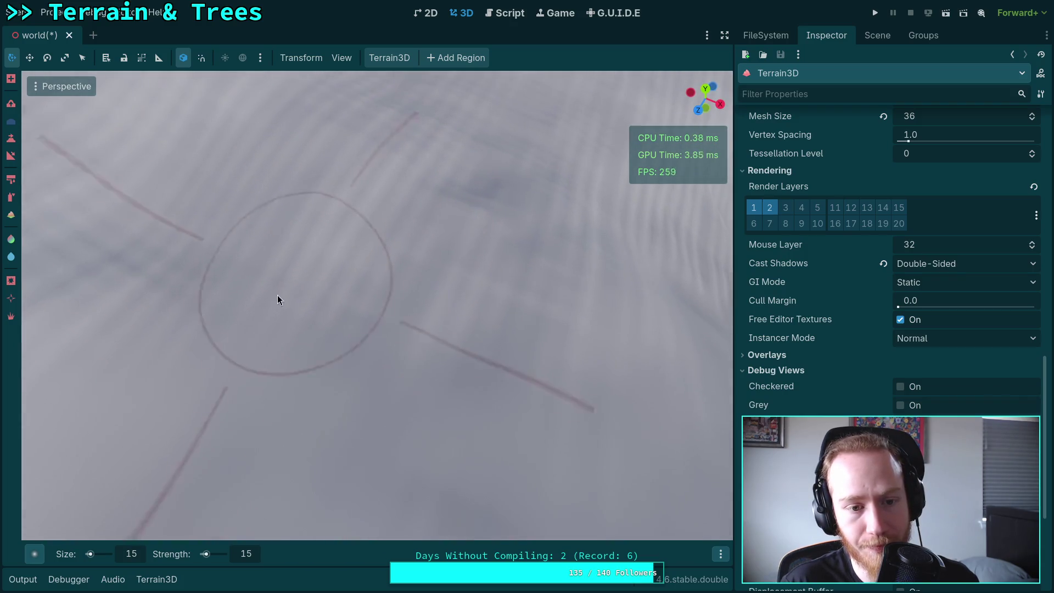
mouse_move(364, 331)
left_mouse_down()
mouse_move(426, 297)
mouse_move(538, 355)
mouse_move(489, 337)
left_mouse_up()
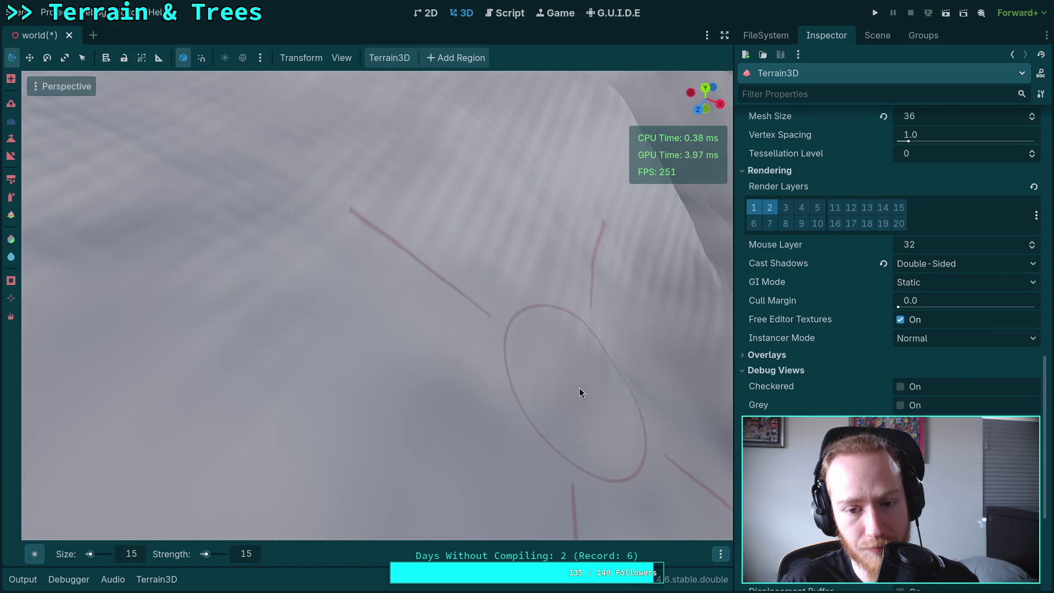
left_click_drag(271, 254, 405, 340)
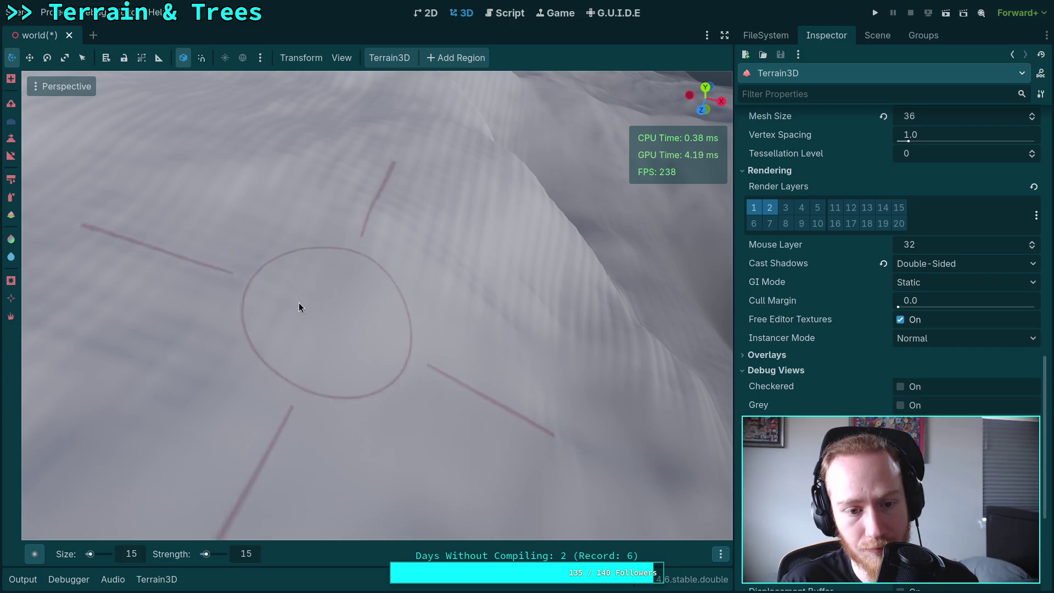
mouse_move(483, 404)
left_mouse_down()
mouse_move(164, 258)
mouse_move(287, 301)
left_mouse_up()
mouse_move(513, 379)
left_mouse_down()
mouse_move(478, 451)
mouse_move(386, 265)
left_mouse_up()
mouse_move(398, 384)
left_mouse_down()
mouse_move(230, 318)
mouse_move(317, 184)
mouse_move(526, 295)
mouse_move(518, 338)
left_mouse_up()
mouse_move(479, 258)
left_mouse_down()
mouse_move(416, 331)
mouse_move(292, 322)
mouse_move(346, 341)
mouse_move(345, 407)
left_mouse_up()
mouse_move(236, 445)
left_mouse_down()
mouse_move(399, 434)
mouse_move(413, 445)
left_mouse_up()
left_click_drag(397, 397, 334, 308)
mouse_move(463, 365)
left_mouse_down()
mouse_move(320, 356)
mouse_move(461, 421)
mouse_move(407, 426)
mouse_move(505, 308)
mouse_move(400, 188)
mouse_move(369, 395)
mouse_move(435, 449)
left_mouse_up()
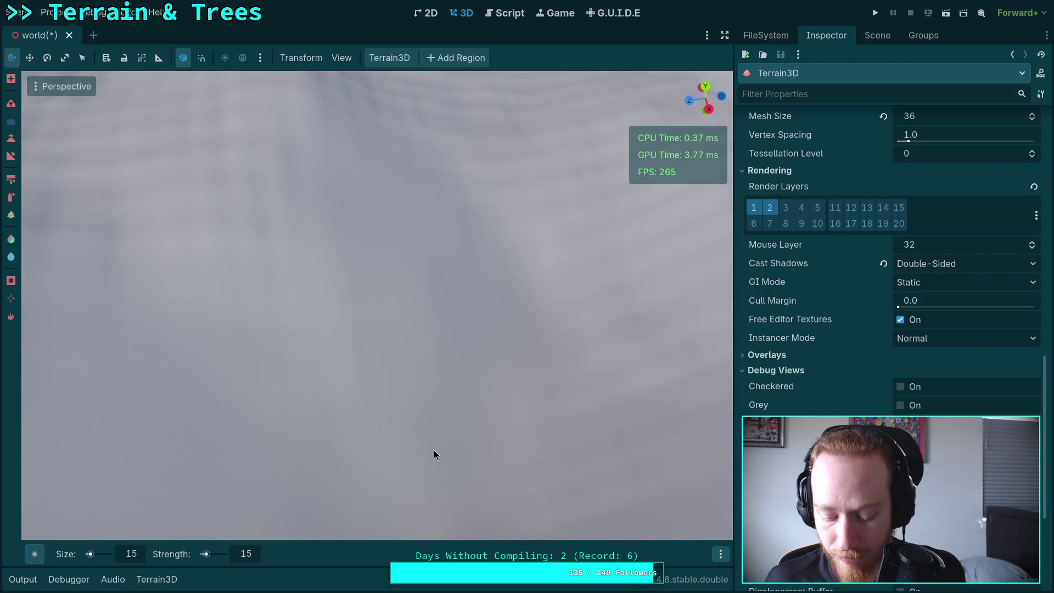
scroll(431, 445, "up", 2)
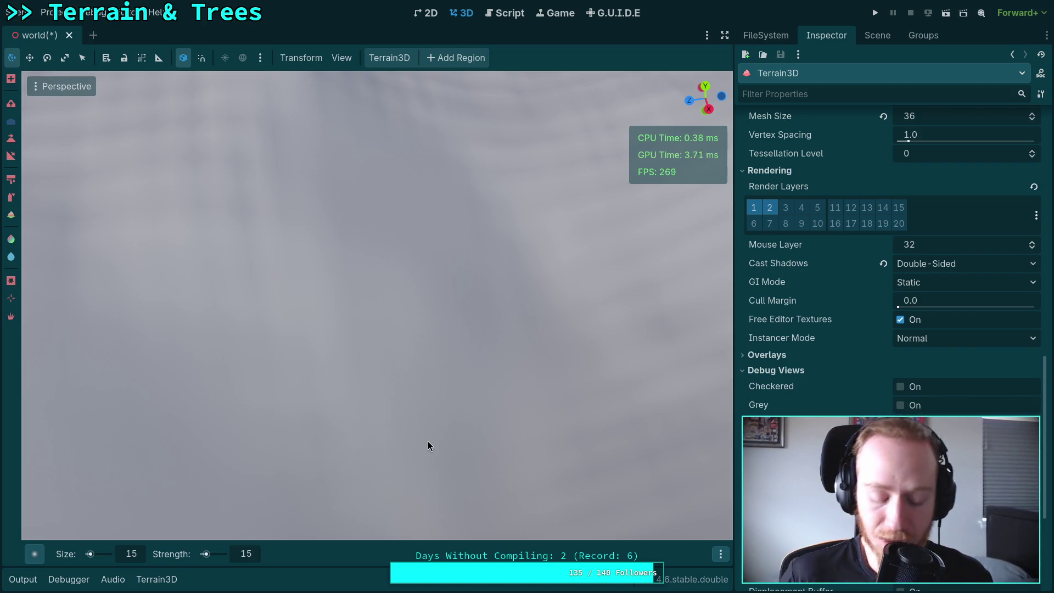
scroll(427, 441, "down", 5)
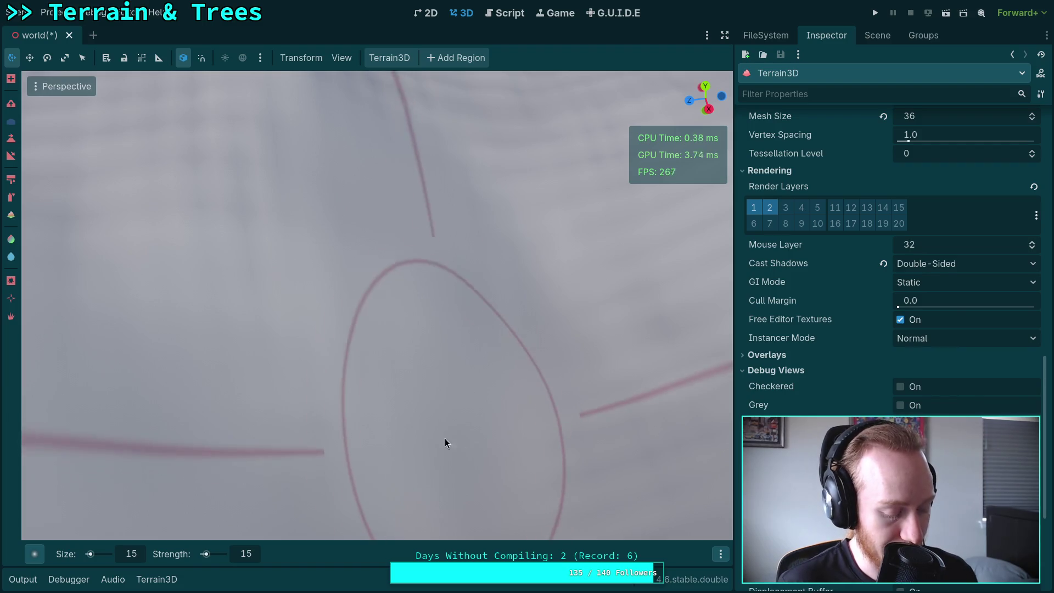
mouse_move(437, 345)
left_mouse_down()
mouse_move(241, 295)
mouse_move(357, 278)
mouse_move(329, 329)
mouse_move(381, 307)
mouse_move(380, 370)
mouse_move(587, 437)
mouse_move(463, 359)
mouse_move(350, 363)
mouse_move(483, 341)
mouse_move(426, 508)
mouse_move(380, 428)
mouse_move(389, 419)
mouse_move(305, 352)
mouse_move(472, 329)
mouse_move(306, 330)
mouse_move(467, 365)
mouse_move(565, 314)
mouse_move(424, 334)
mouse_move(227, 291)
mouse_move(334, 329)
mouse_move(435, 313)
mouse_move(484, 286)
mouse_move(414, 354)
mouse_move(530, 350)
mouse_move(456, 271)
mouse_move(356, 286)
mouse_move(467, 307)
mouse_move(578, 283)
mouse_move(582, 291)
mouse_move(318, 365)
mouse_move(341, 282)
mouse_move(679, 313)
mouse_move(414, 275)
mouse_move(347, 305)
mouse_move(373, 300)
mouse_move(288, 258)
mouse_move(396, 323)
mouse_move(549, 379)
mouse_move(297, 299)
mouse_move(449, 317)
mouse_move(367, 327)
mouse_move(491, 311)
mouse_move(306, 200)
mouse_move(371, 299)
mouse_move(325, 434)
mouse_move(307, 439)
mouse_move(137, 393)
mouse_move(522, 301)
mouse_move(483, 264)
mouse_move(294, 337)
mouse_move(422, 328)
mouse_move(437, 373)
mouse_move(442, 360)
mouse_move(476, 359)
mouse_move(437, 300)
left_mouse_up()
mouse_move(426, 276)
left_mouse_down()
mouse_move(424, 366)
mouse_move(332, 400)
mouse_move(524, 388)
left_mouse_up()
scroll(425, 367, "down", 5)
scroll(525, 388, "up", 6)
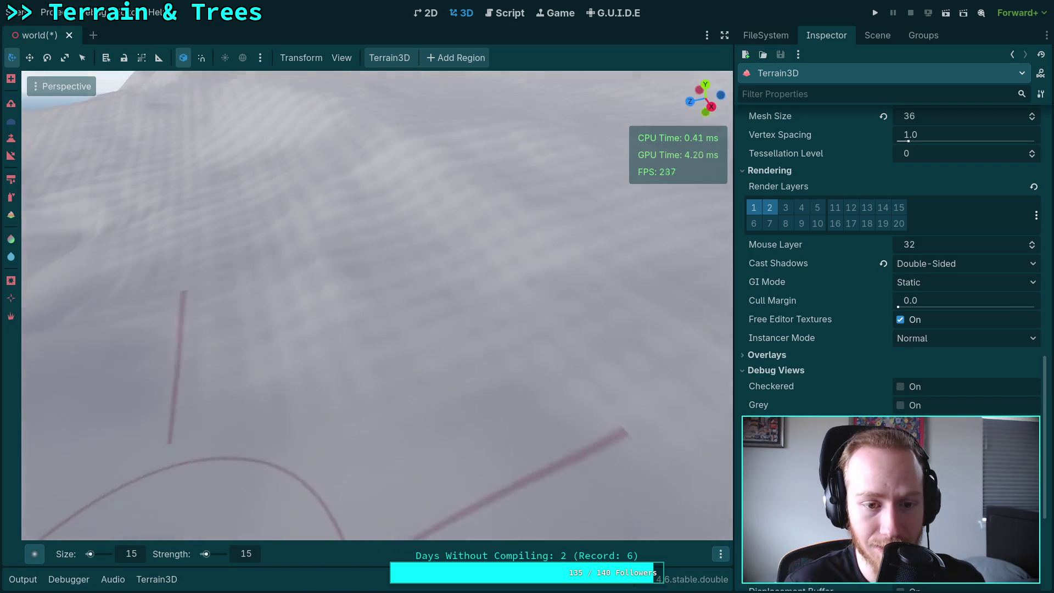
scroll(332, 313, "down", 4)
scroll(433, 322, "up", 2)
scroll(487, 348, "up", 4)
scroll(515, 289, "down", 3)
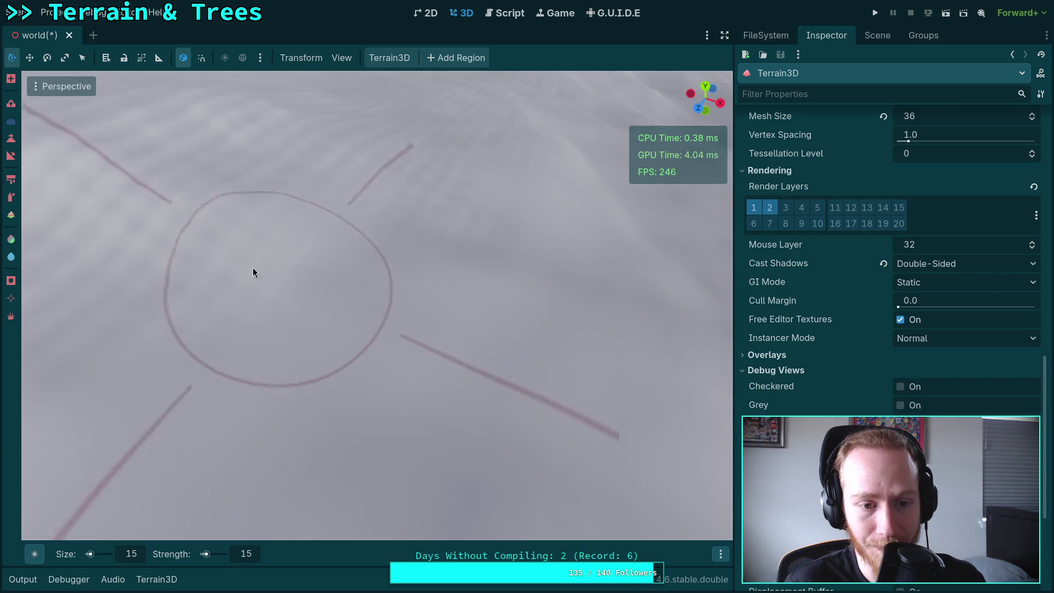
scroll(344, 315, "up", 4)
scroll(521, 366, "down", 3)
scroll(521, 365, "down", 3)
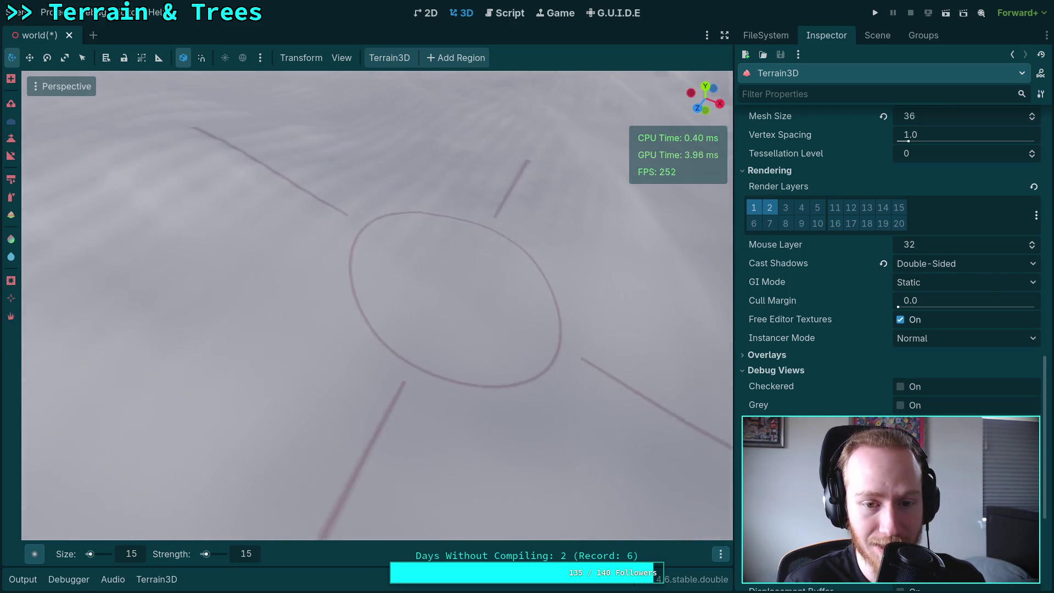
scroll(452, 286, "up", 3)
scroll(331, 252, "down", 3)
scroll(332, 252, "up", 3)
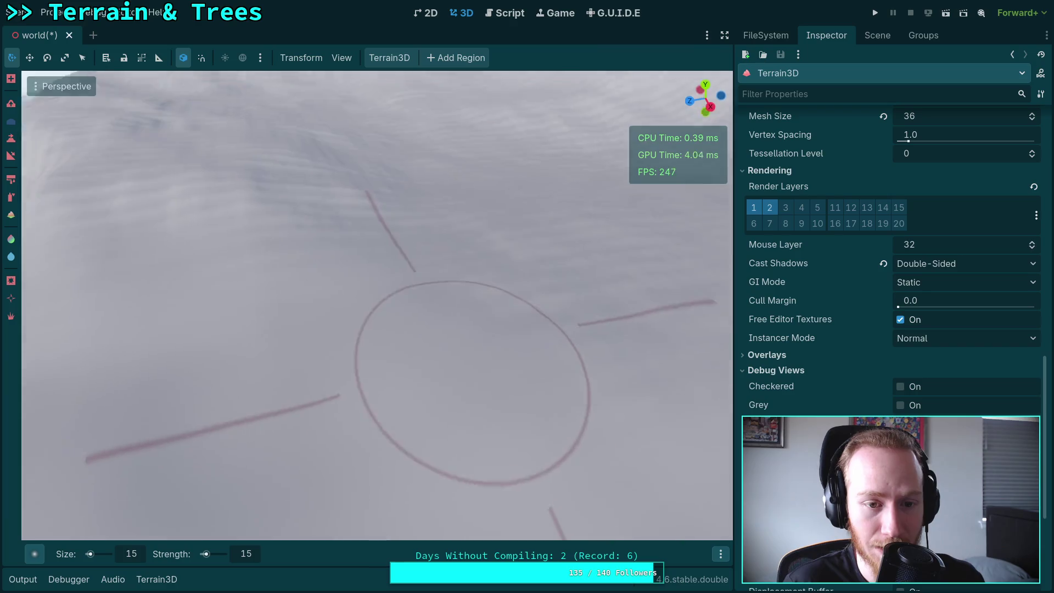
scroll(377, 361, "down", 3)
scroll(362, 360, "up", 2)
scroll(327, 339, "down", 3)
scroll(407, 354, "up", 3)
scroll(406, 354, "down", 3)
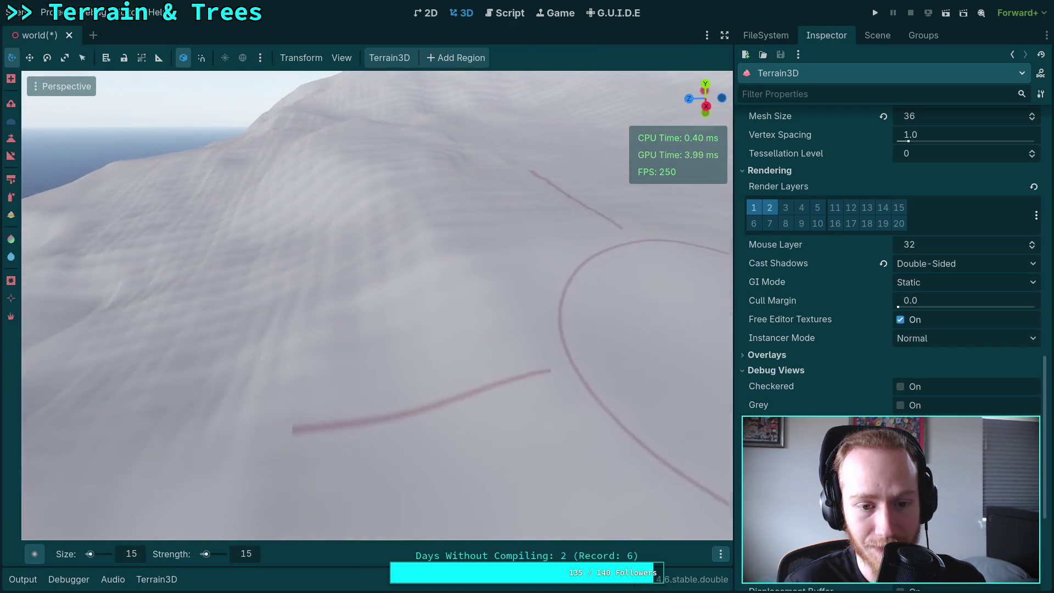
scroll(403, 274, "up", 3)
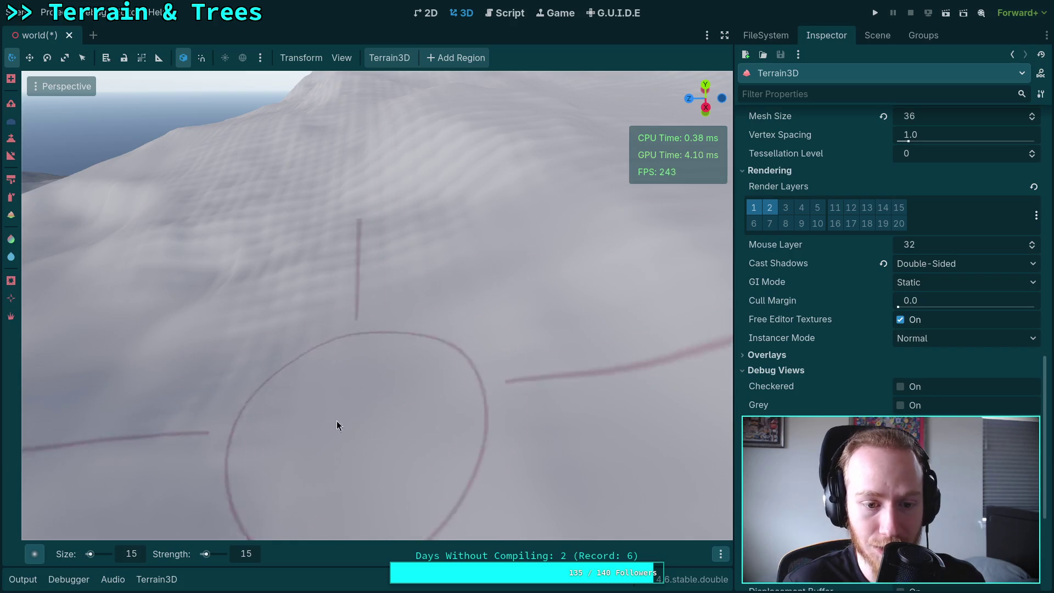
scroll(337, 420, "down", 2)
scroll(296, 286, "up", 2)
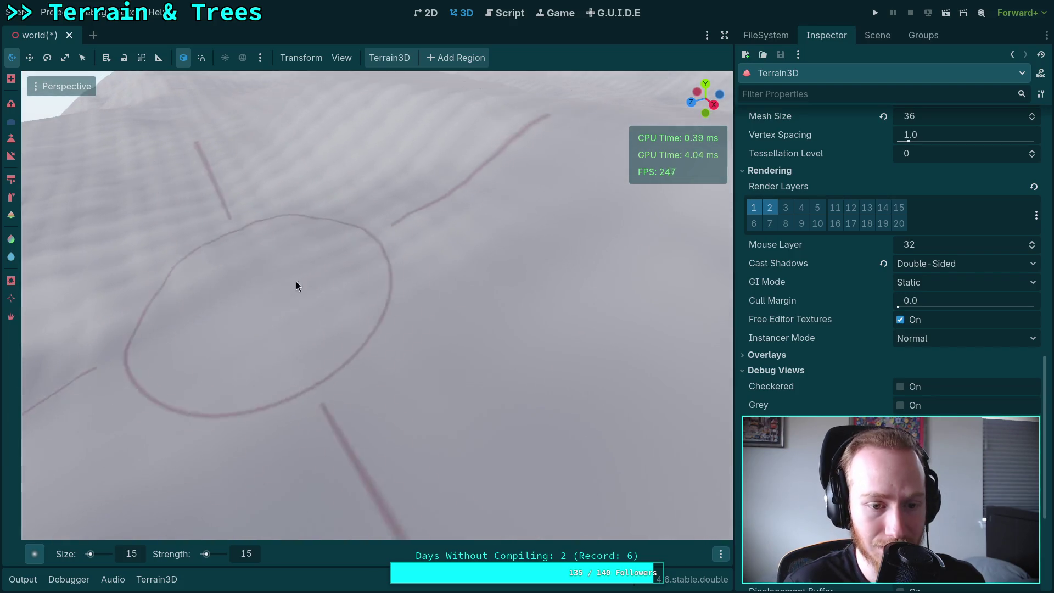
scroll(295, 286, "down", 2)
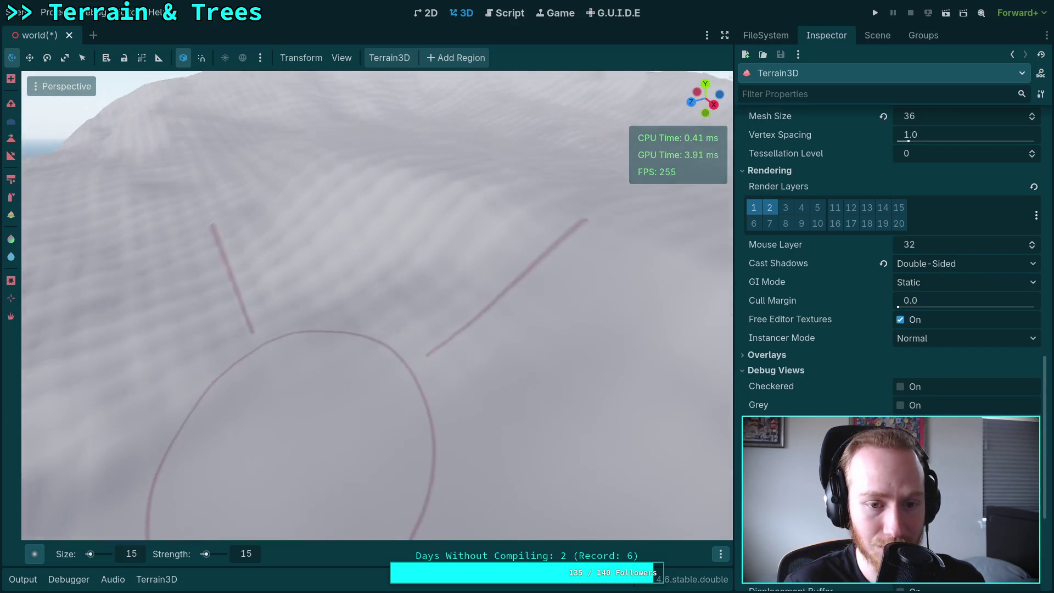
scroll(189, 334, "up", 3)
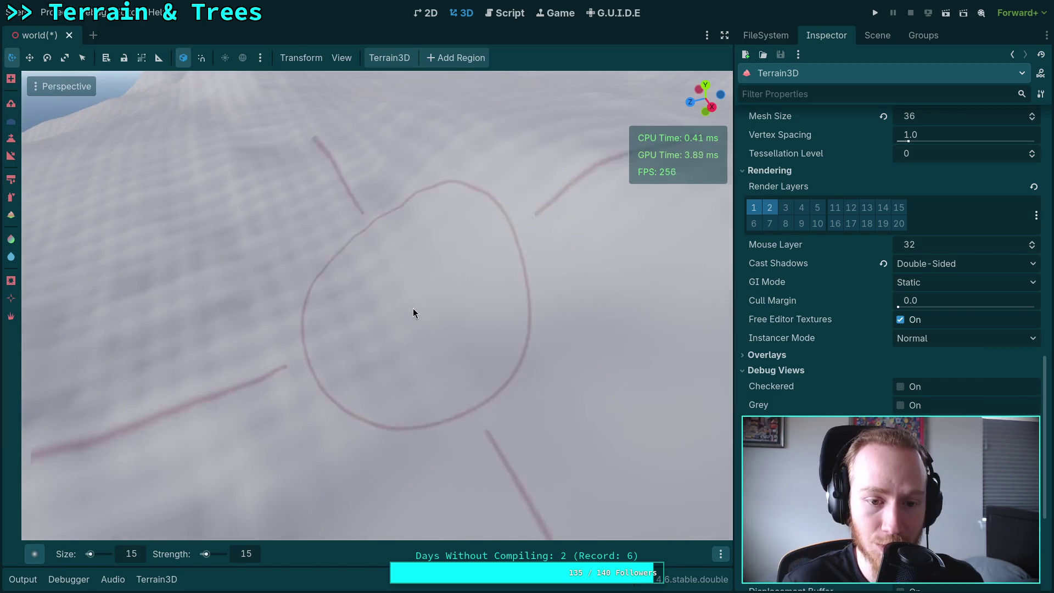
scroll(377, 290, "down", 3)
scroll(358, 234, "up", 3)
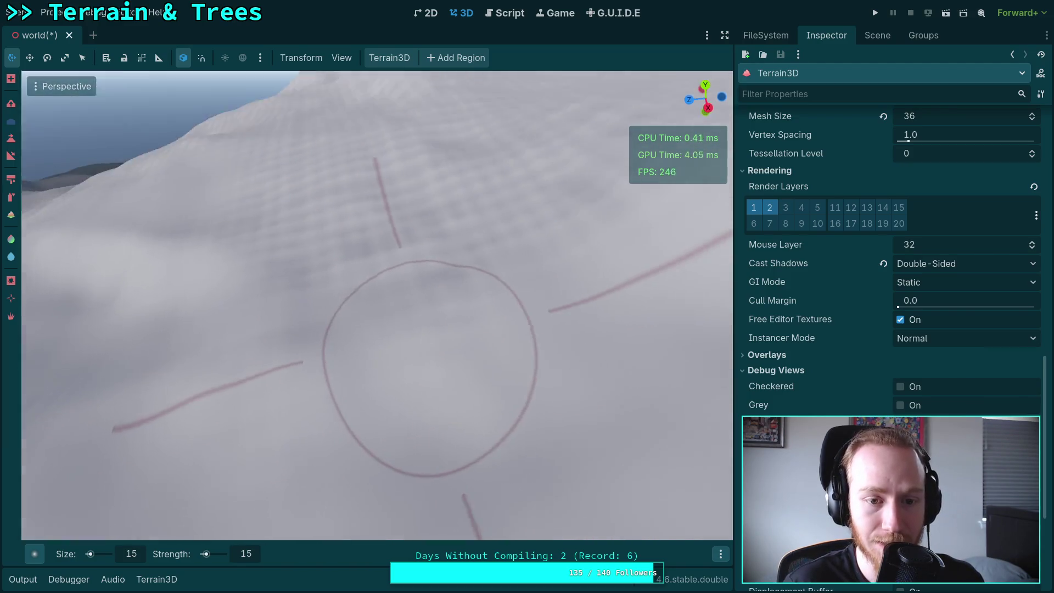
scroll(436, 382, "down", 2)
scroll(449, 256, "up", 2)
scroll(269, 240, "up", 2)
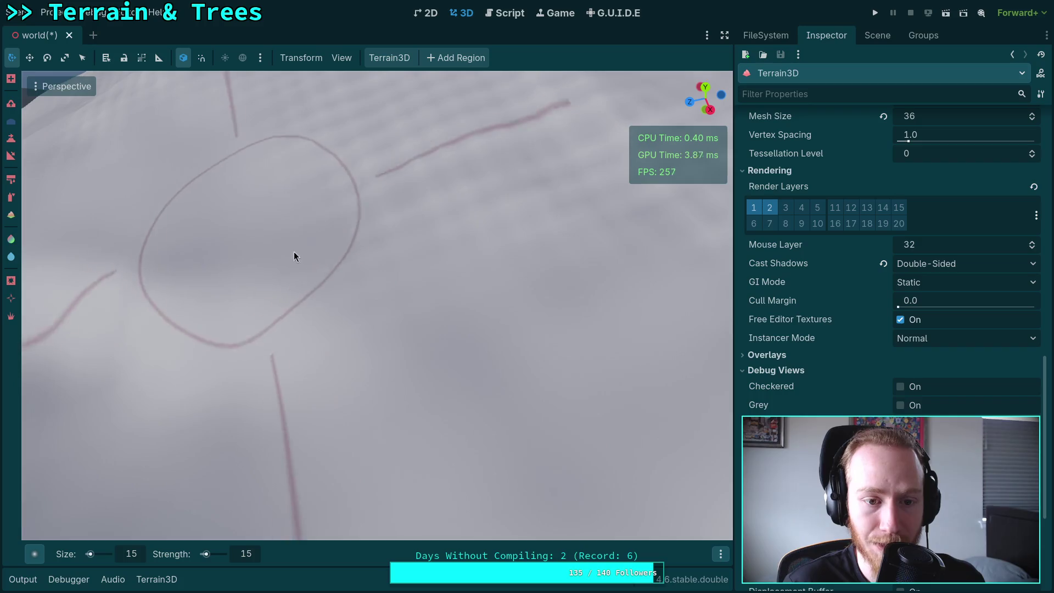
scroll(461, 170, "down", 2)
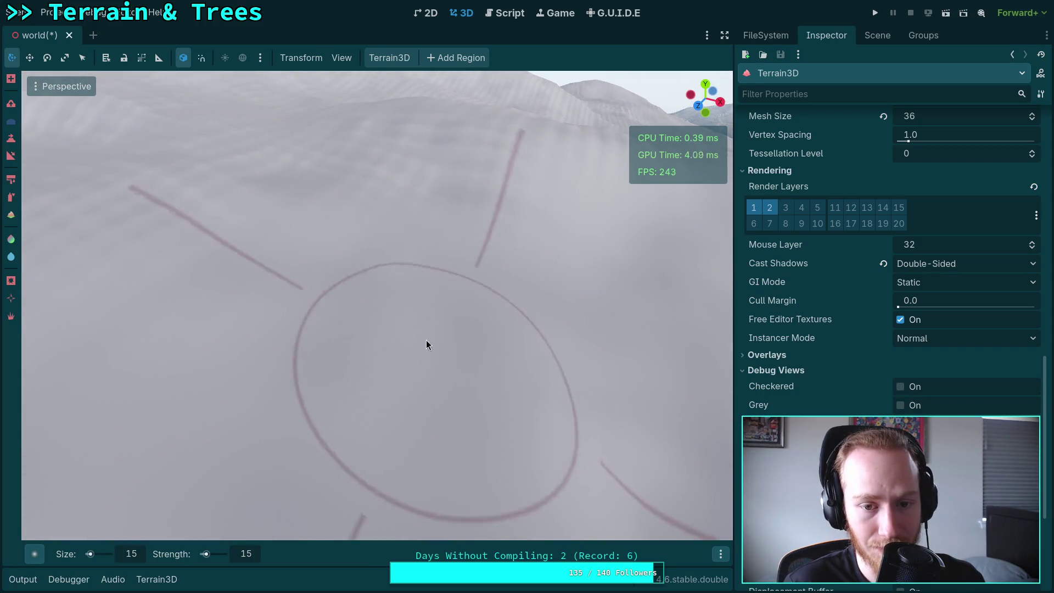
scroll(434, 352, "down", 2)
scroll(472, 258, "up", 2)
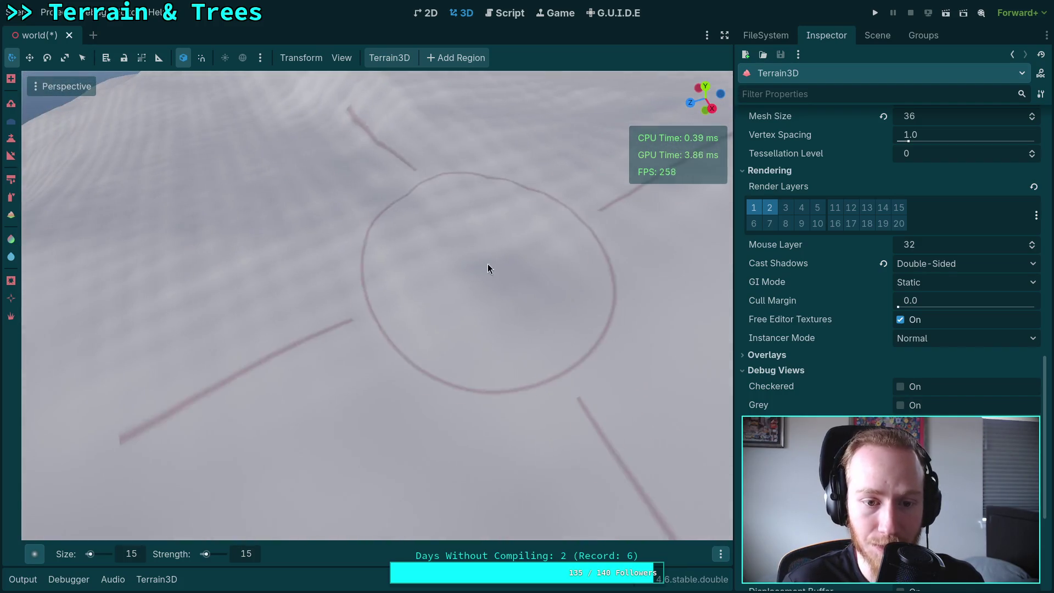
scroll(487, 269, "down", 2)
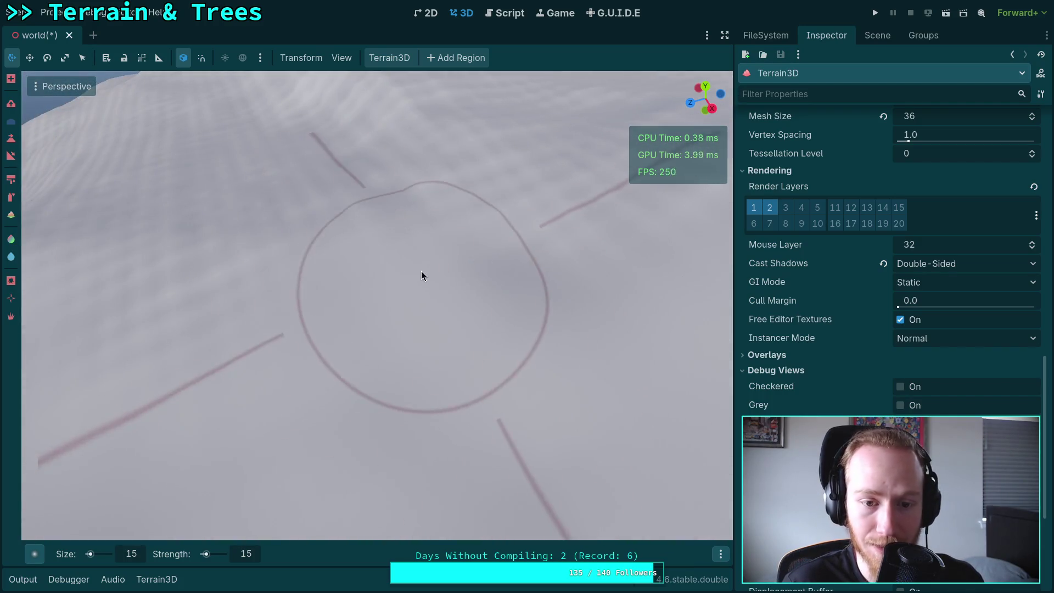
scroll(422, 275, "up", 2)
scroll(436, 278, "down", 2)
scroll(362, 271, "up", 2)
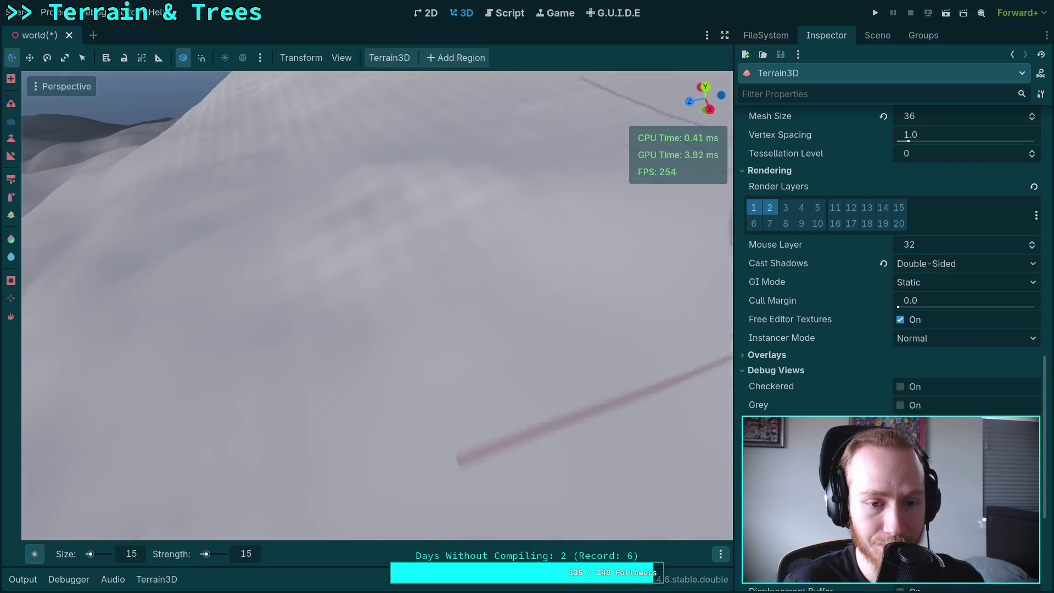
scroll(362, 271, "down", 2)
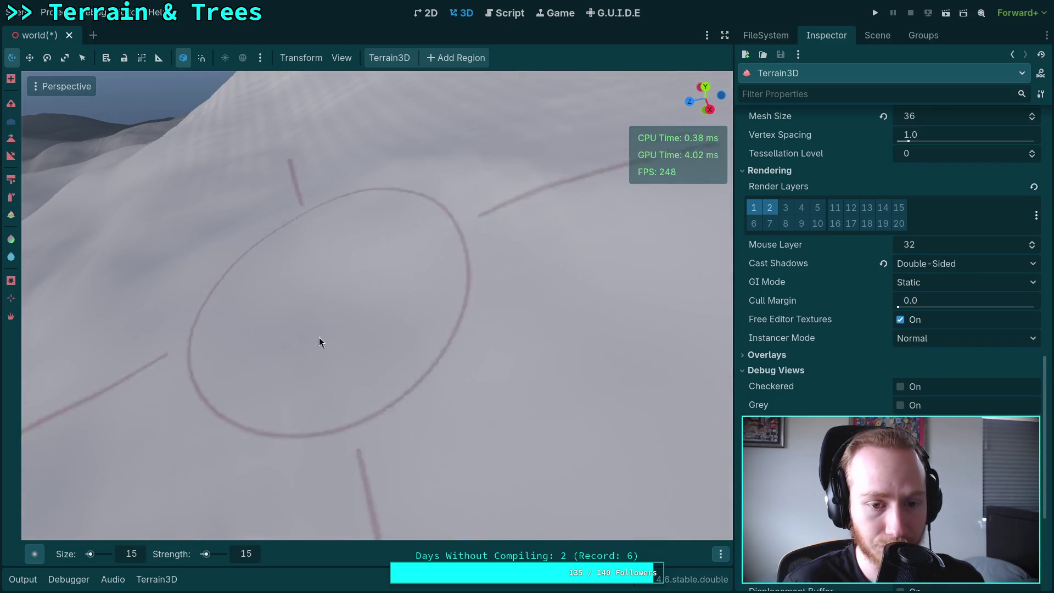
scroll(323, 327, "up", 2)
scroll(298, 374, "down", 2)
scroll(421, 379, "down", 1)
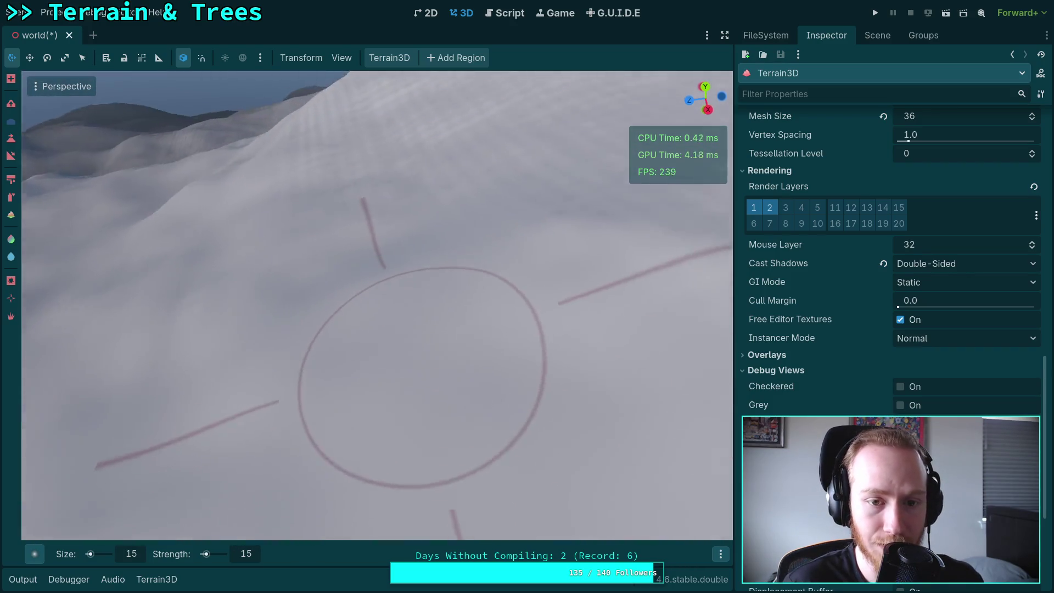
scroll(422, 379, "up", 2)
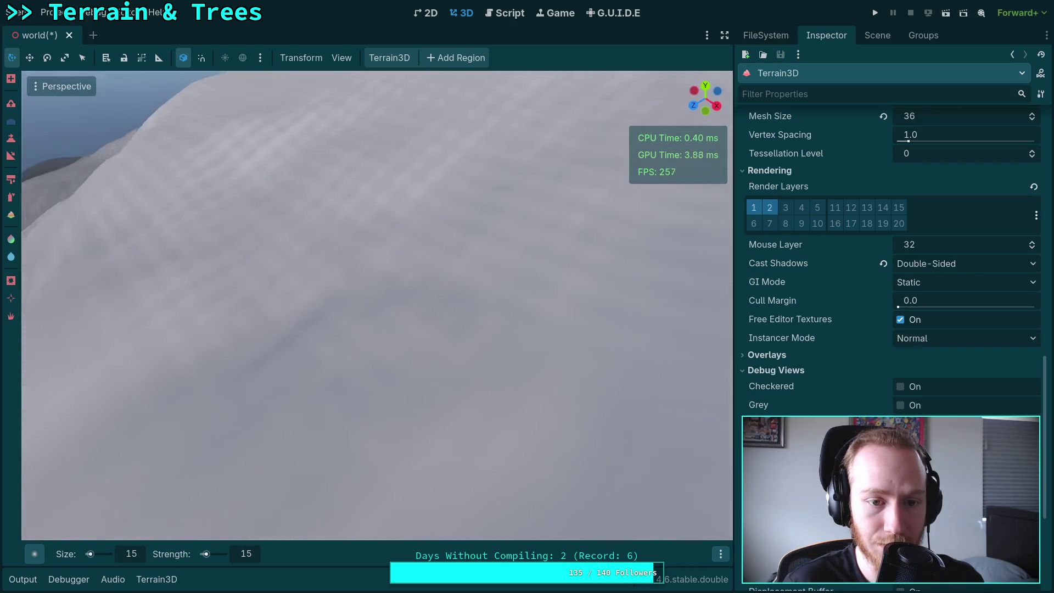
scroll(470, 298, "down", 2)
scroll(341, 230, "up", 2)
scroll(340, 230, "down", 2)
scroll(354, 363, "up", 2)
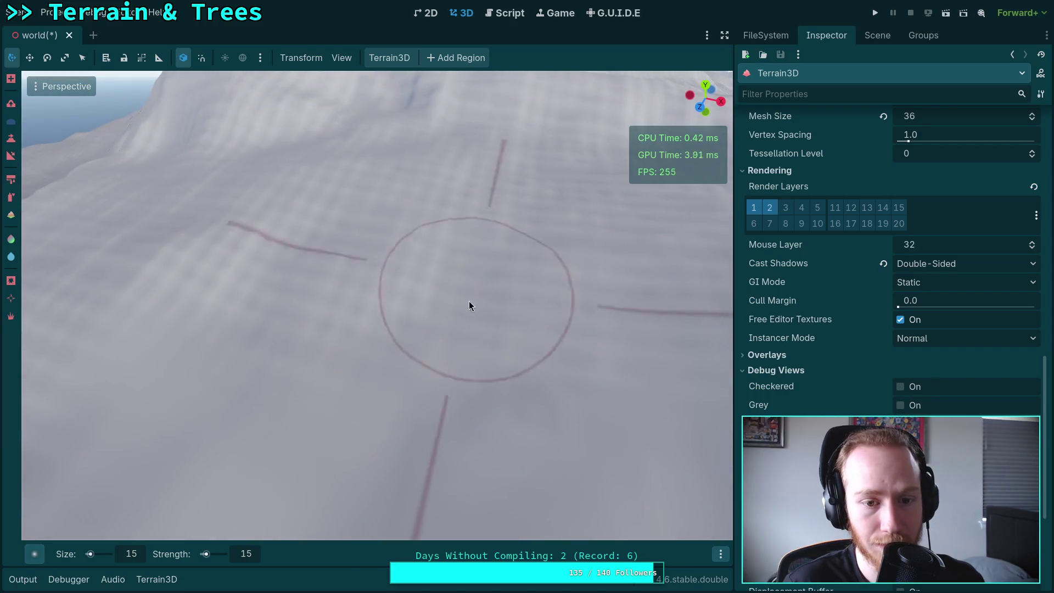
scroll(353, 362, "down", 2)
scroll(412, 173, "up", 3)
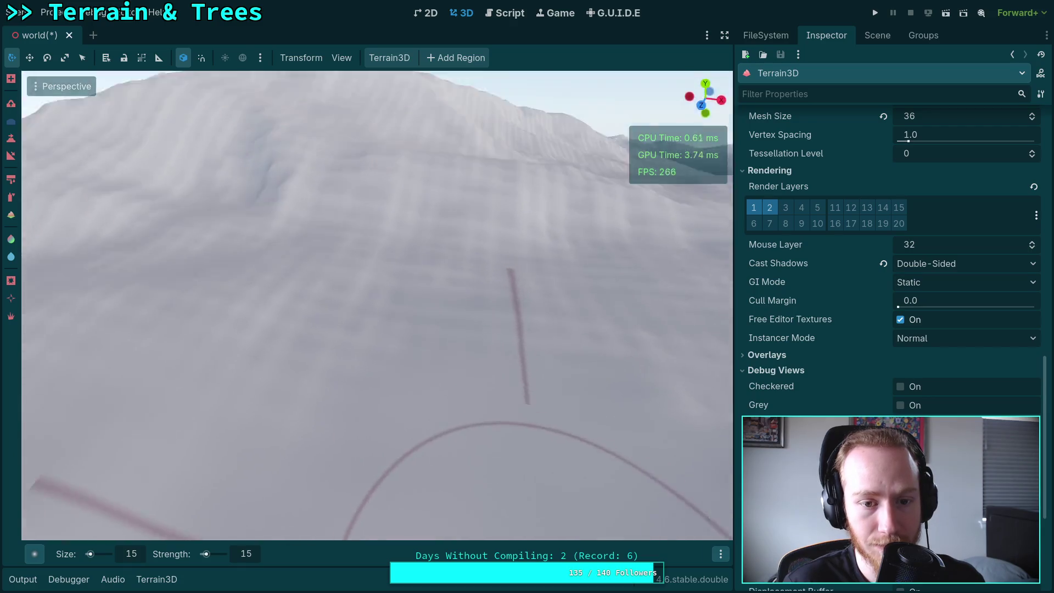
scroll(253, 429, "down", 2)
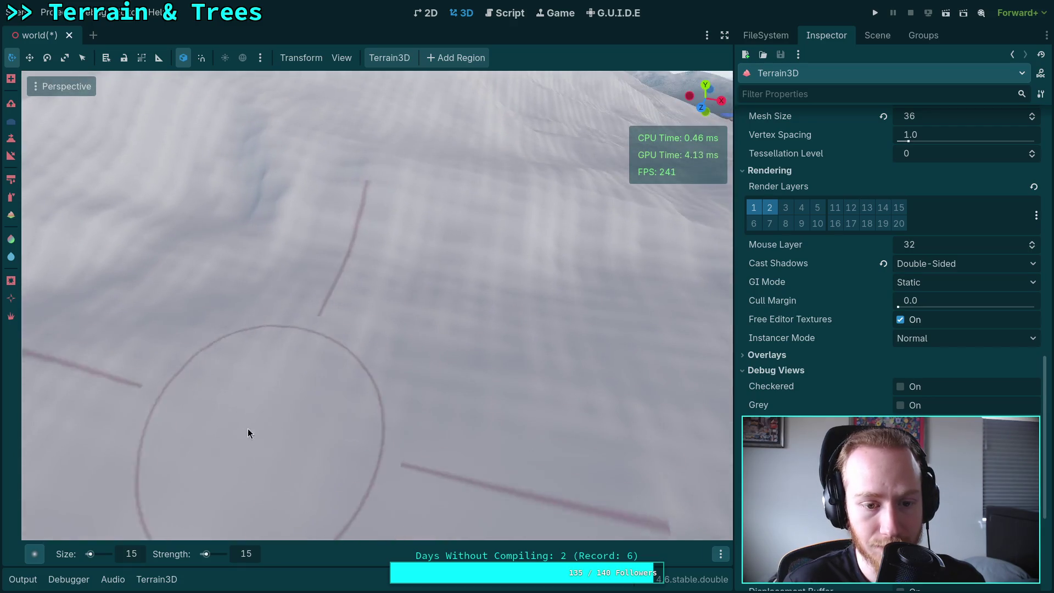
scroll(525, 404, "up", 3)
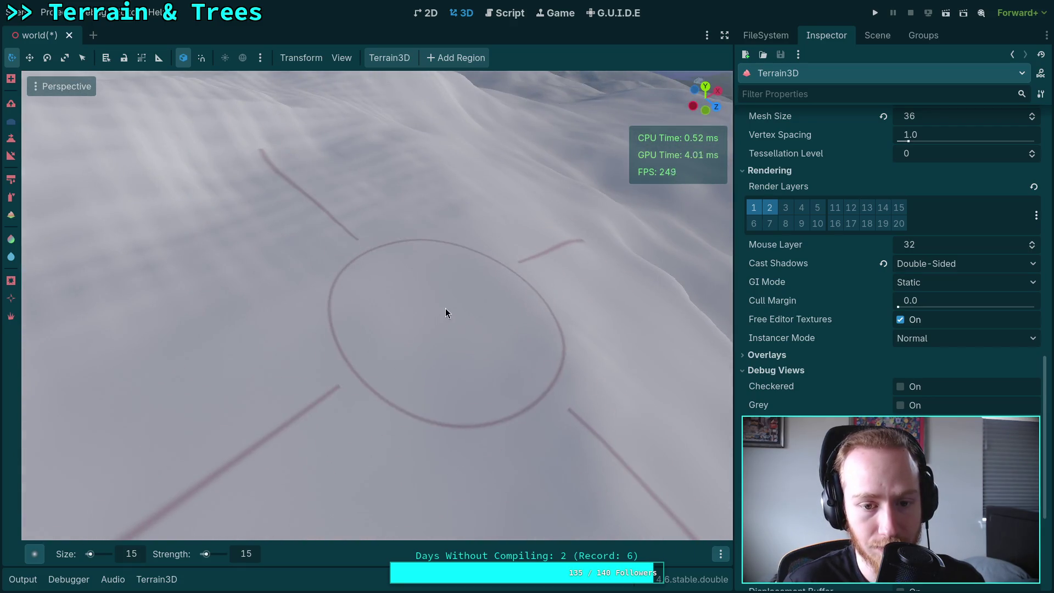
scroll(446, 308, "up", 2)
scroll(289, 266, "down", 2)
scroll(410, 353, "up", 2)
scroll(410, 354, "up", 2)
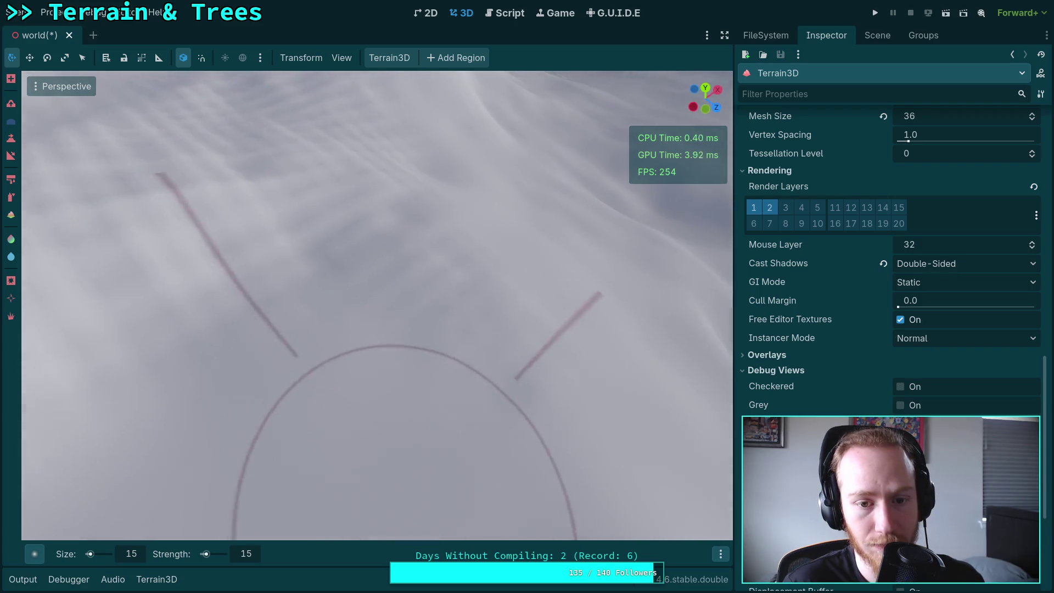
scroll(375, 291, "down", 2)
scroll(439, 299, "up", 3)
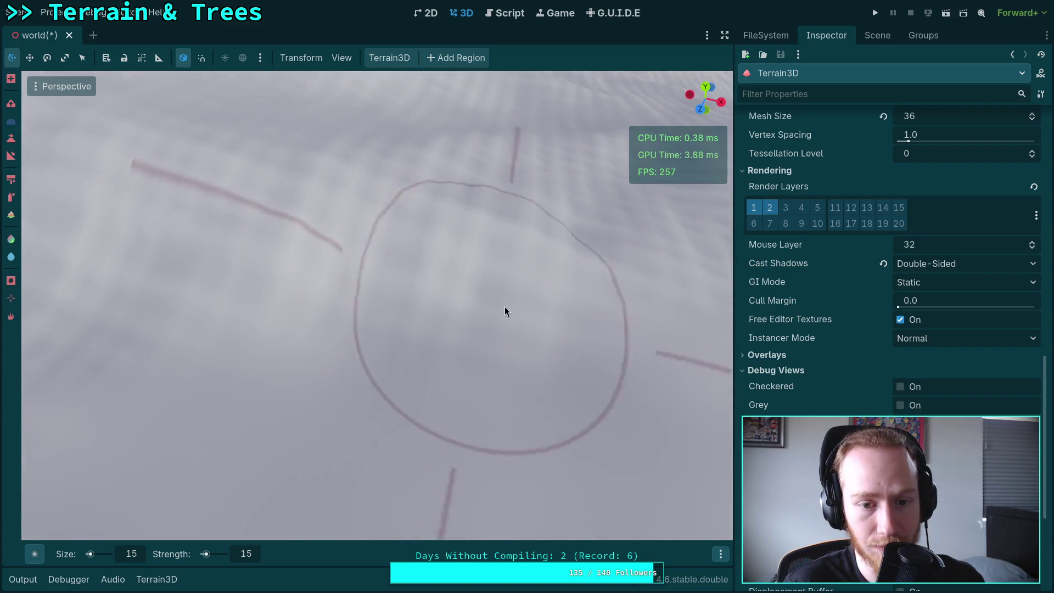
scroll(285, 313, "down", 2)
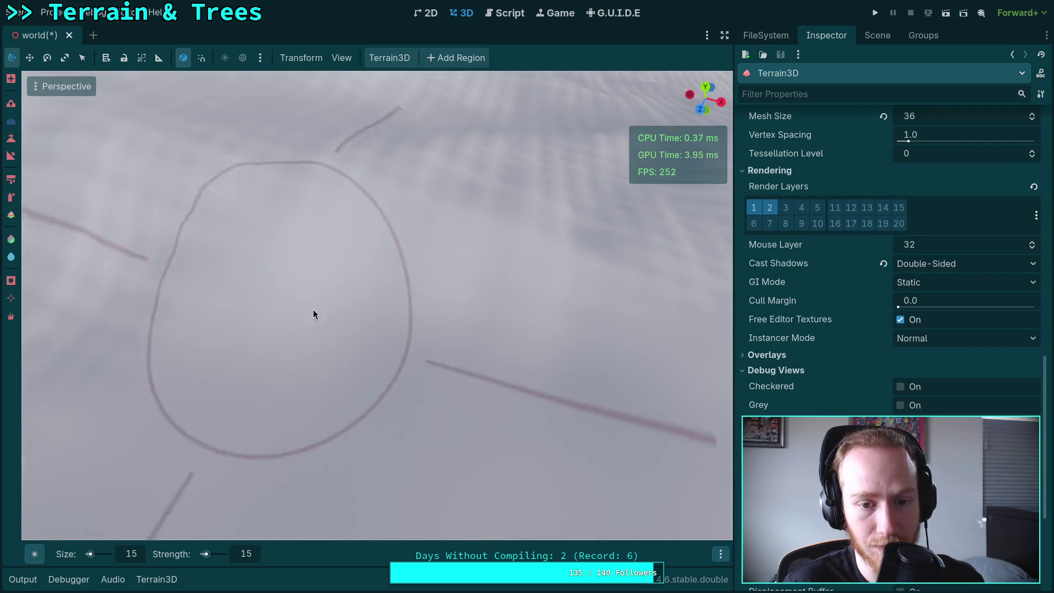
scroll(285, 313, "up", 2)
scroll(292, 295, "down", 2)
scroll(291, 294, "up", 2)
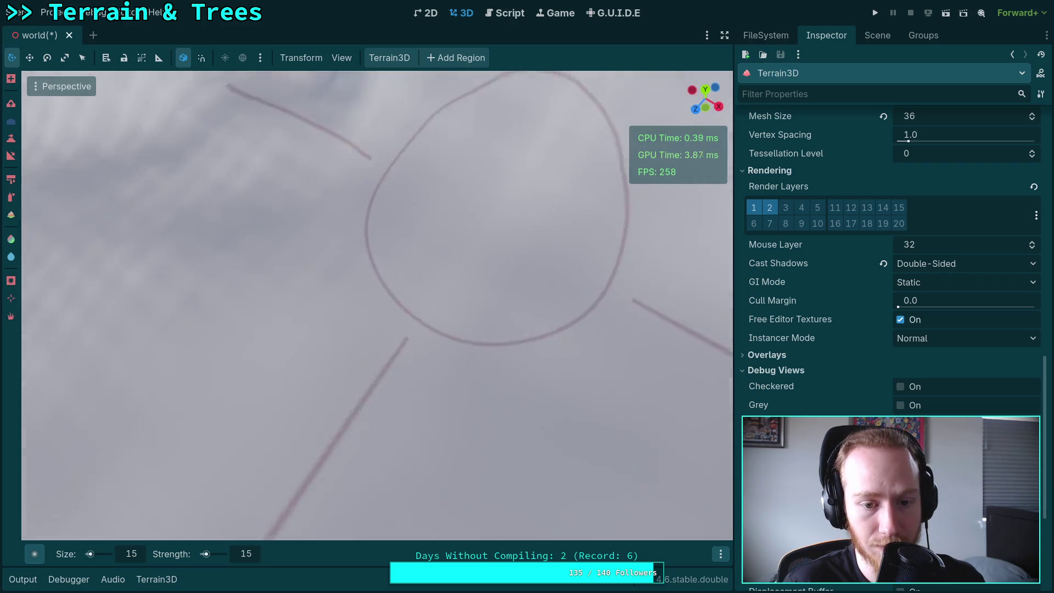
scroll(371, 239, "down", 2)
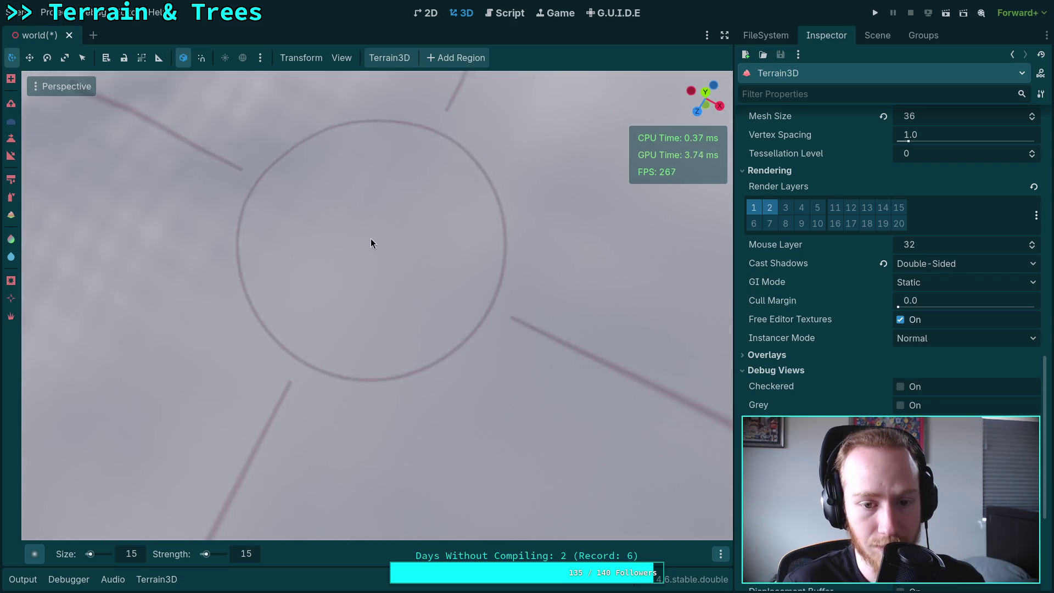
scroll(380, 251, "up", 2)
scroll(383, 363, "down", 2)
scroll(383, 364, "up", 2)
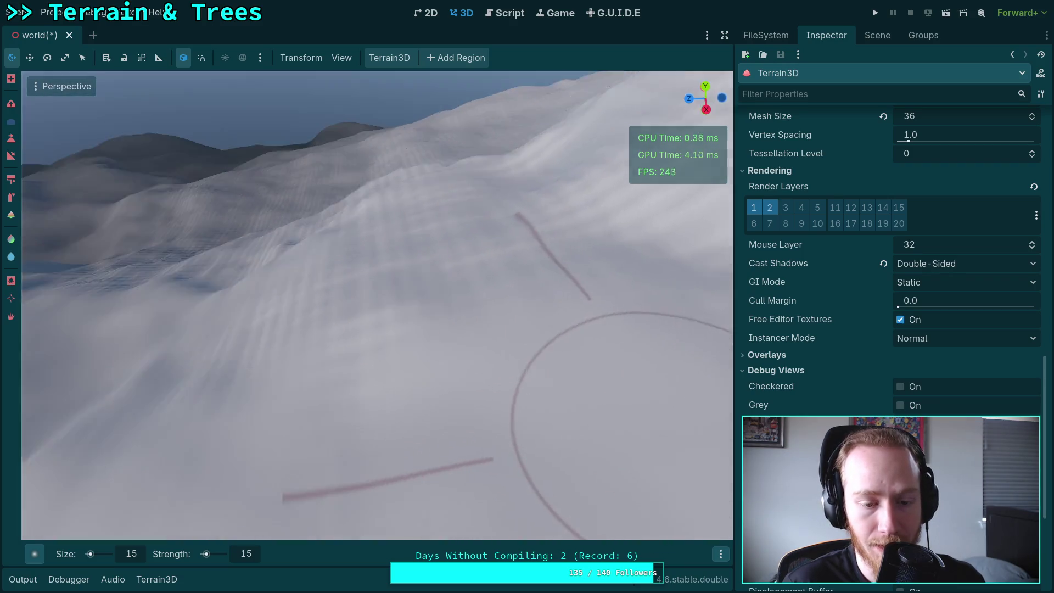
scroll(561, 408, "up", 3)
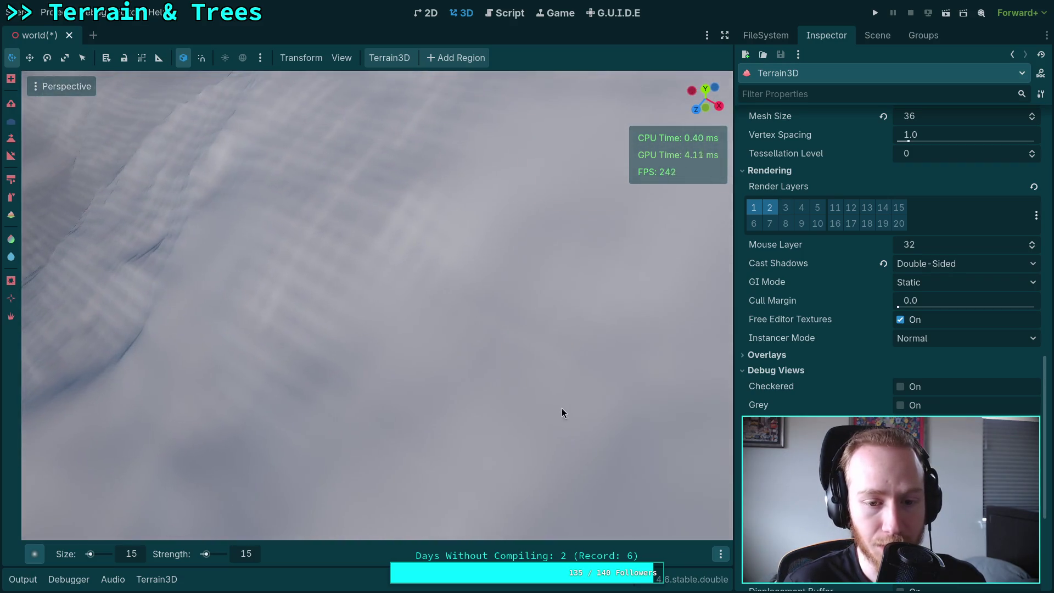
scroll(384, 345, "up", 2)
scroll(479, 222, "down", 3)
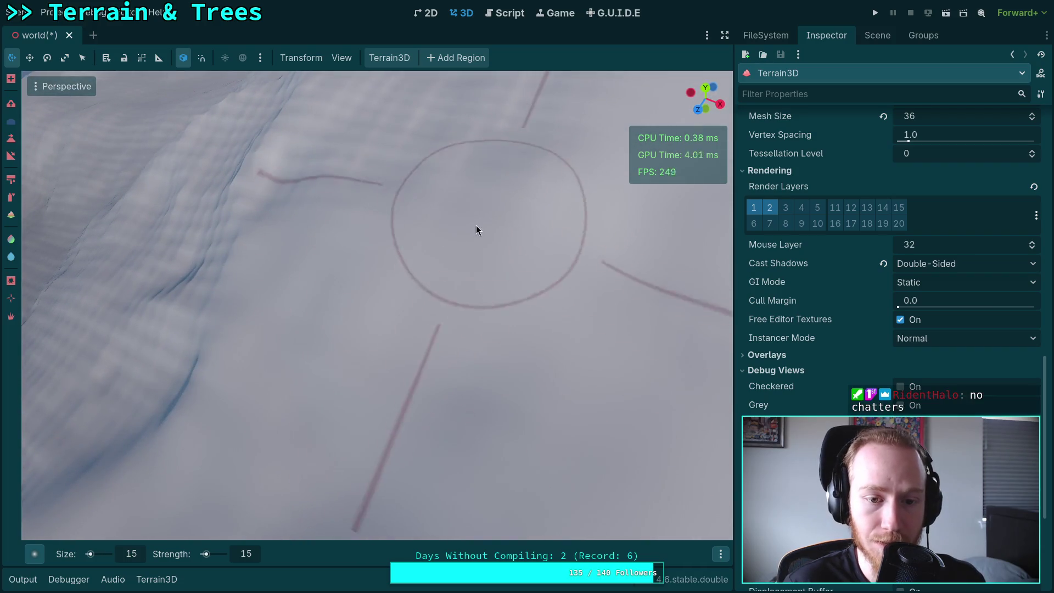
scroll(484, 213, "up", 3)
scroll(546, 203, "down", 3)
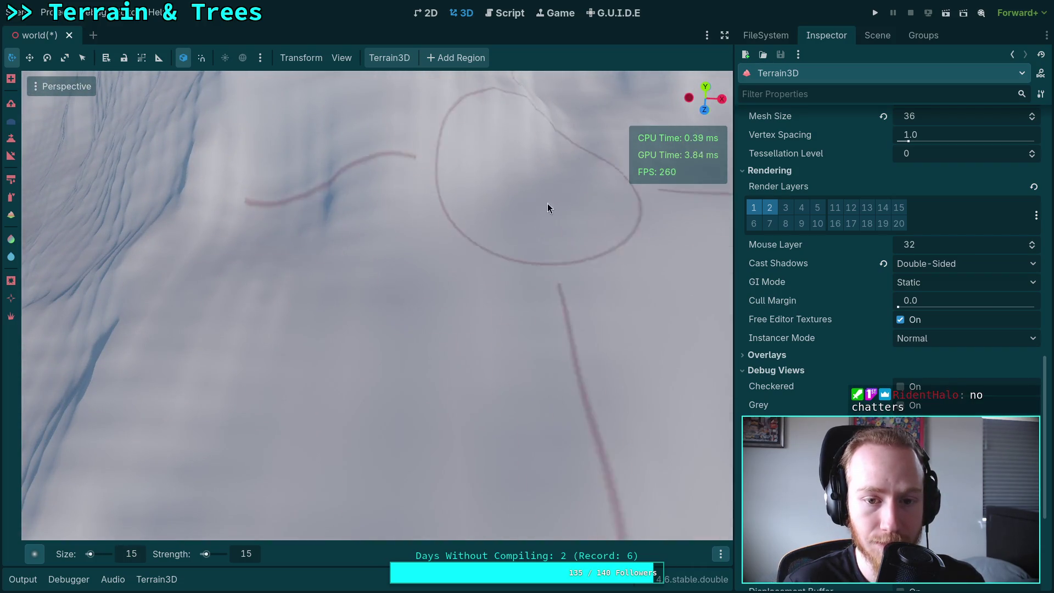
scroll(483, 266, "up", 3)
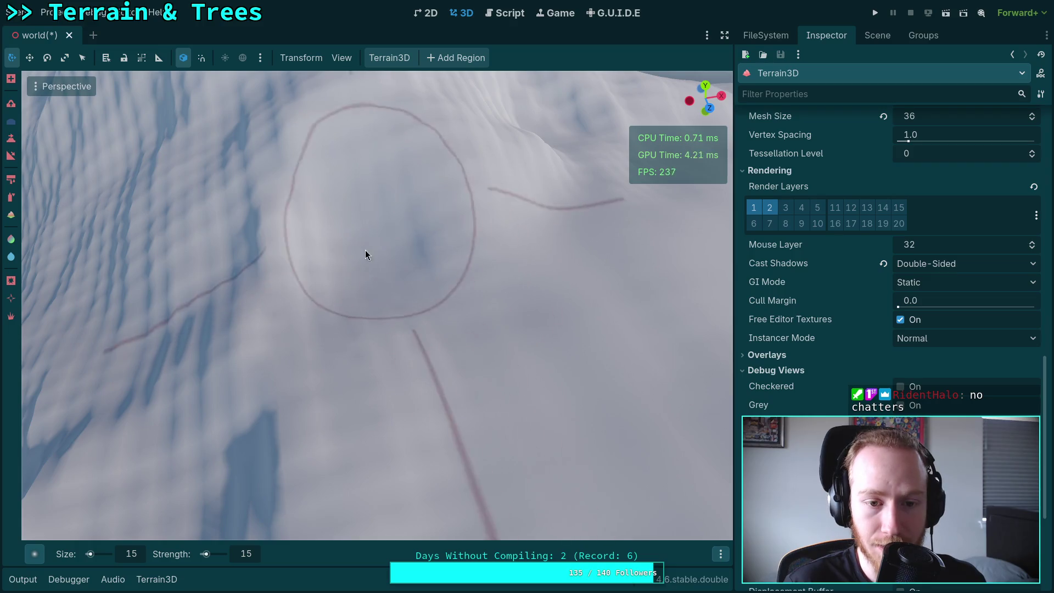
scroll(366, 254, "down", 3)
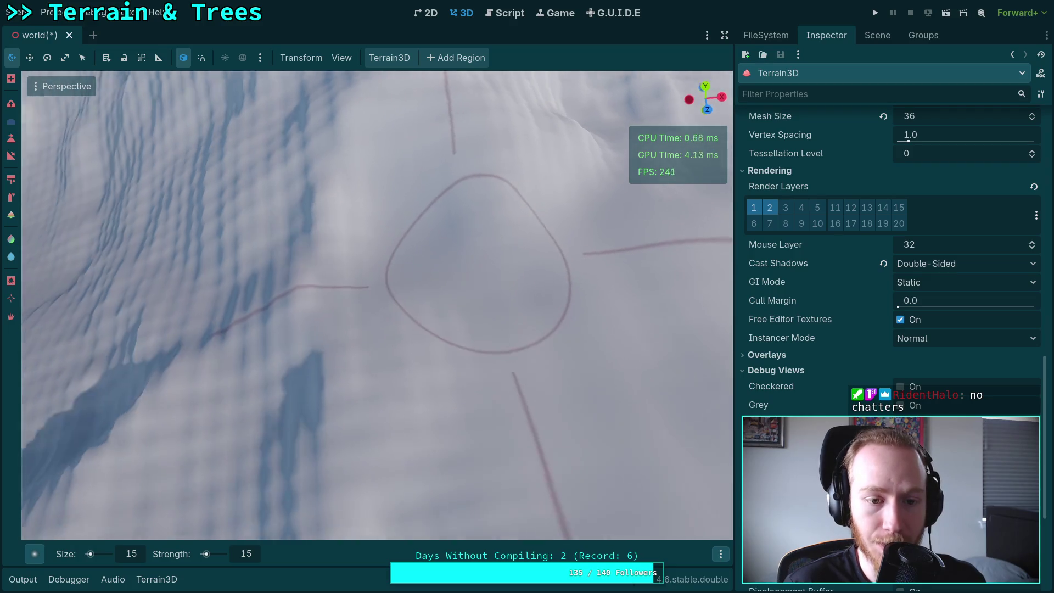
scroll(366, 255, "up", 3)
scroll(426, 283, "down", 2)
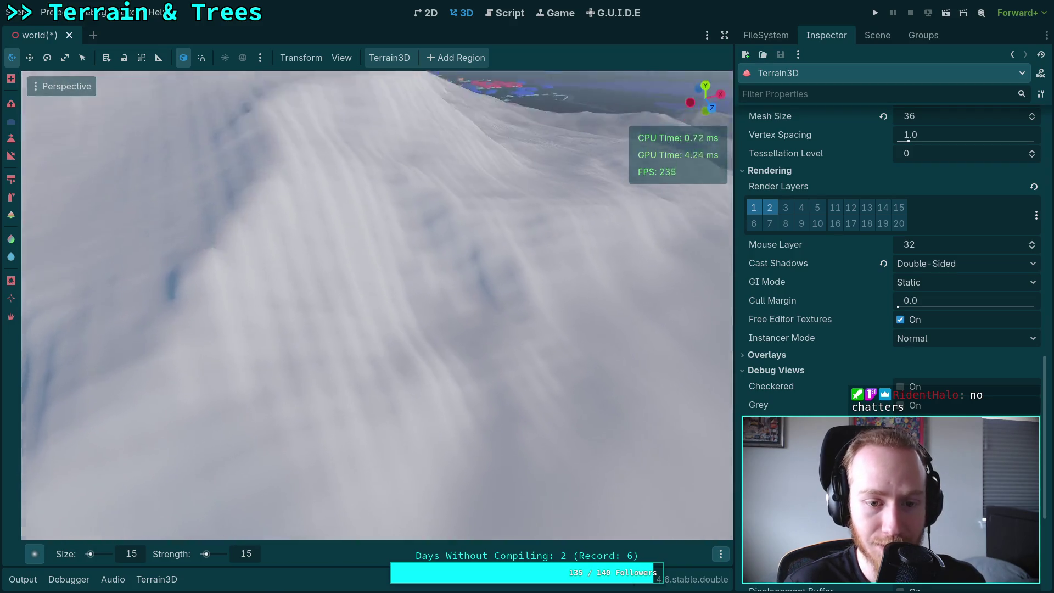
scroll(377, 304, "up", 3)
scroll(487, 310, "down", 2)
scroll(486, 308, "down", 2)
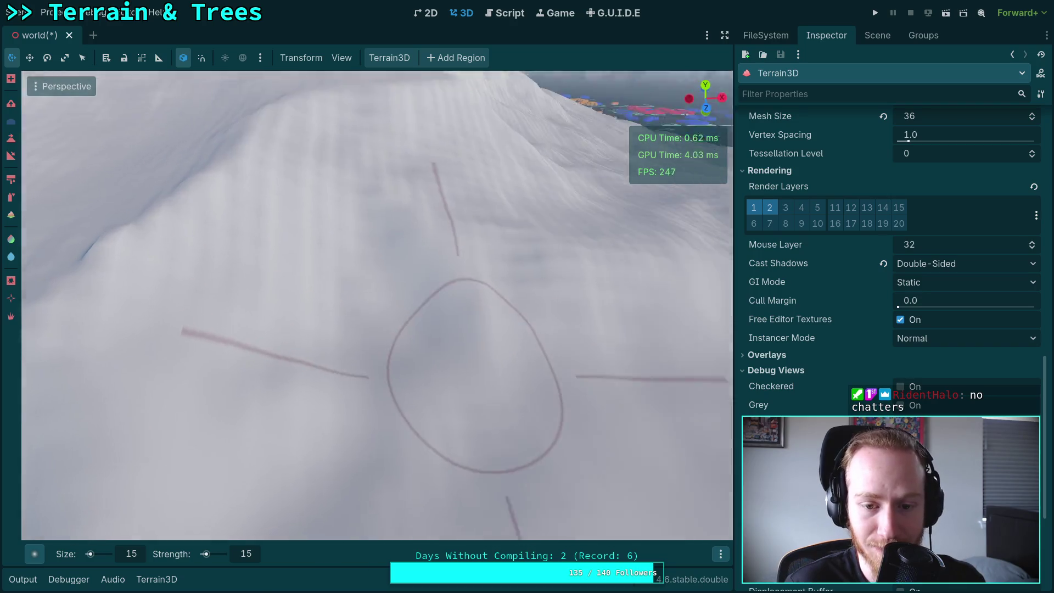
scroll(328, 428, "up", 3)
scroll(384, 367, "down", 3)
scroll(446, 307, "up", 1)
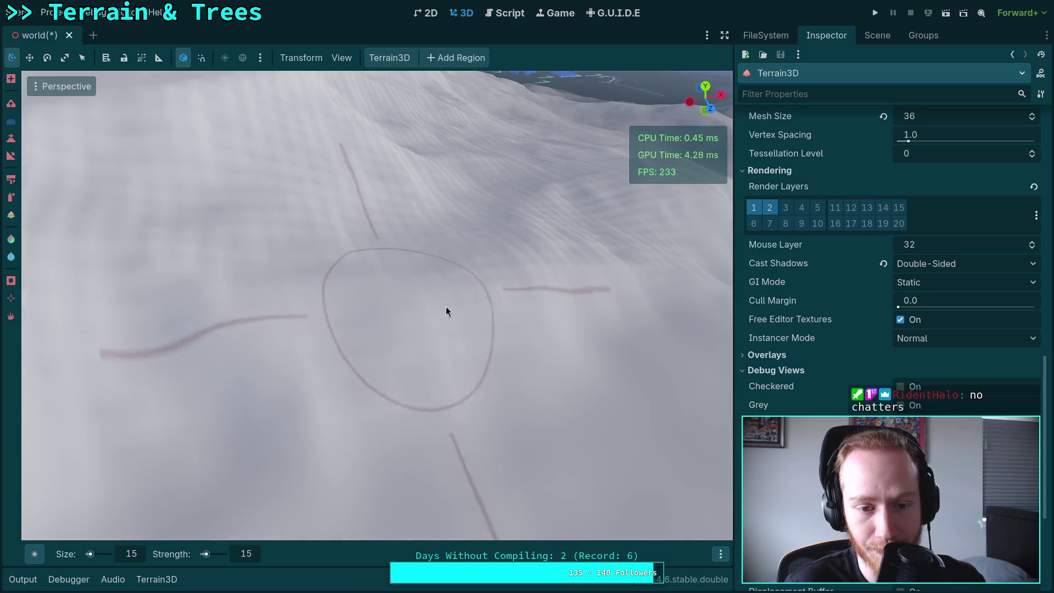
scroll(446, 310, "down", 2)
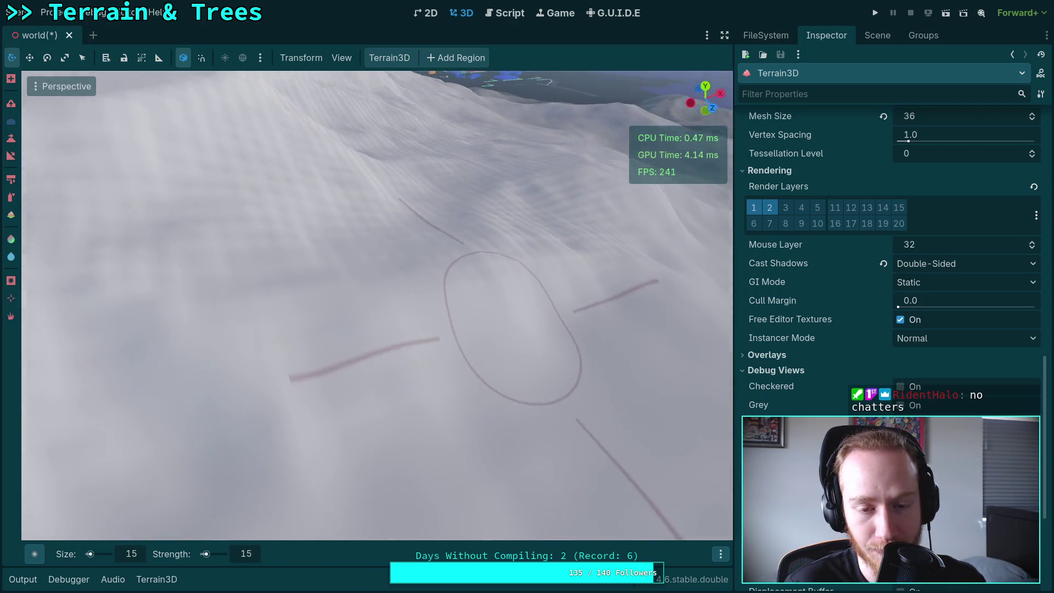
scroll(440, 348, "up", 3)
scroll(509, 282, "down", 3)
scroll(508, 282, "up", 2)
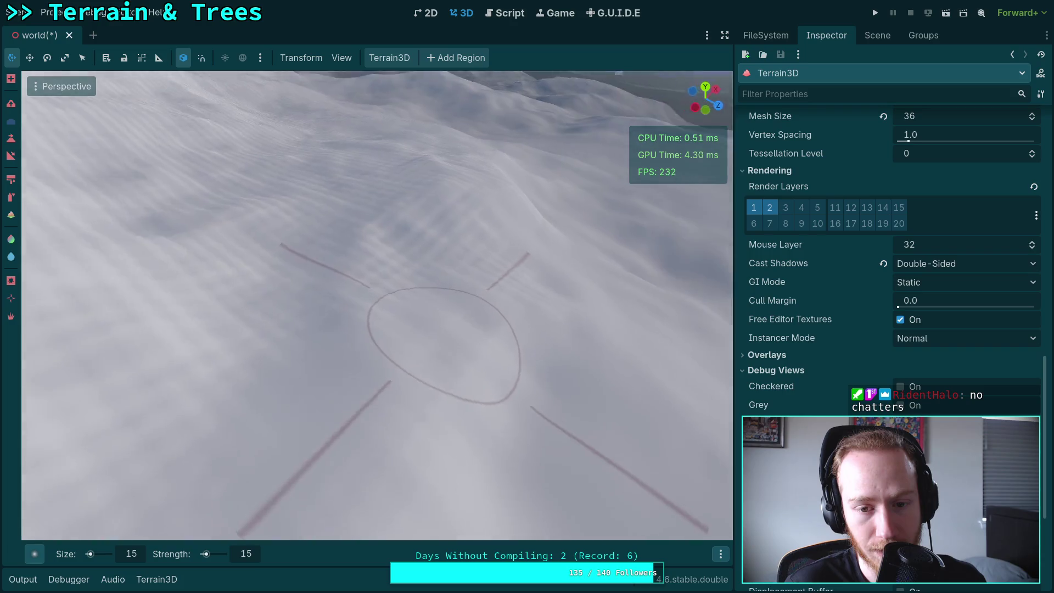
scroll(374, 295, "down", 1)
scroll(501, 311, "down", 1)
scroll(555, 299, "up", 2)
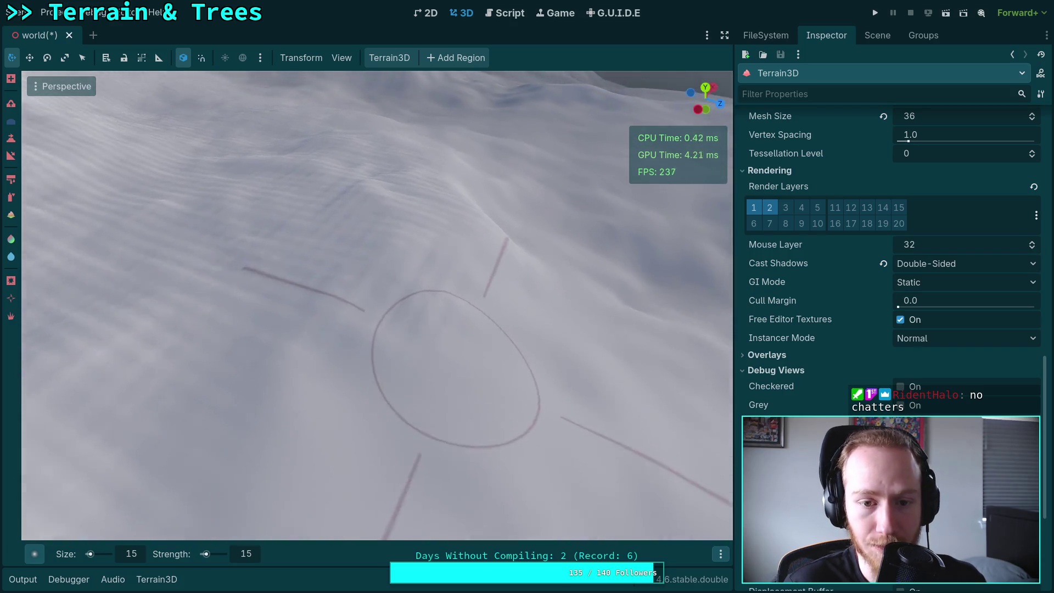
scroll(301, 304, "down", 2)
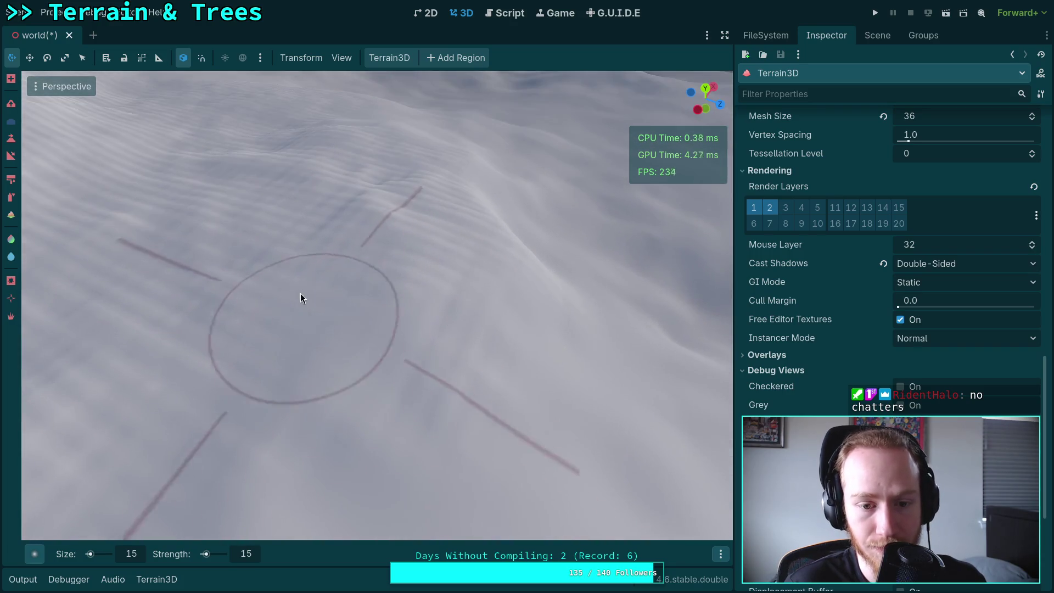
scroll(489, 346, "up", 2)
scroll(483, 253, "down", 2)
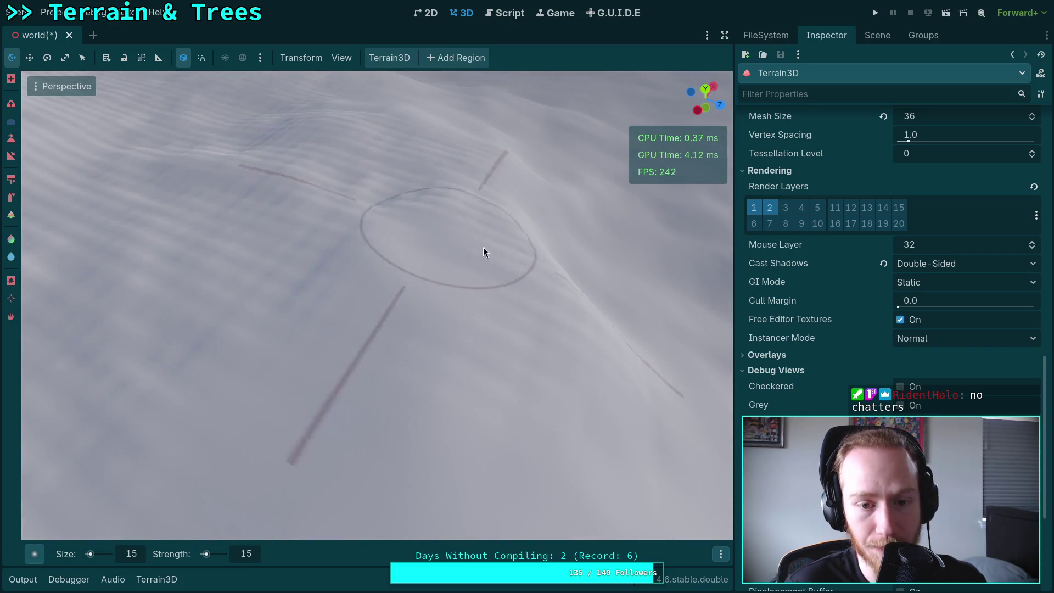
scroll(252, 289, "up", 2)
scroll(370, 219, "down", 2)
scroll(466, 256, "up", 2)
scroll(466, 255, "down", 1)
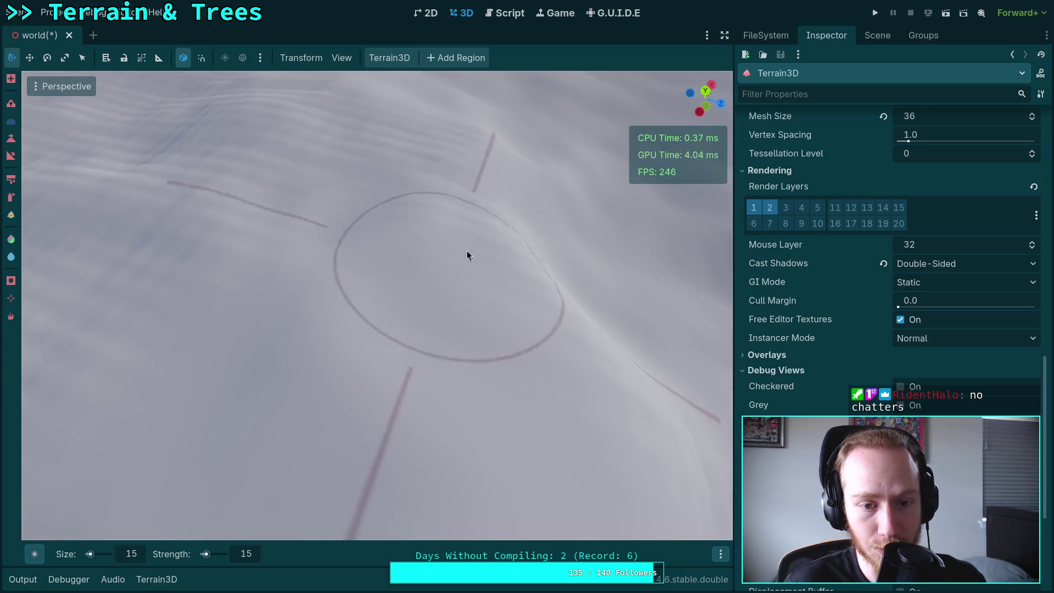
scroll(484, 241, "down", 2)
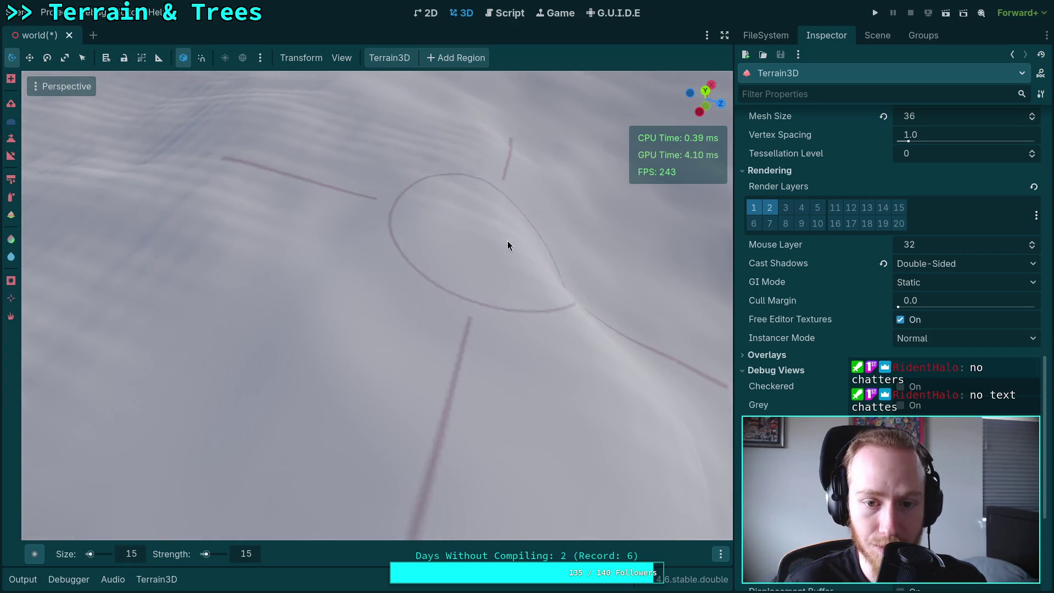
scroll(467, 211, "up", 2)
scroll(492, 225, "down", 2)
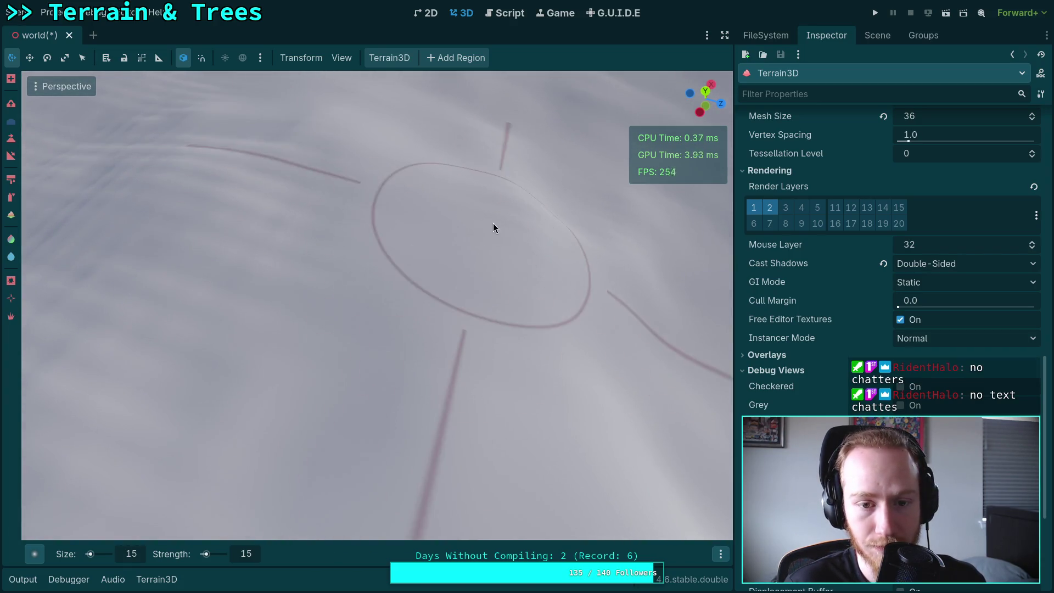
scroll(411, 228, "down", 2)
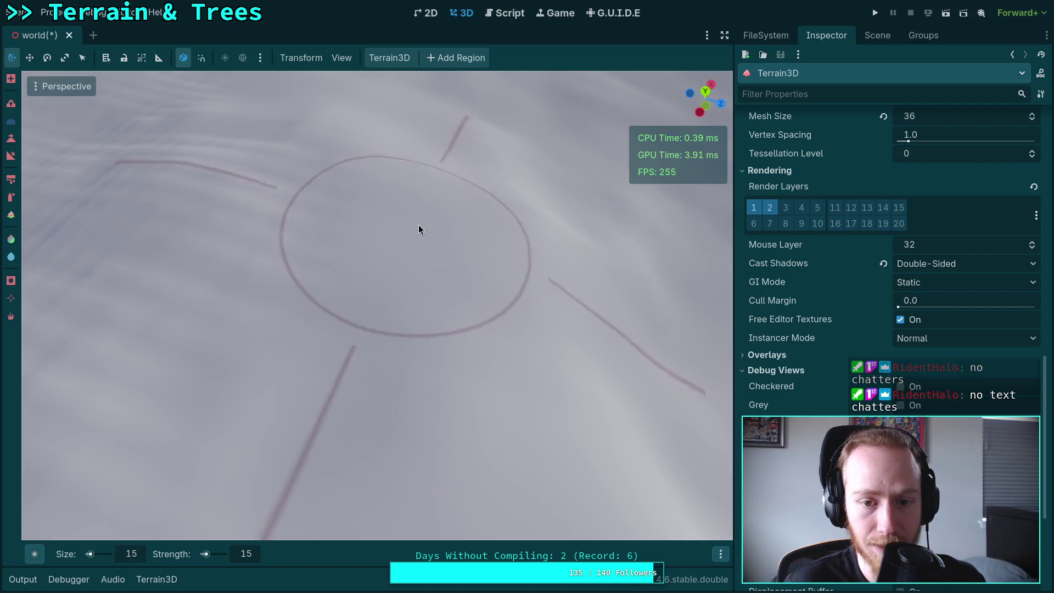
scroll(443, 240, "up", 2)
scroll(546, 259, "down", 2)
scroll(384, 175, "down", 1)
mouse_move(385, 179)
left_mouse_down()
mouse_move(302, 240)
mouse_move(503, 245)
mouse_move(514, 344)
mouse_move(280, 330)
left_mouse_up()
scroll(269, 308, "up", 2)
scroll(502, 318, "down", 2)
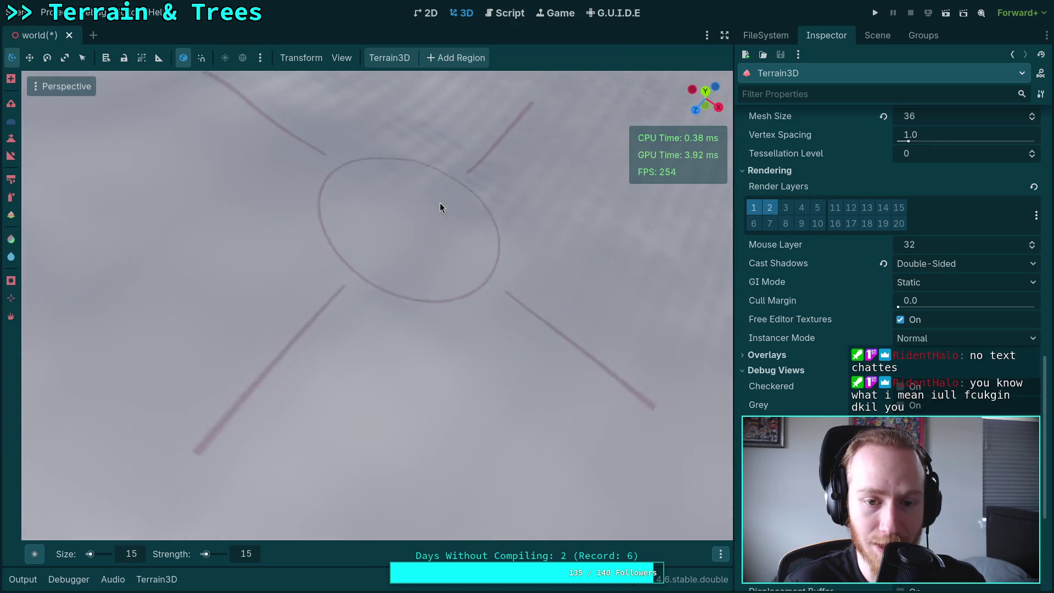
scroll(440, 202, "down", 2)
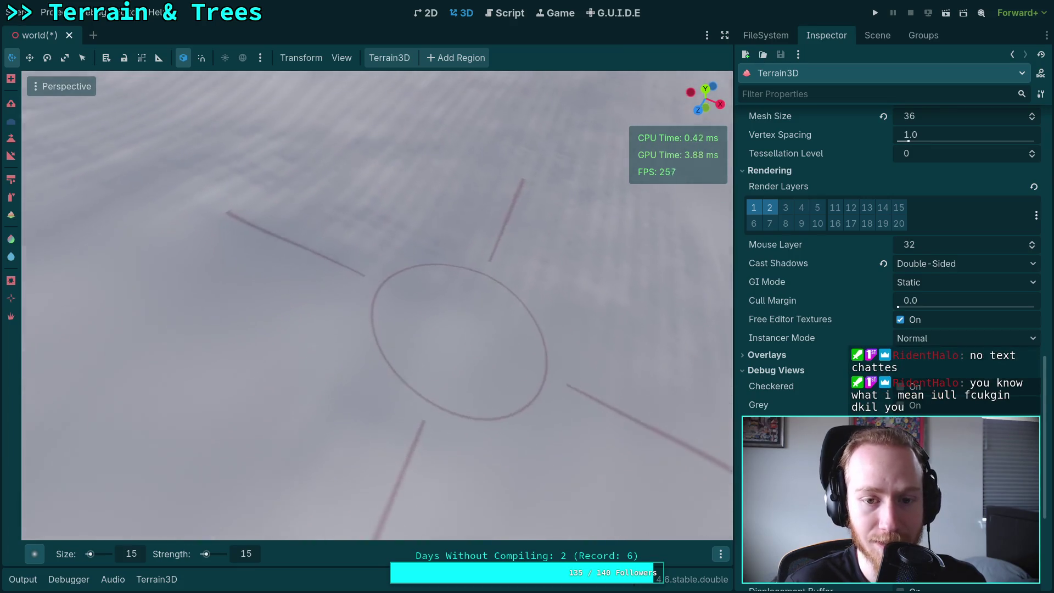
scroll(452, 286, "up", 2)
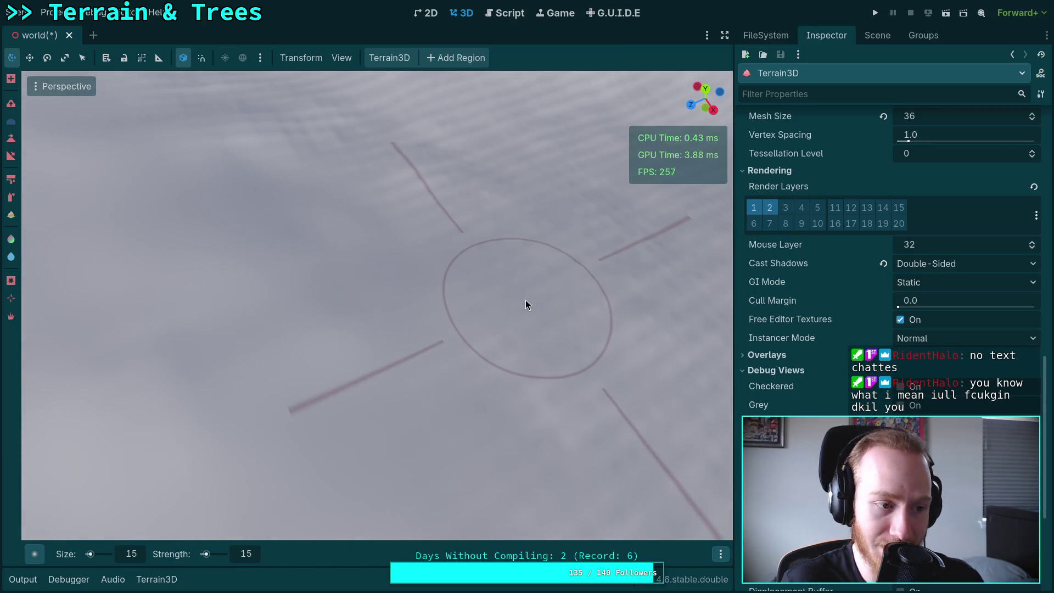
scroll(452, 269, "down", 2)
scroll(452, 269, "up", 3)
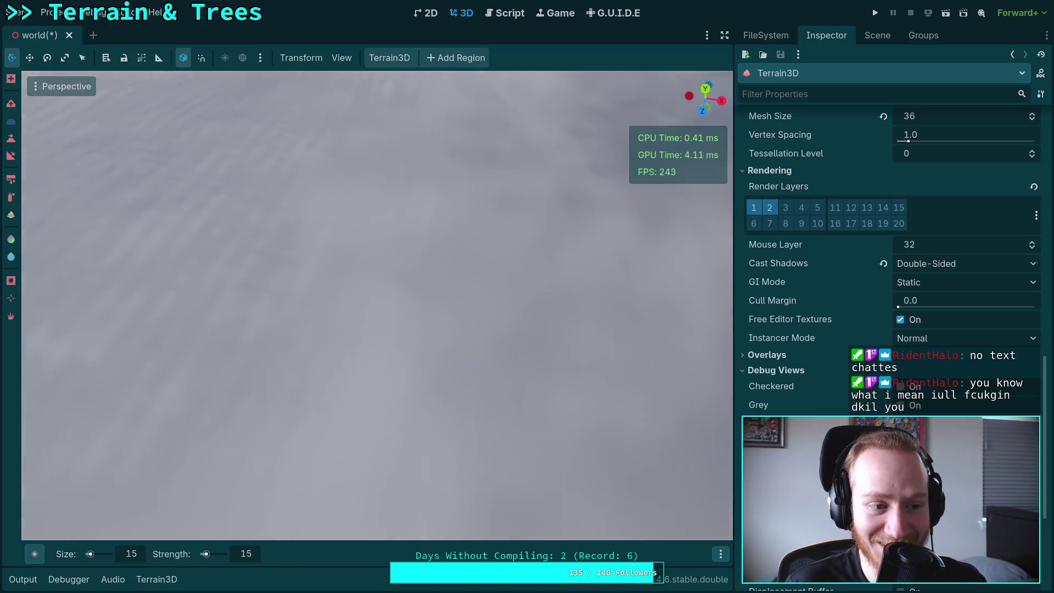
scroll(179, 259, "down", 2)
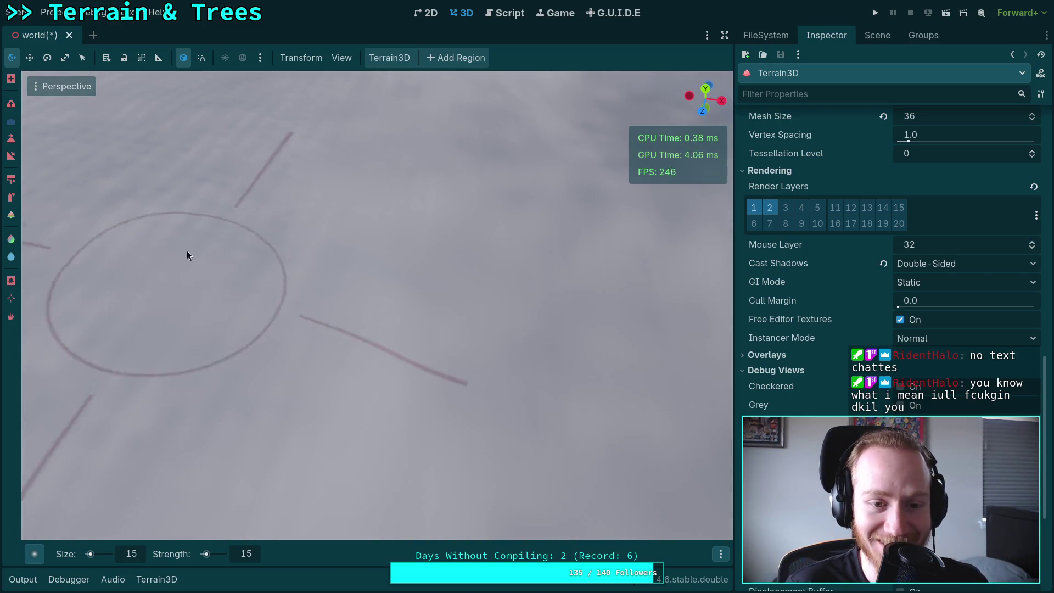
scroll(315, 322, "up", 2)
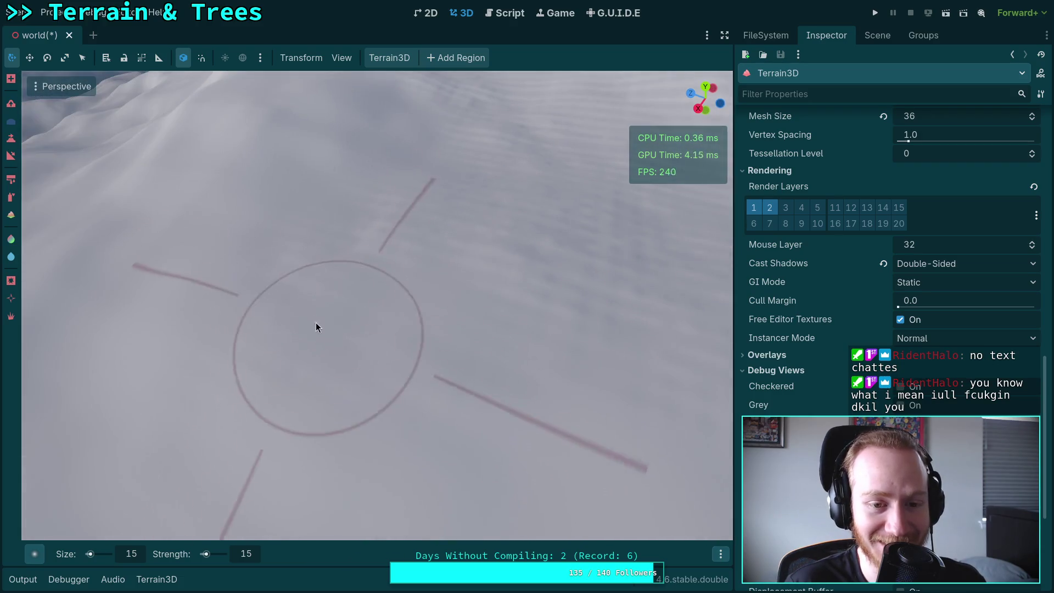
scroll(583, 310, "down", 2)
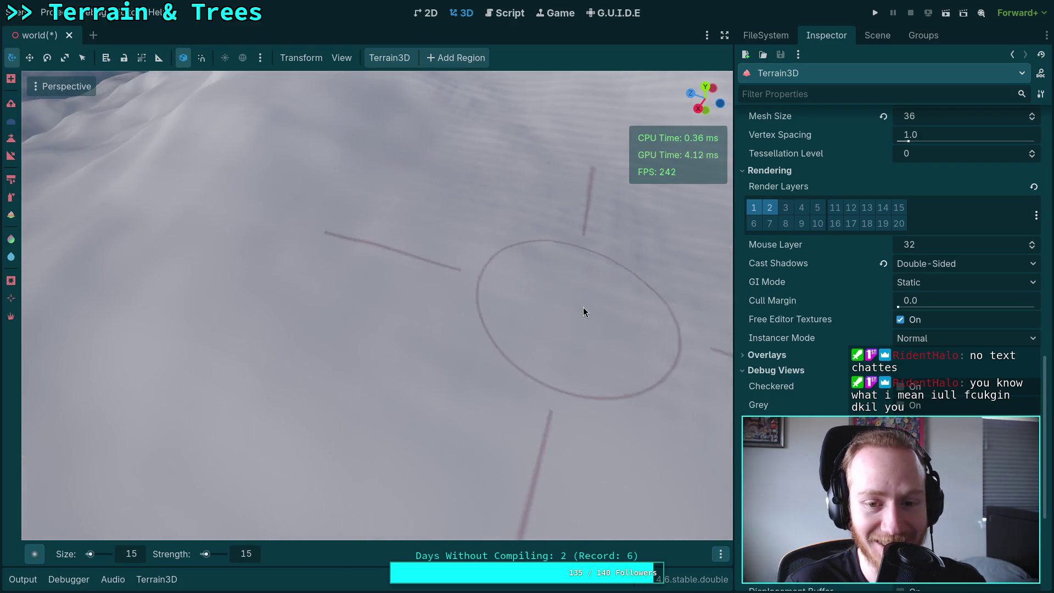
scroll(384, 284, "up", 4)
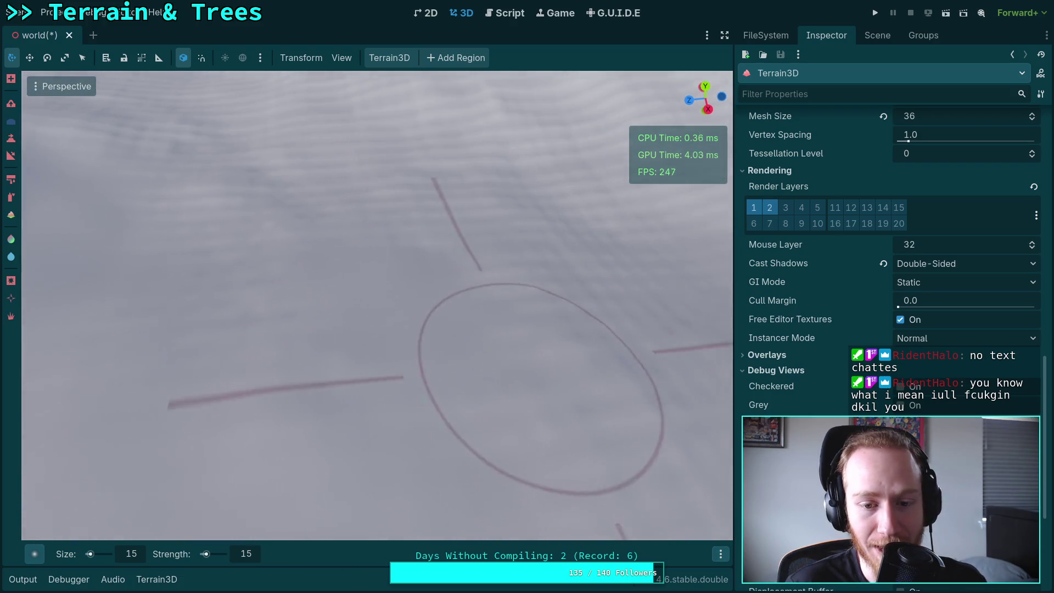
scroll(331, 400, "down", 4)
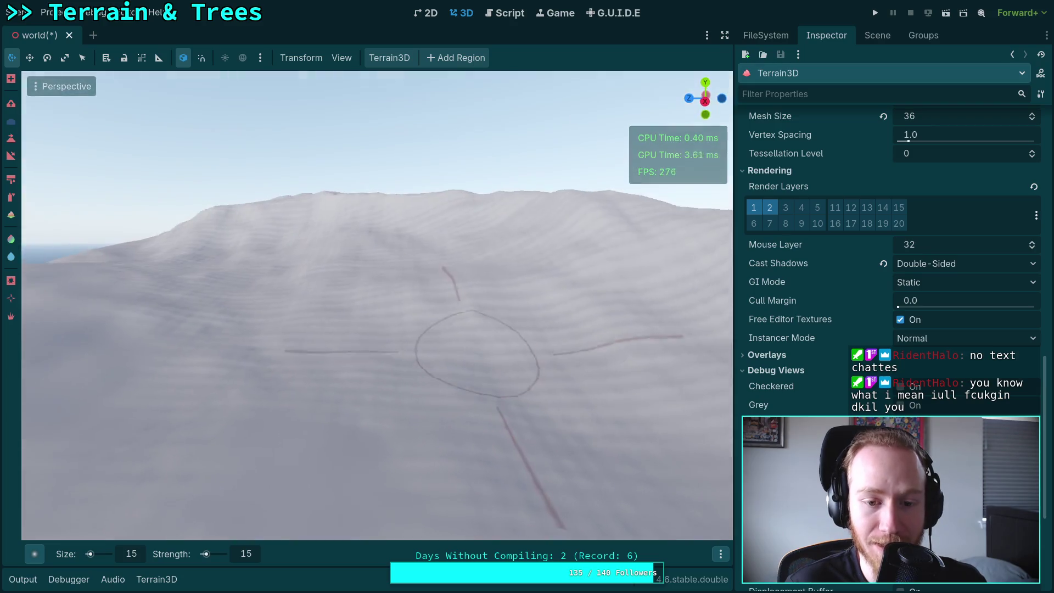
scroll(373, 348, "down", 3)
scroll(421, 278, "up", 3)
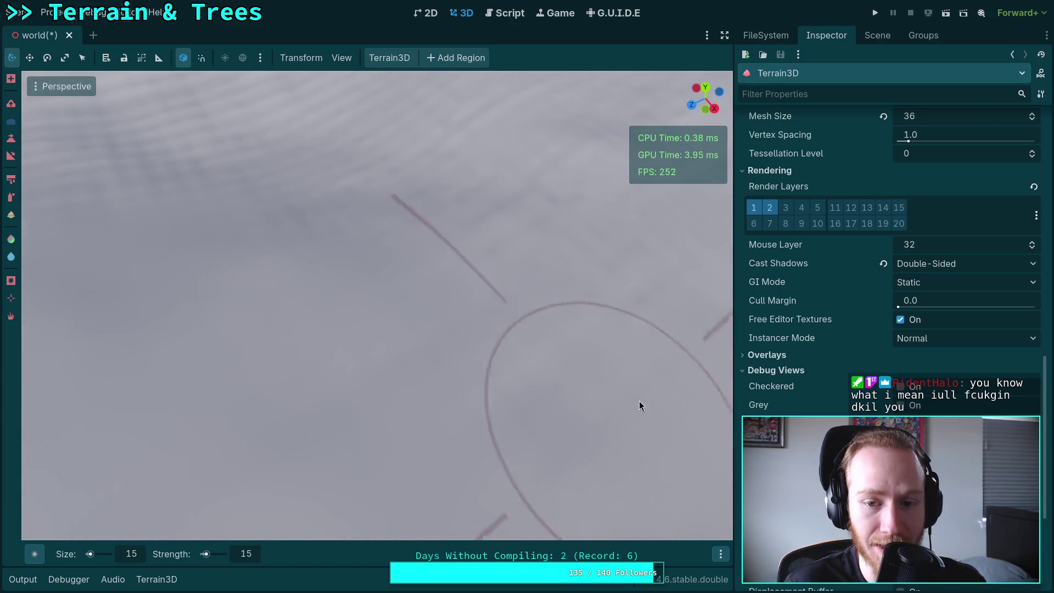
scroll(539, 264, "down", 2)
scroll(506, 276, "up", 3)
scroll(562, 310, "up", 3)
scroll(536, 282, "down", 3)
scroll(484, 251, "up", 3)
scroll(476, 152, "down", 3)
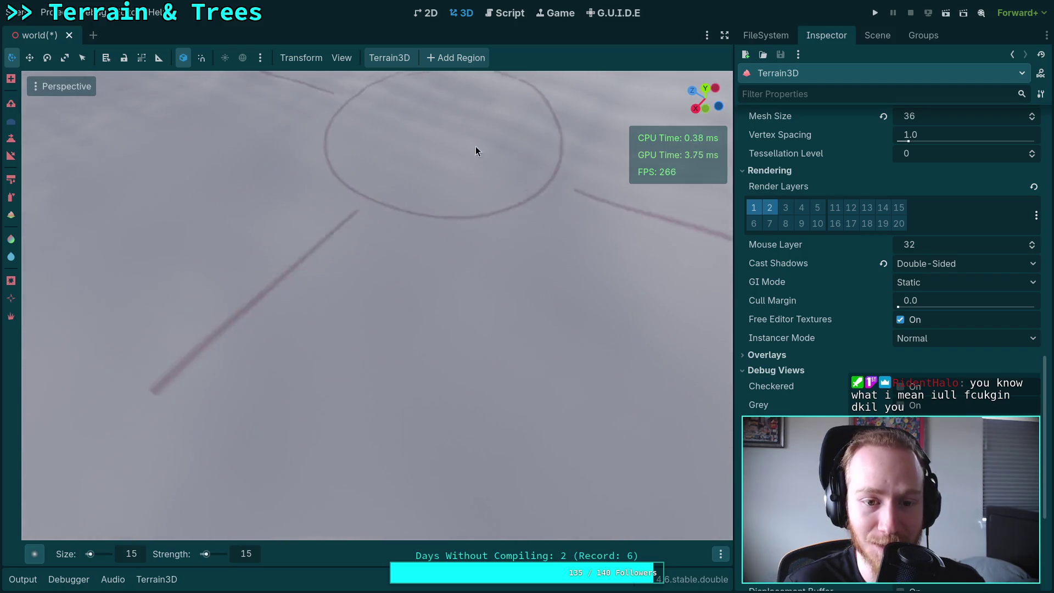
scroll(476, 152, "down", 2)
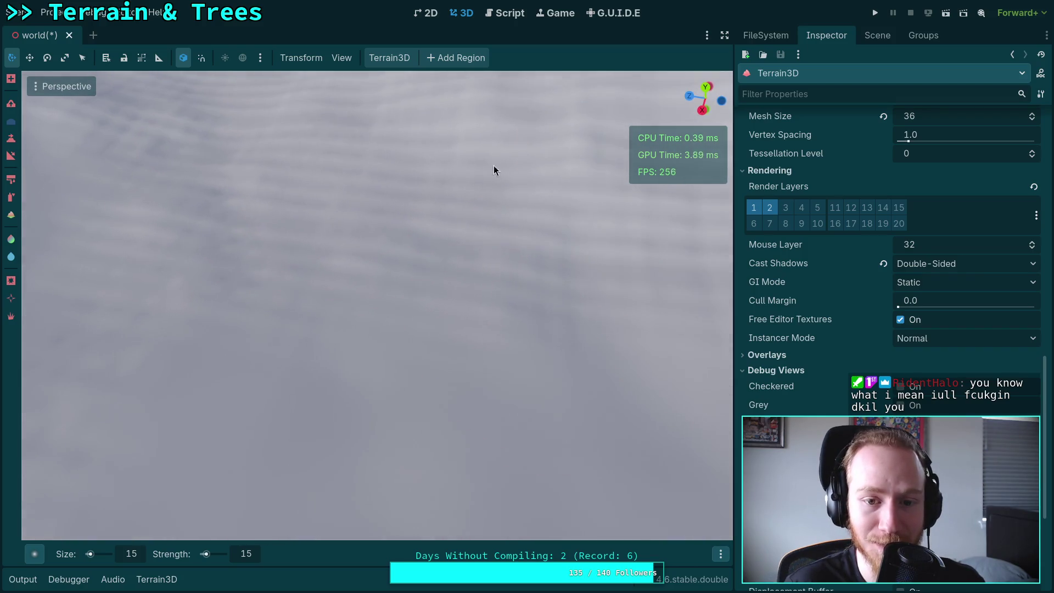
scroll(405, 248, "up", 2)
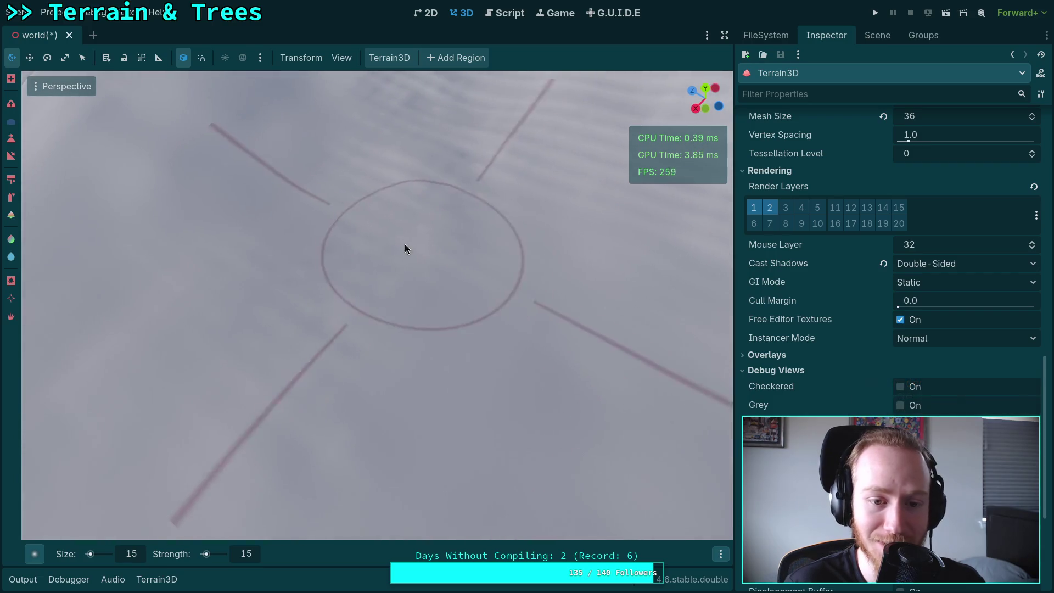
scroll(405, 248, "up", 2)
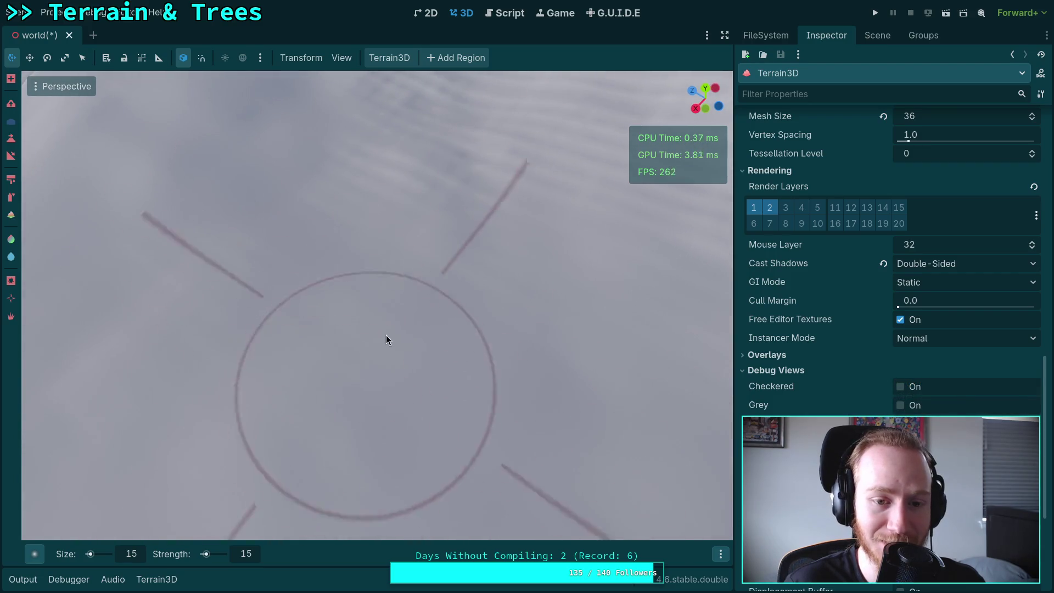
scroll(378, 384, "down", 4)
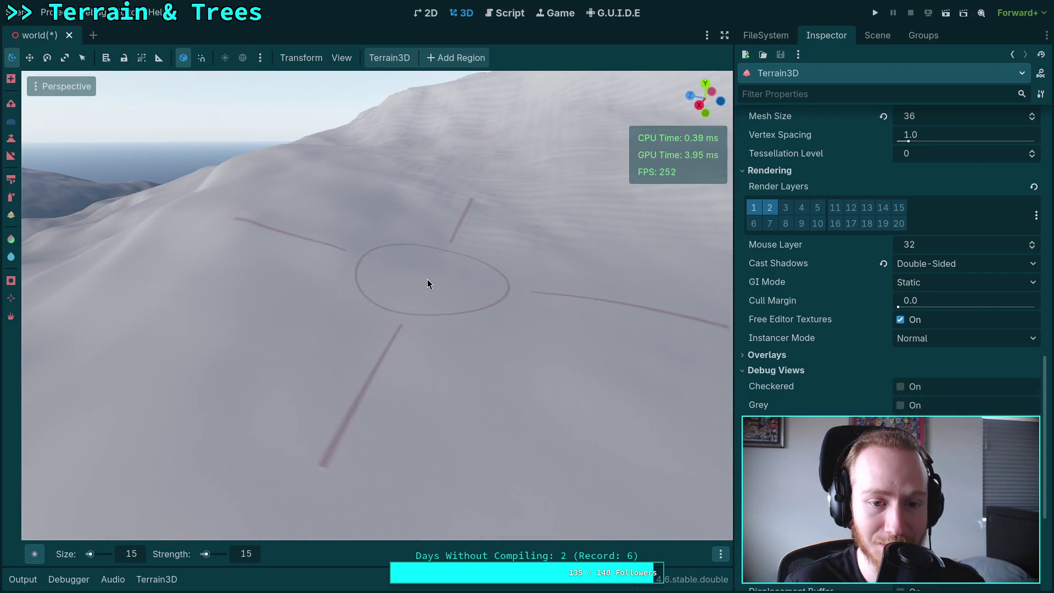
scroll(427, 279, "up", 3)
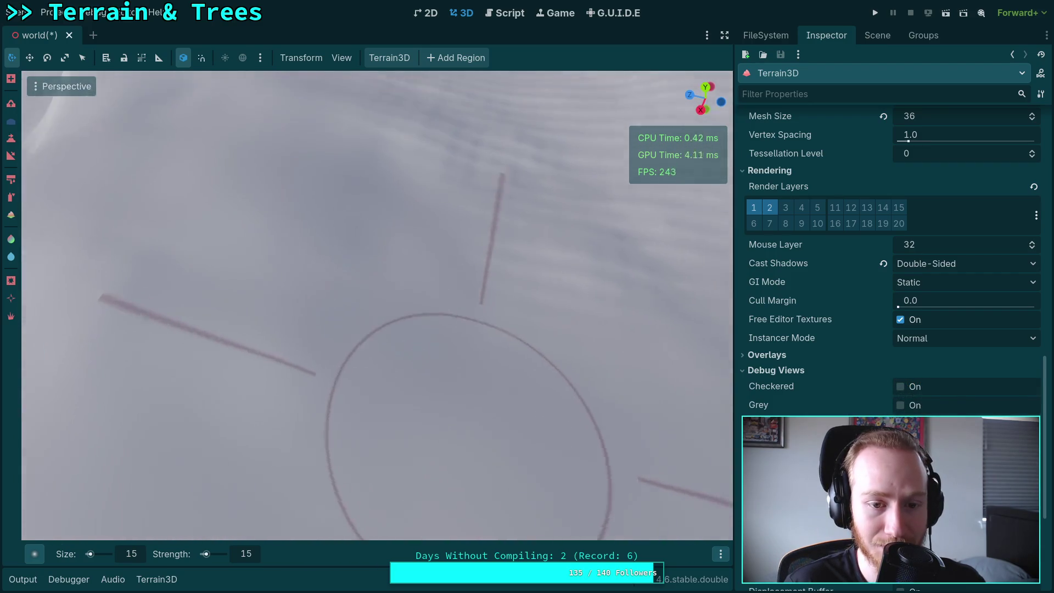
scroll(641, 300, "up", 2)
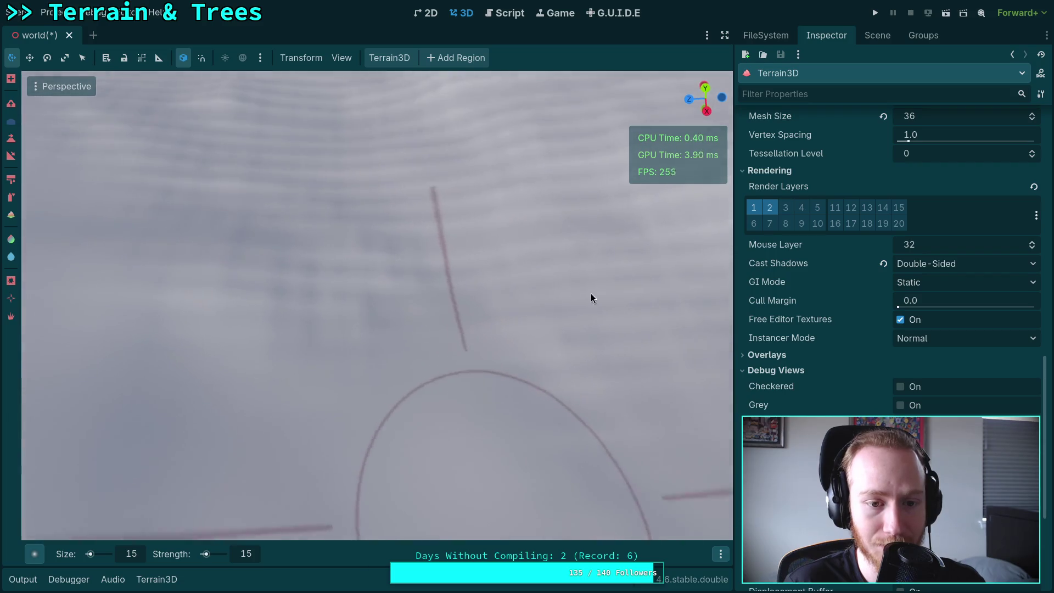
scroll(230, 311, "down", 5)
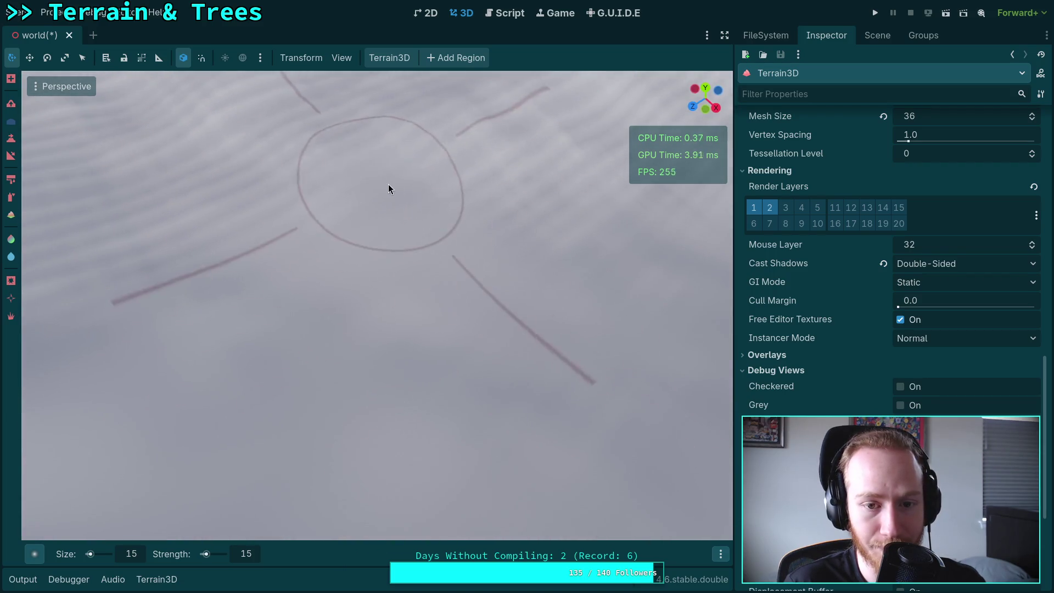
mouse_move(388, 183)
left_mouse_down()
mouse_move(610, 385)
mouse_move(347, 271)
mouse_move(522, 291)
mouse_move(275, 241)
mouse_move(482, 278)
mouse_move(391, 322)
mouse_move(476, 277)
mouse_move(434, 306)
left_mouse_up()
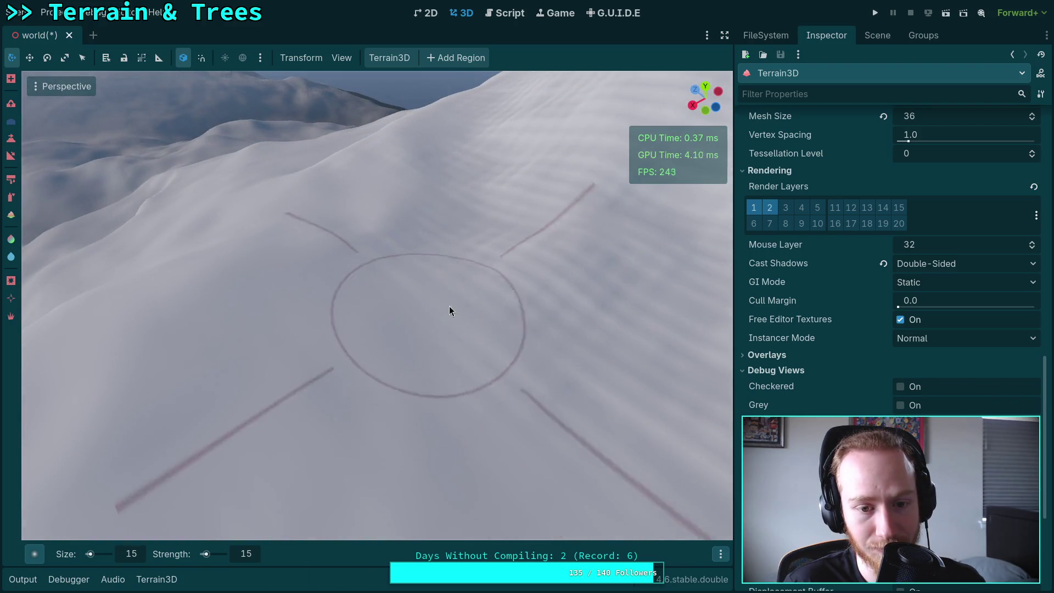
scroll(443, 302, "up", 3)
mouse_move(390, 195)
left_mouse_down()
mouse_move(341, 452)
mouse_move(299, 167)
mouse_move(411, 247)
mouse_move(456, 315)
mouse_move(278, 318)
mouse_move(447, 259)
mouse_move(354, 316)
mouse_move(307, 275)
mouse_move(331, 246)
left_mouse_up()
mouse_move(558, 315)
left_mouse_down()
mouse_move(426, 221)
mouse_move(542, 287)
mouse_move(573, 278)
mouse_move(431, 442)
mouse_move(347, 240)
mouse_move(155, 384)
mouse_move(283, 266)
mouse_move(483, 419)
mouse_move(478, 219)
mouse_move(249, 324)
mouse_move(360, 325)
mouse_move(313, 332)
mouse_move(380, 418)
mouse_move(365, 348)
mouse_move(181, 296)
mouse_move(506, 346)
mouse_move(294, 220)
mouse_move(437, 254)
mouse_move(306, 271)
mouse_move(483, 365)
mouse_move(511, 359)
mouse_move(389, 322)
mouse_move(480, 297)
mouse_move(494, 320)
mouse_move(383, 319)
mouse_move(459, 305)
mouse_move(348, 315)
mouse_move(446, 406)
mouse_move(529, 337)
mouse_move(190, 230)
mouse_move(480, 241)
mouse_move(280, 218)
mouse_move(300, 301)
mouse_move(350, 220)
mouse_move(437, 297)
mouse_move(423, 233)
mouse_move(438, 308)
mouse_move(214, 427)
mouse_move(318, 195)
mouse_move(440, 271)
mouse_move(472, 265)
mouse_move(332, 256)
mouse_move(386, 287)
mouse_move(447, 294)
mouse_move(489, 254)
mouse_move(351, 288)
mouse_move(155, 313)
mouse_move(304, 179)
mouse_move(496, 231)
mouse_move(405, 340)
mouse_move(447, 205)
mouse_move(485, 322)
mouse_move(206, 289)
mouse_move(282, 245)
mouse_move(447, 334)
mouse_move(543, 365)
mouse_move(441, 377)
left_mouse_up()
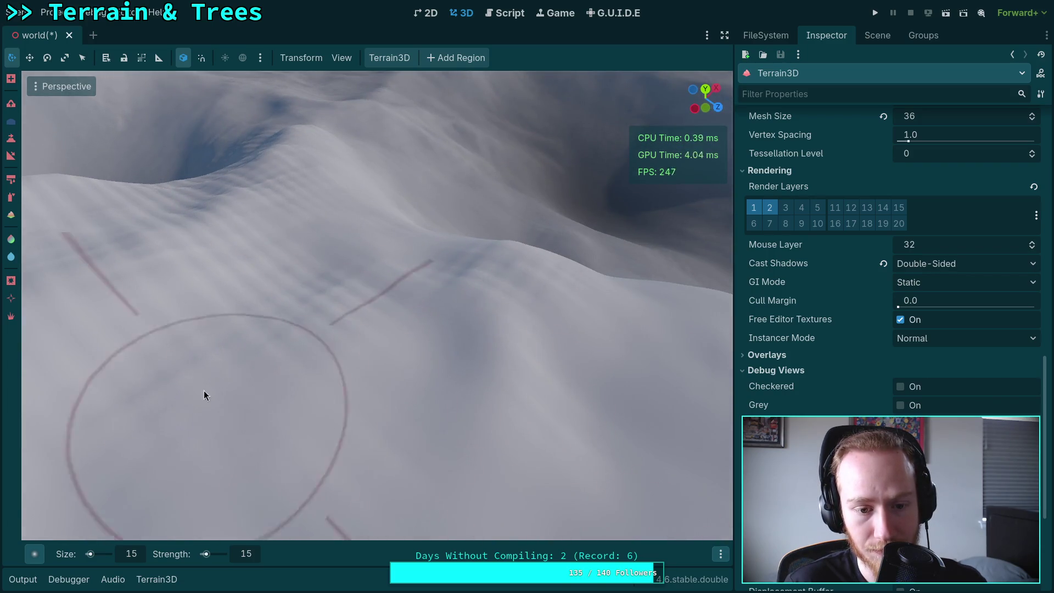
left_click_drag(376, 294, 384, 294)
mouse_move(526, 328)
left_mouse_down()
mouse_move(391, 421)
mouse_move(403, 205)
mouse_move(383, 364)
mouse_move(440, 226)
mouse_move(402, 328)
mouse_move(318, 384)
mouse_move(390, 179)
mouse_move(478, 294)
mouse_move(388, 190)
mouse_move(492, 238)
mouse_move(443, 252)
mouse_move(285, 368)
mouse_move(170, 429)
mouse_move(361, 385)
mouse_move(334, 357)
mouse_move(351, 233)
left_mouse_up()
left_click_drag(358, 312, 308, 379)
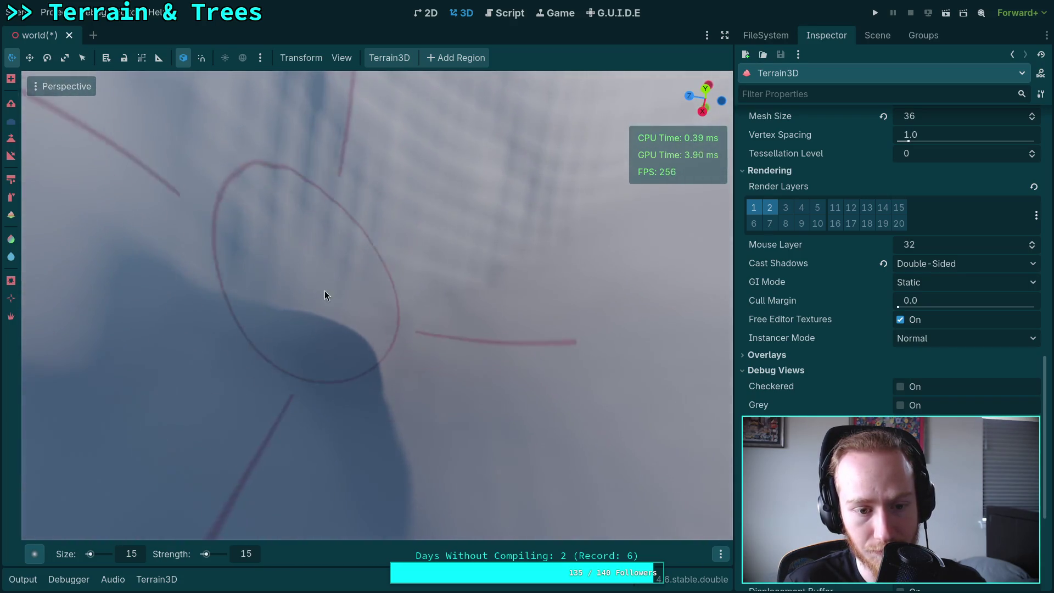